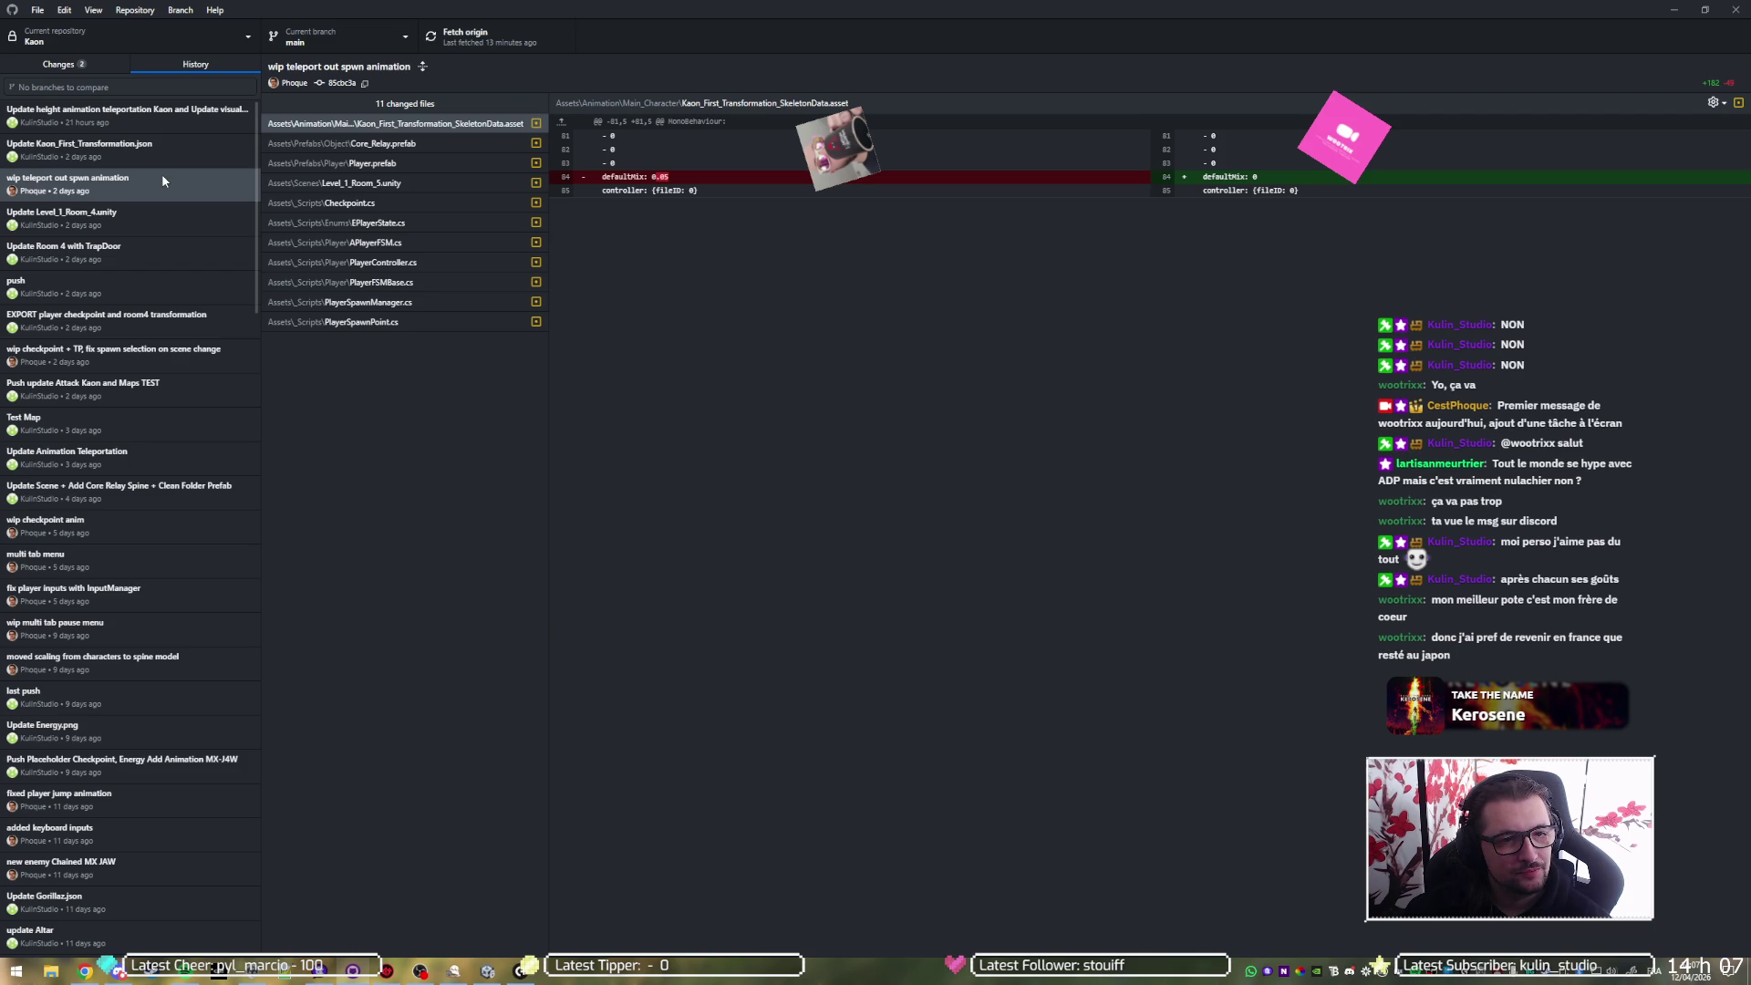
- Switch from GitHub Desktop to the Unity editor showing the Kaon PreloadScene
click(488, 970)
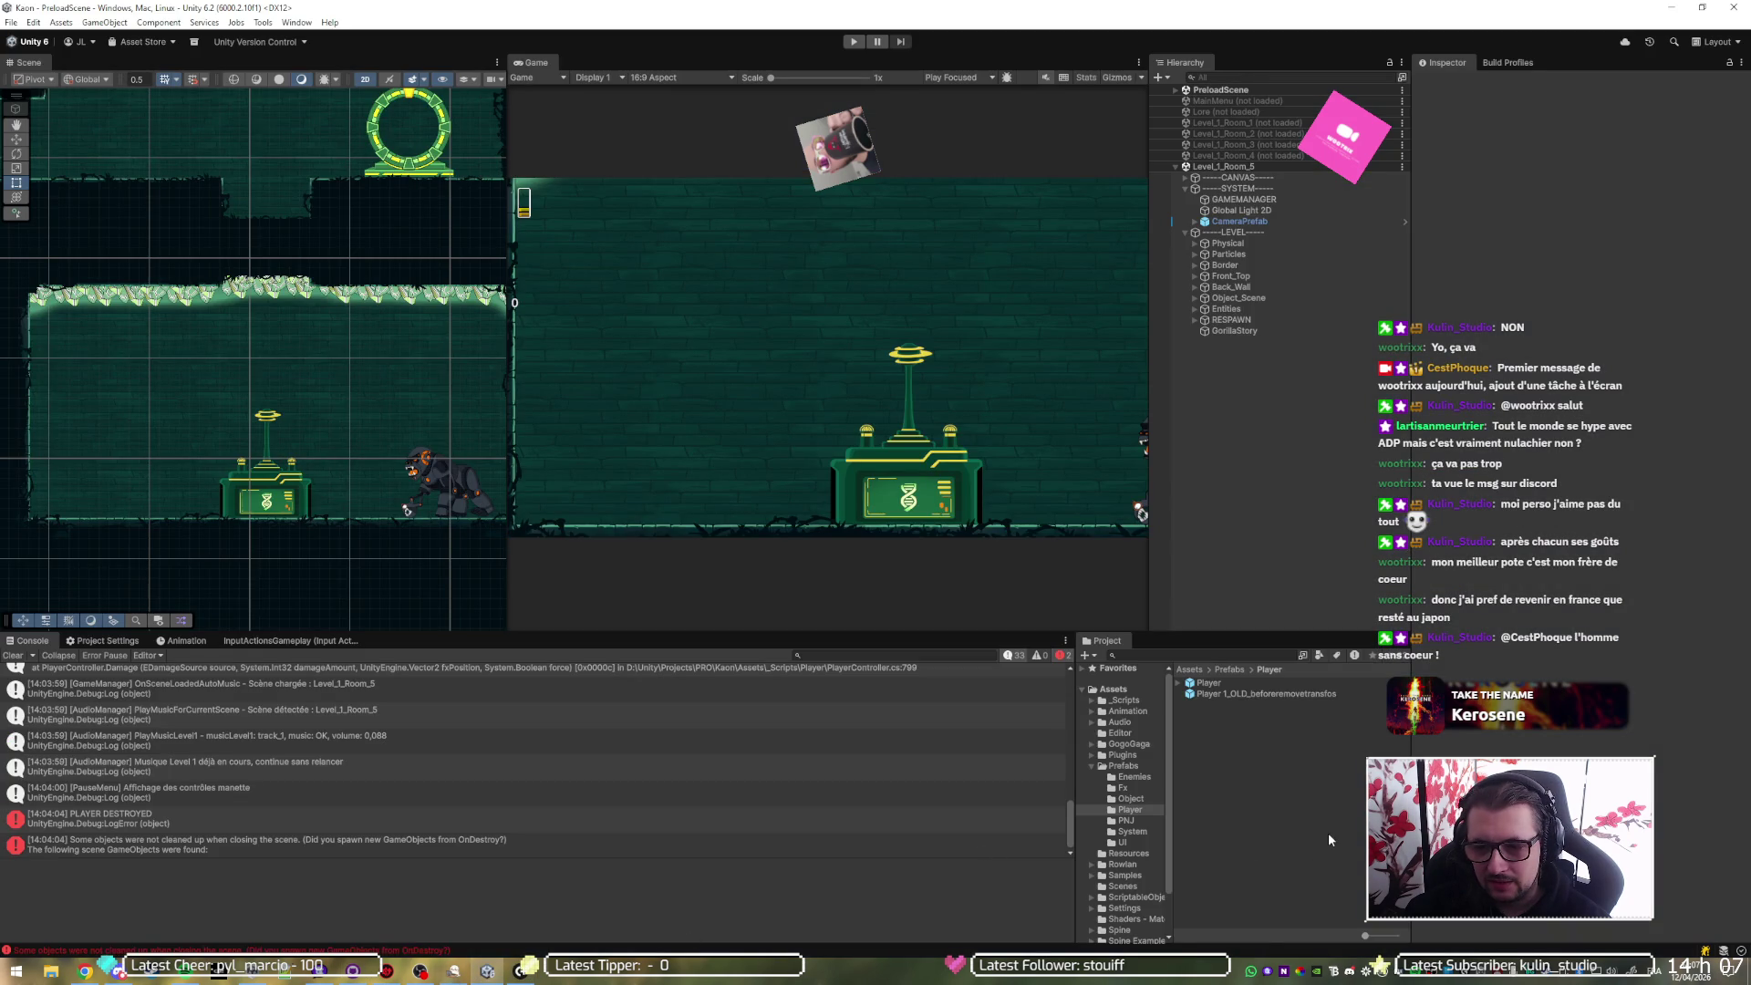
- Open the C# project from the Player folder to view PlayerController.cs in Visual Studio
right_click(1278, 806)
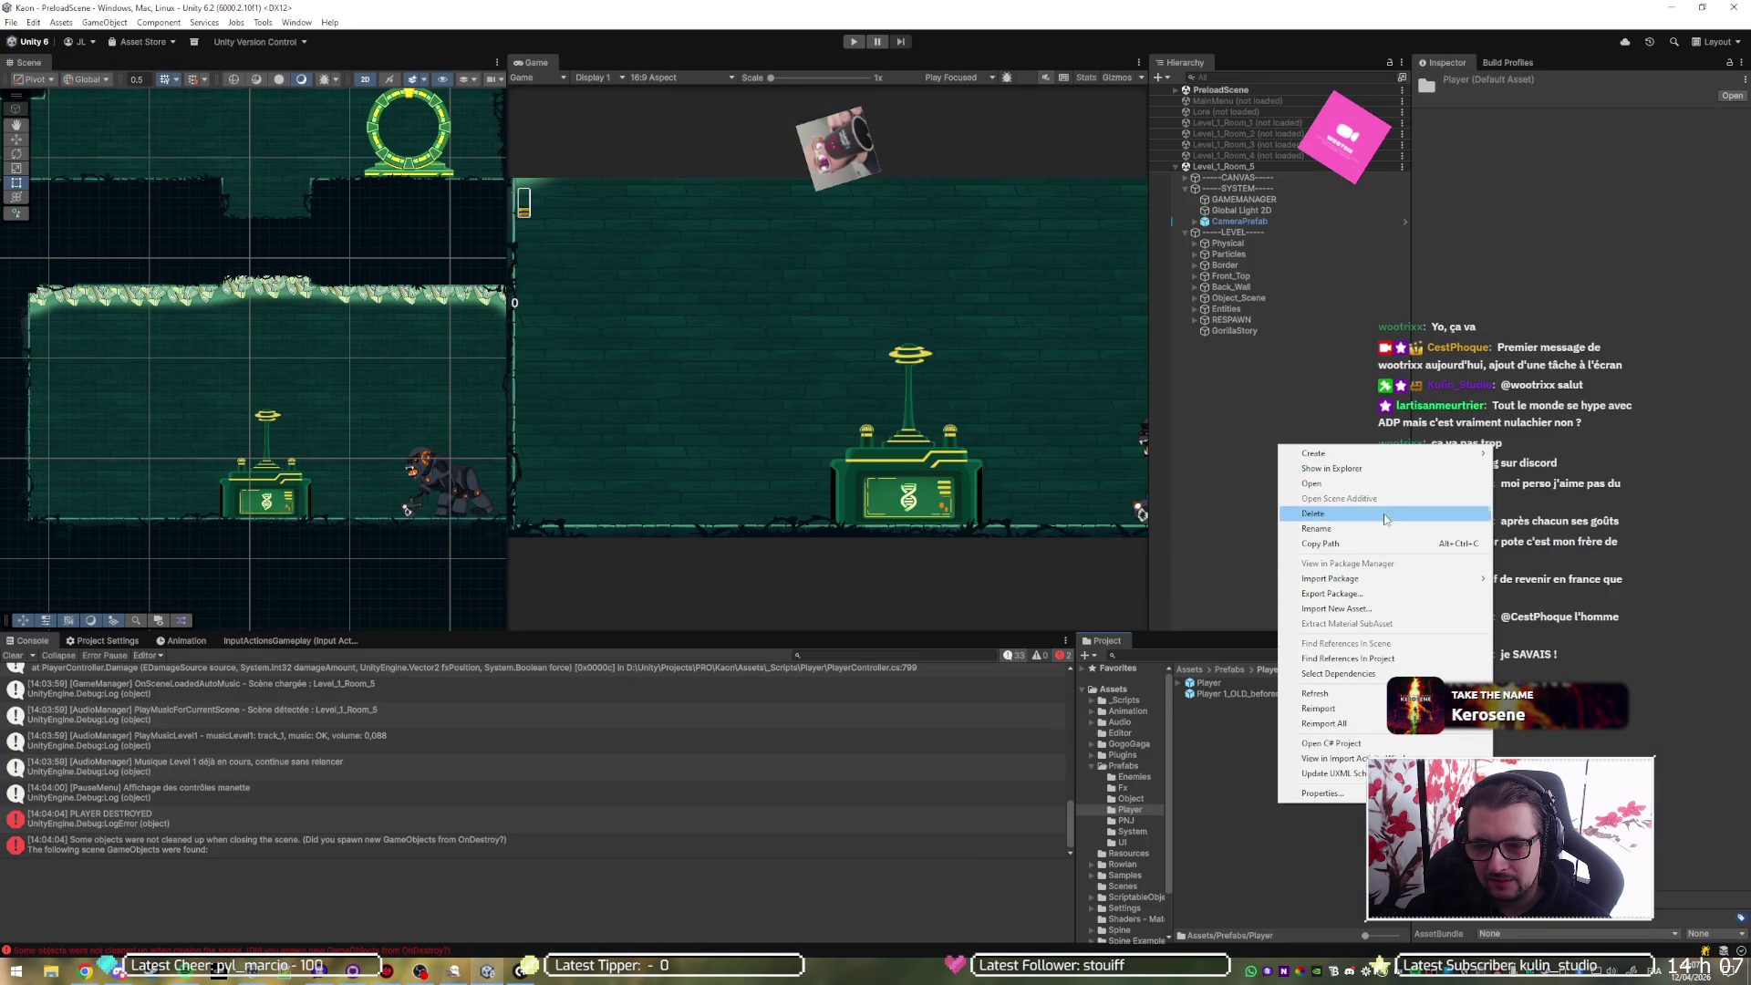
click(1408, 747)
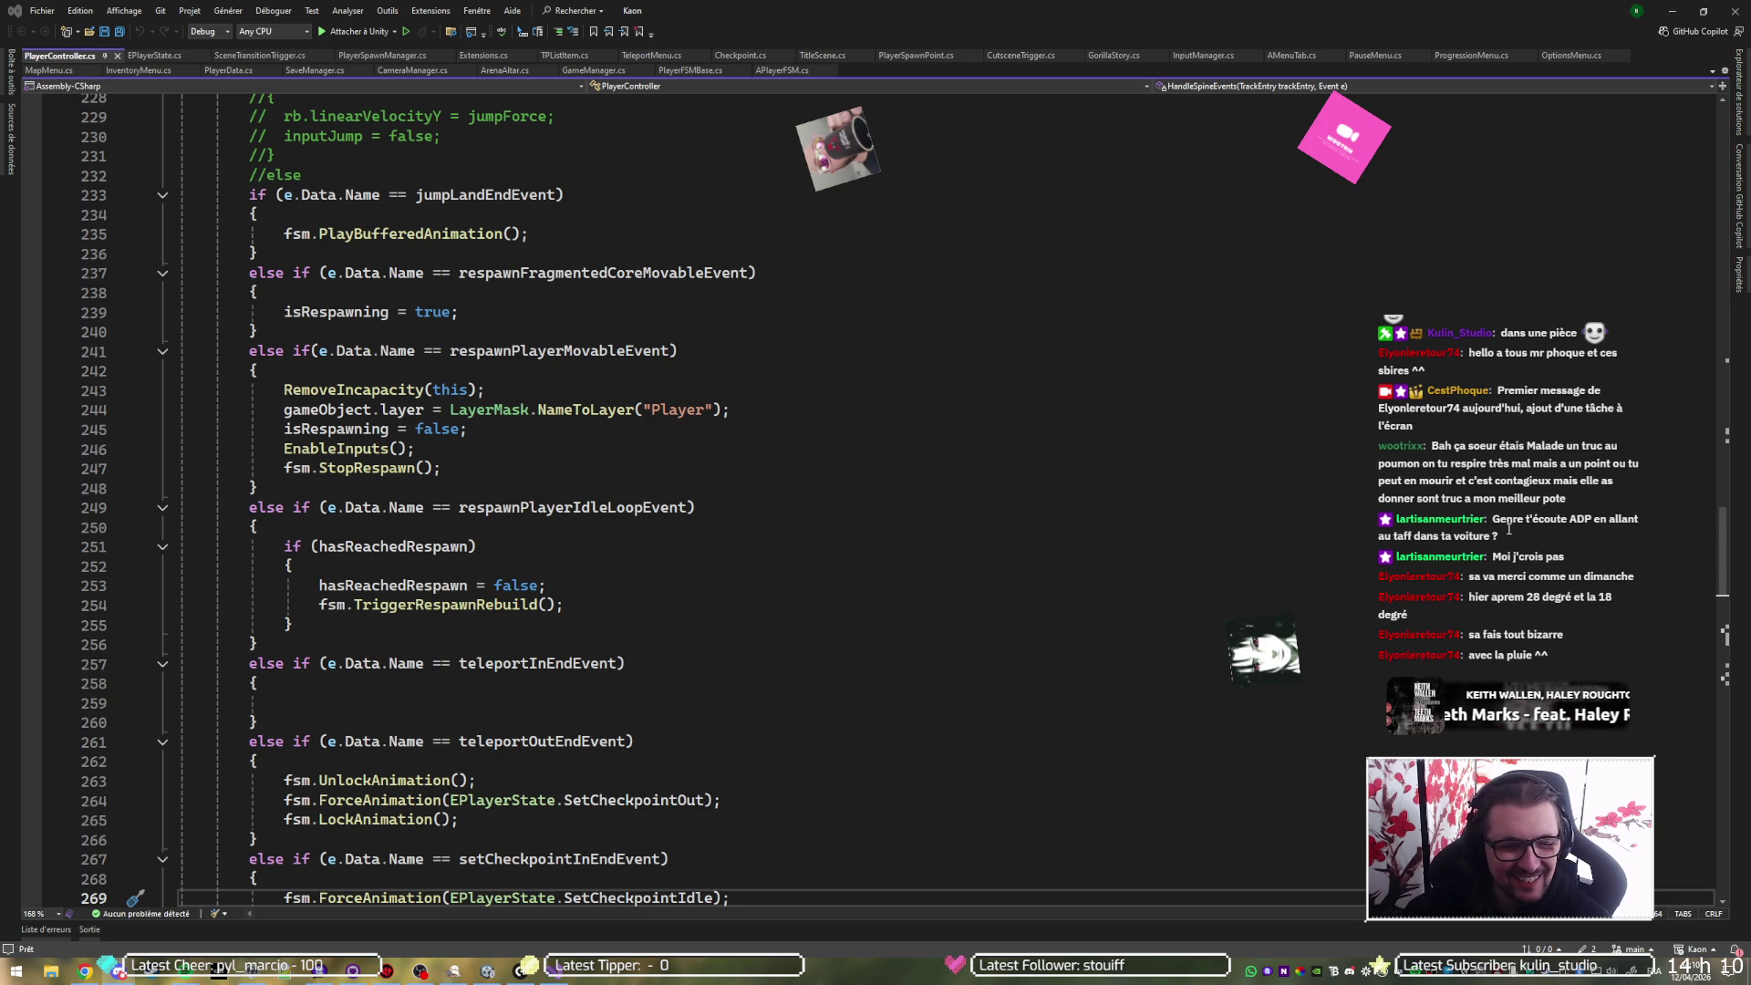
- Read the HandleSpineEvents respawn branch in PlayerController.cs, then switch to GitHub Desktop's commit history
click(825, 527)
scroll(840, 473, up, 4)
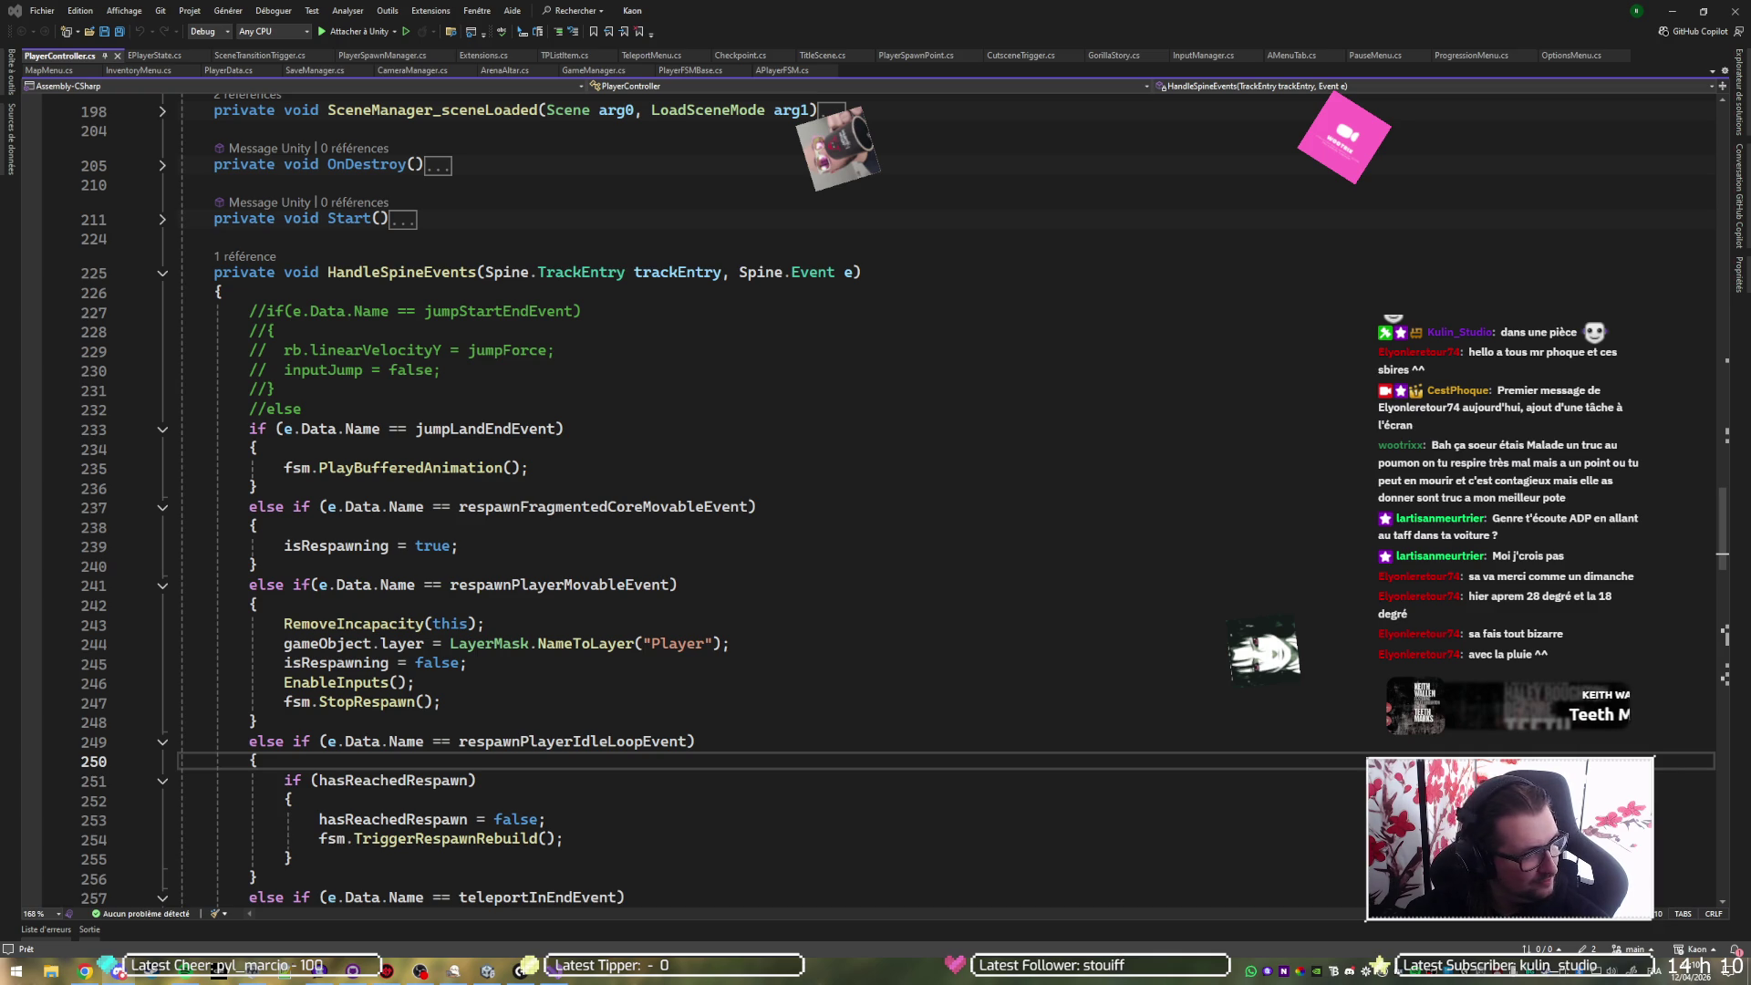
click(1347, 6)
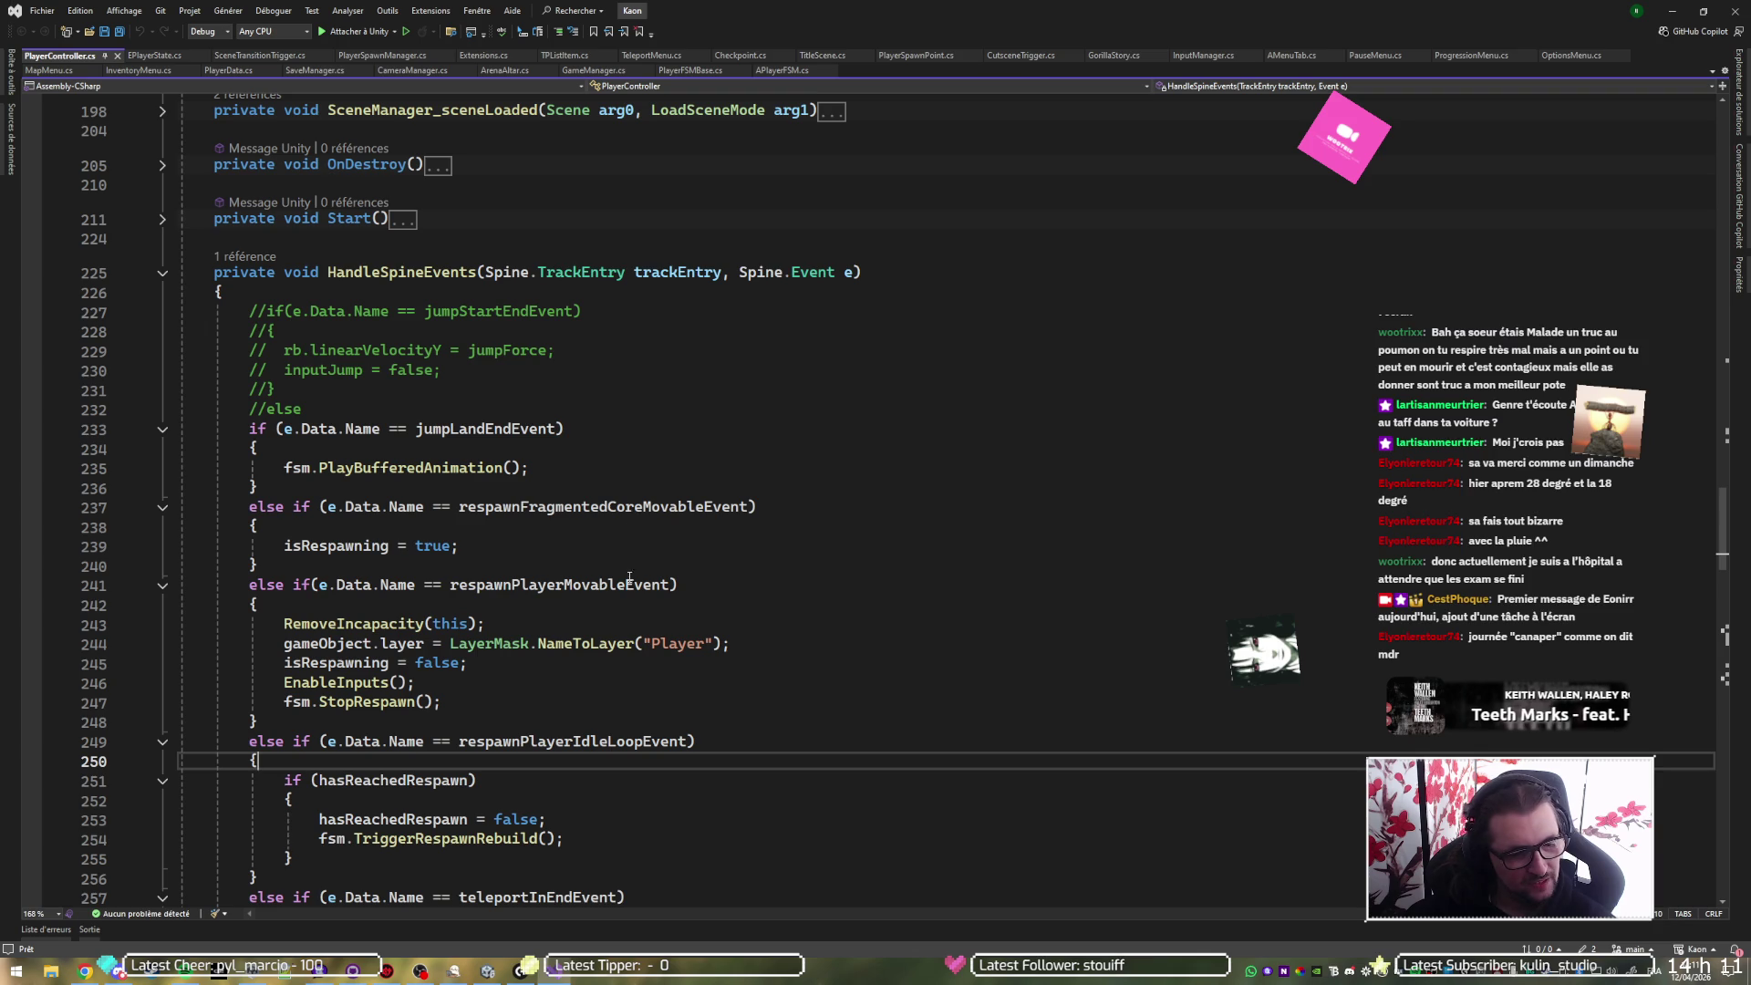
click(351, 903)
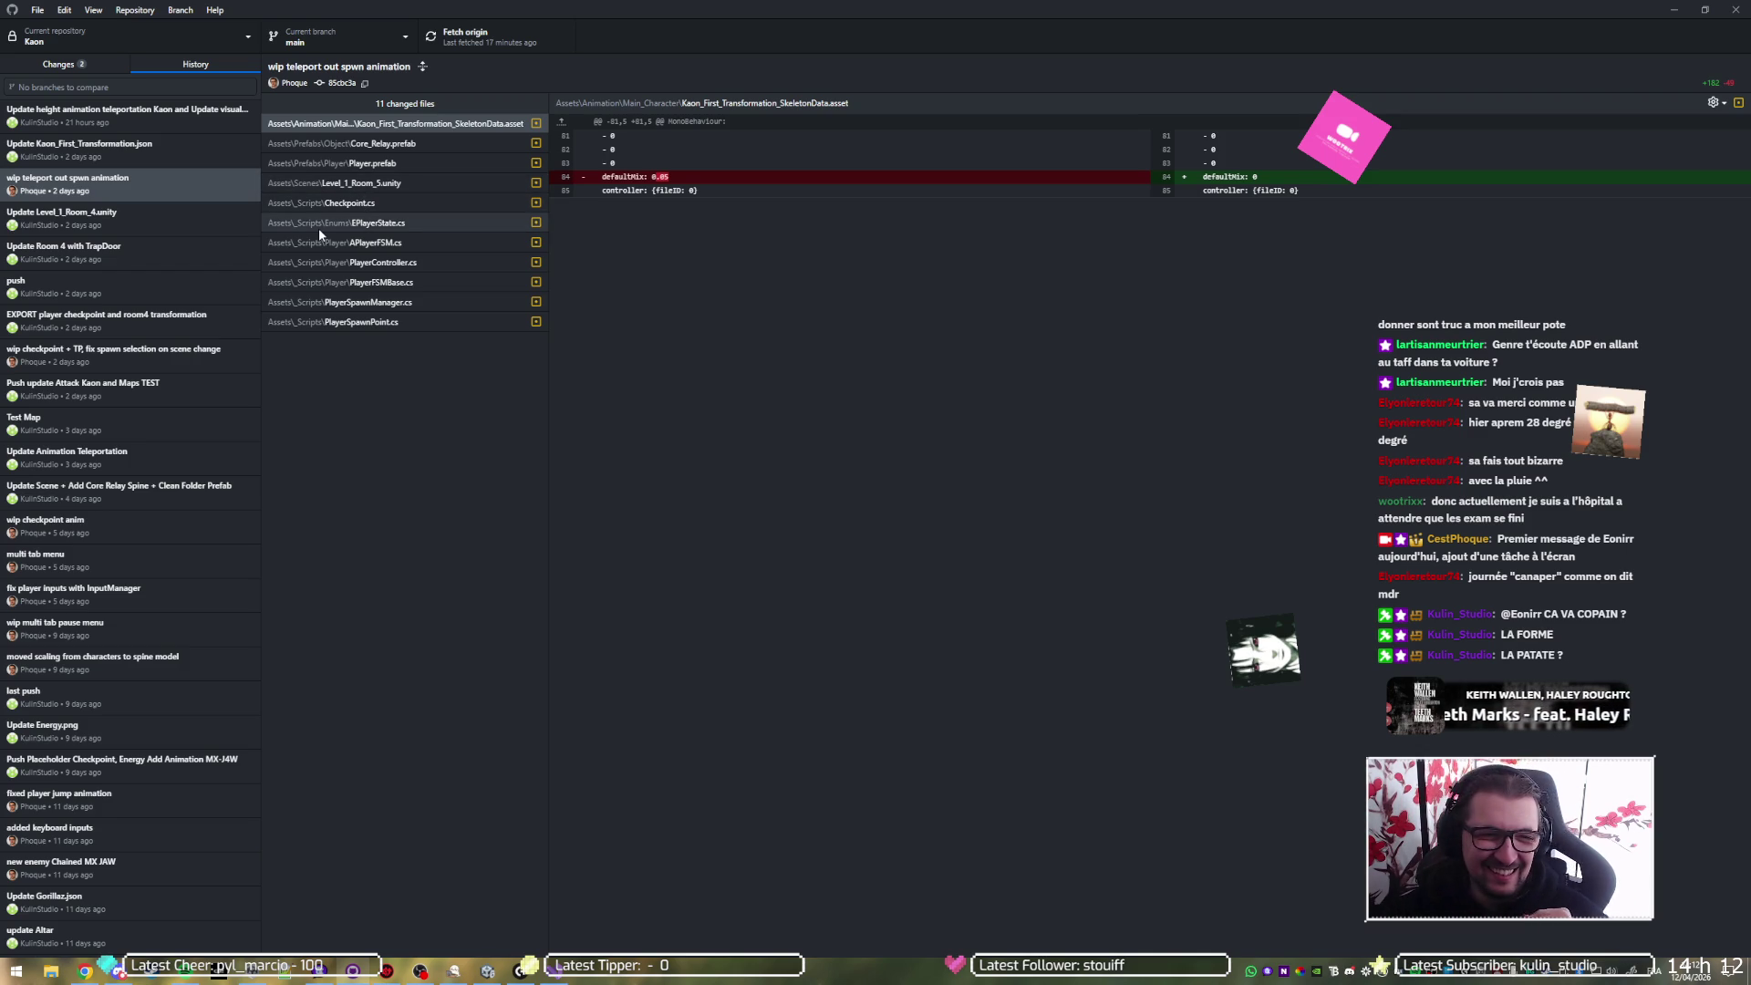
- Inspect the Core_Relay.prefab changes, then minimize GitHub Desktop and Visual Studio to reach Unity
click(437, 143)
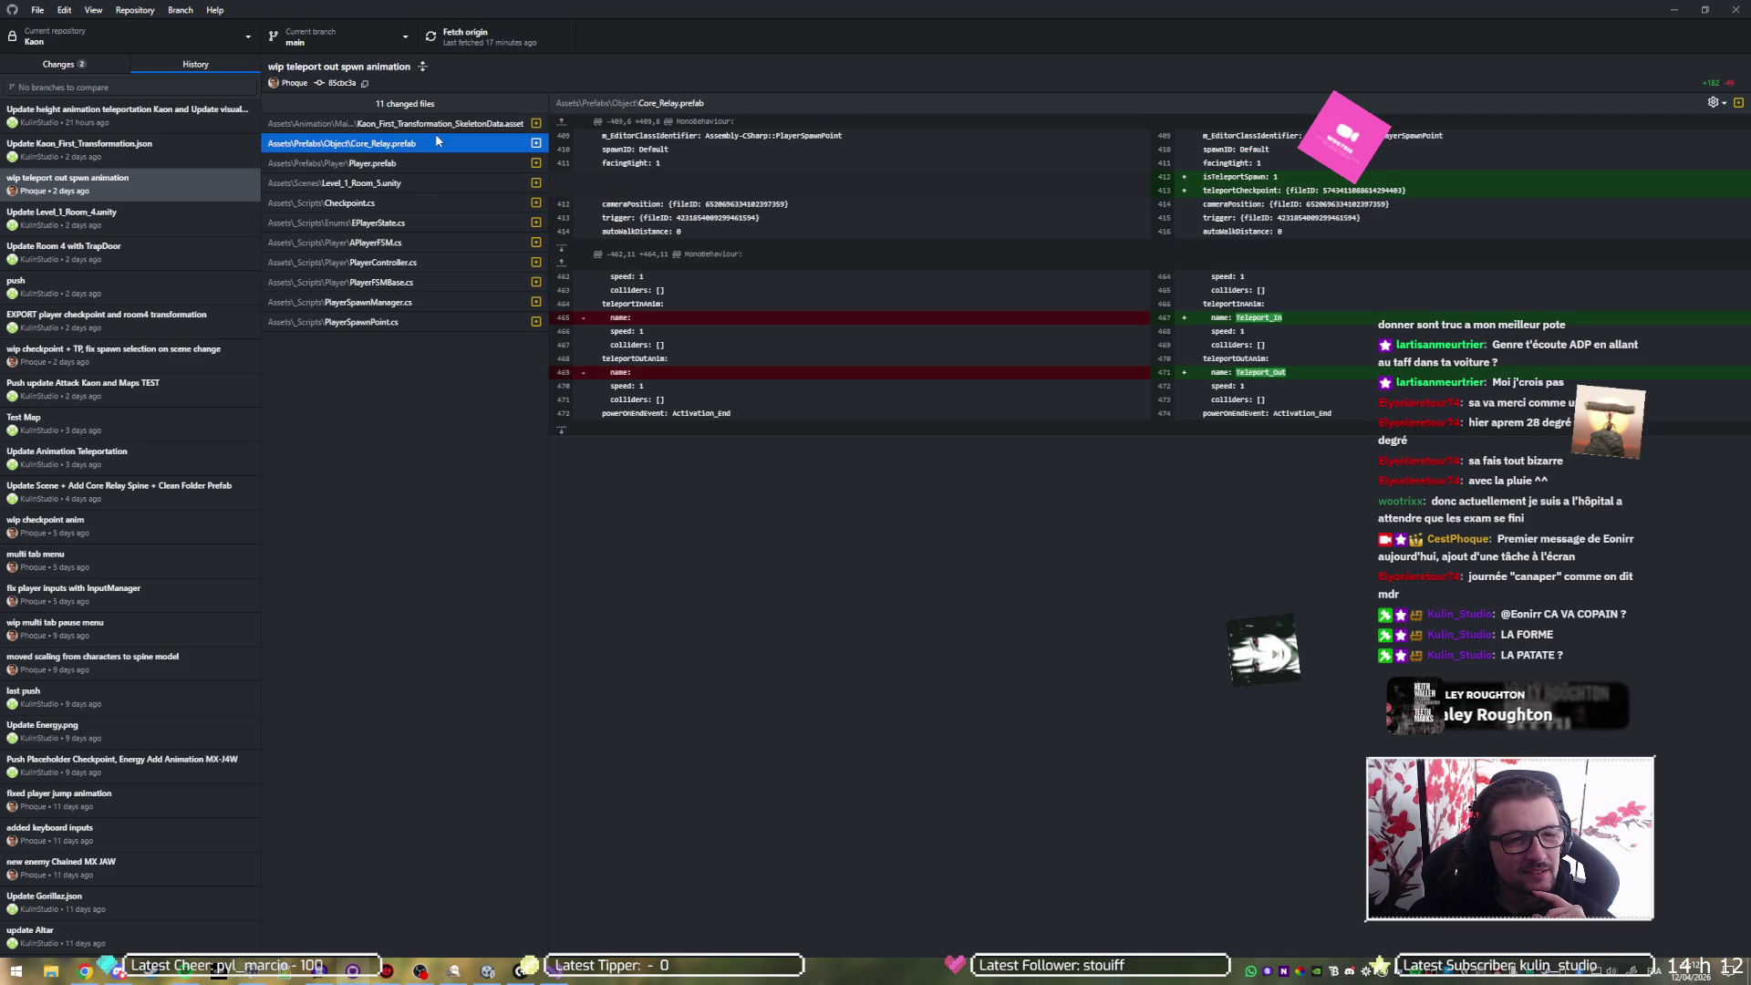
click(1674, 9)
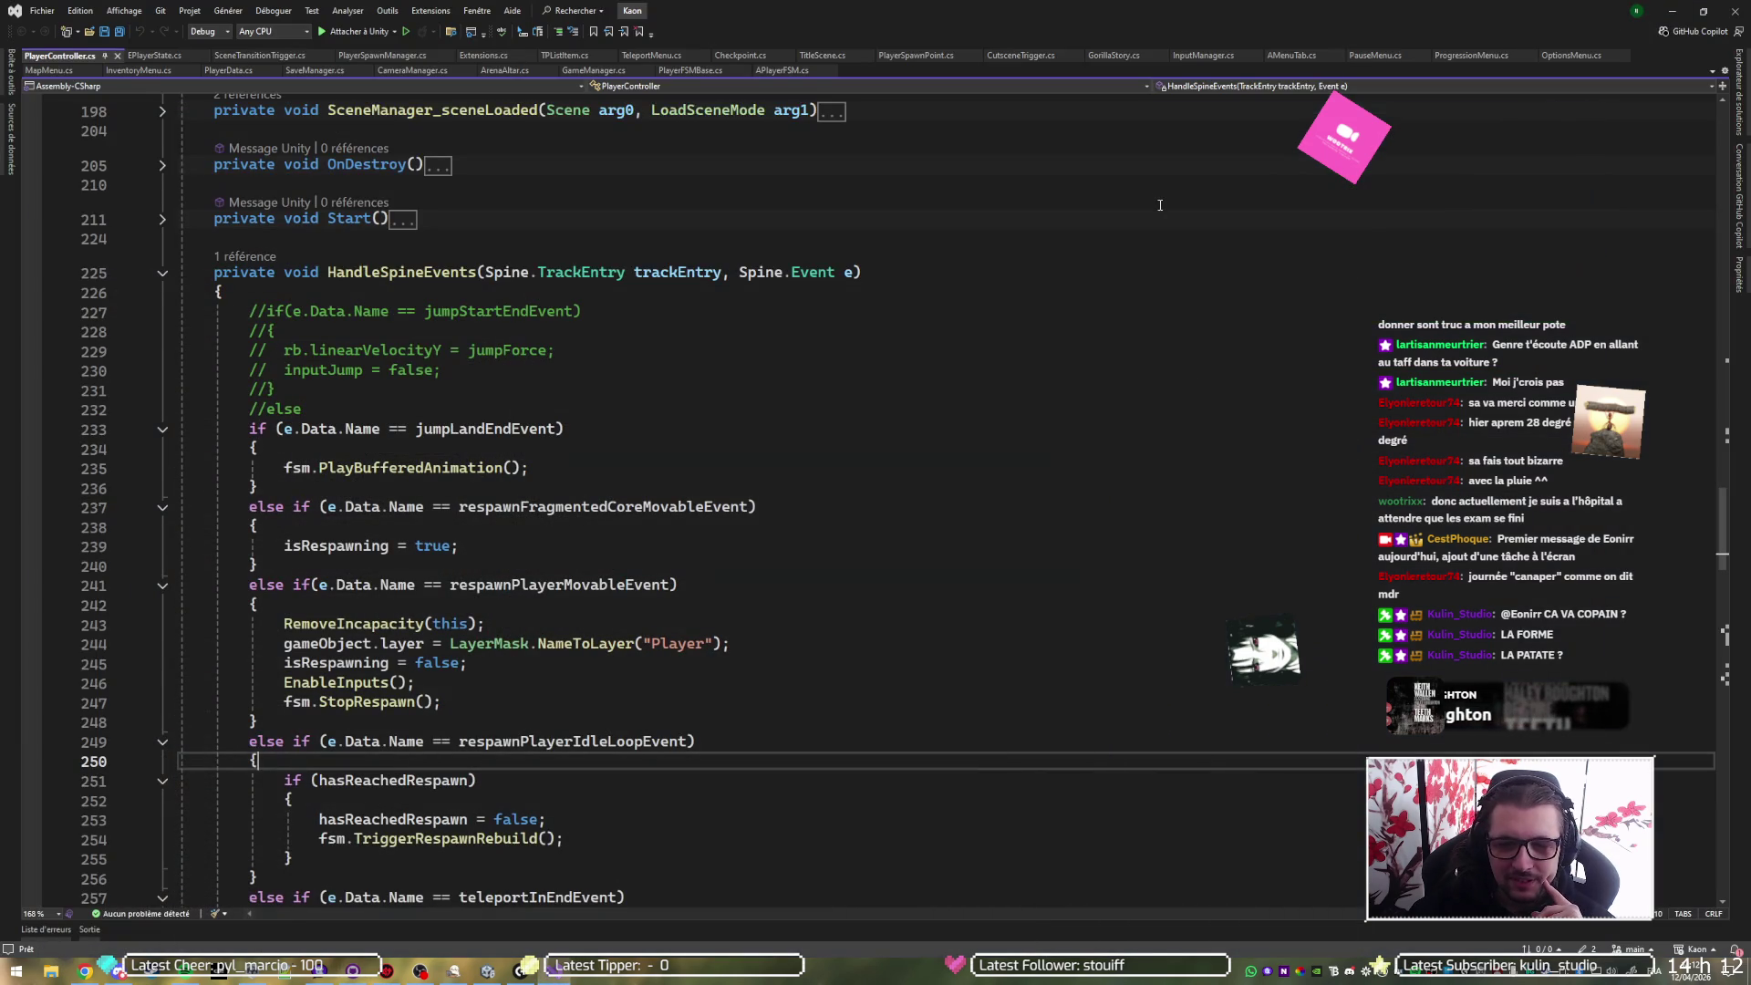
click(1672, 10)
- Enter Play mode to test the player arriving at the teleport ring
click(854, 42)
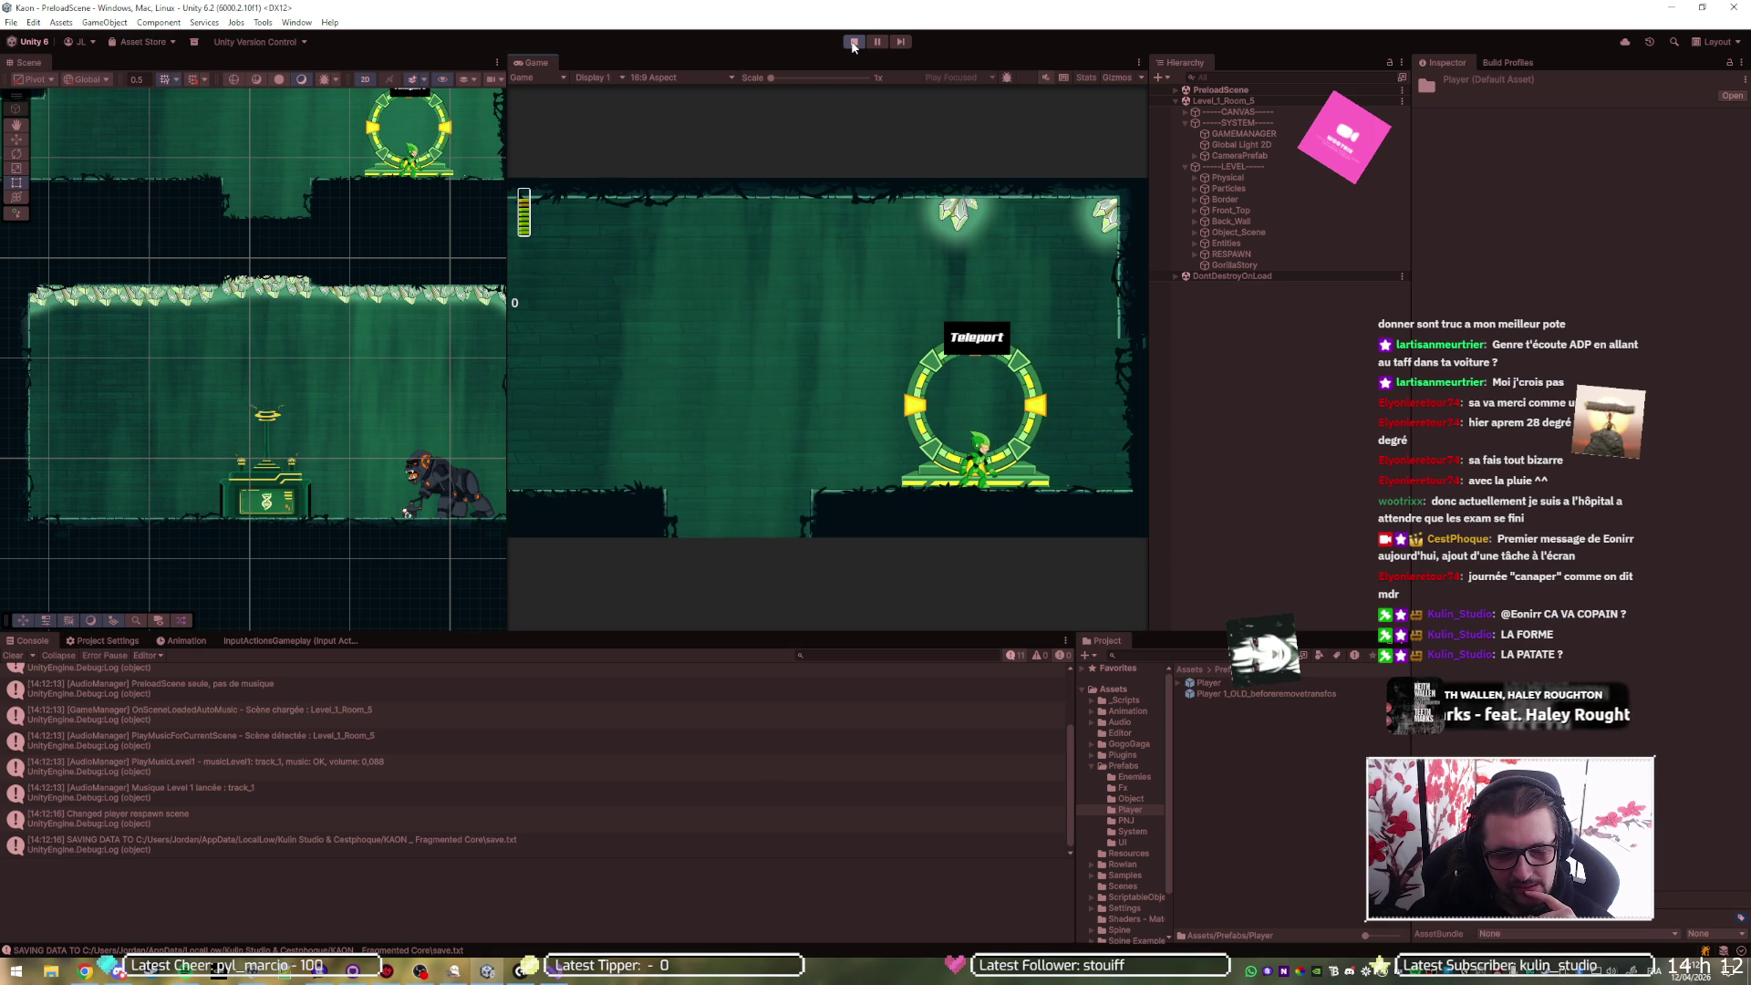
- Restart Play mode and expand DontDestroyOnLoad and PlayerParent in the Hierarchy
click(853, 42)
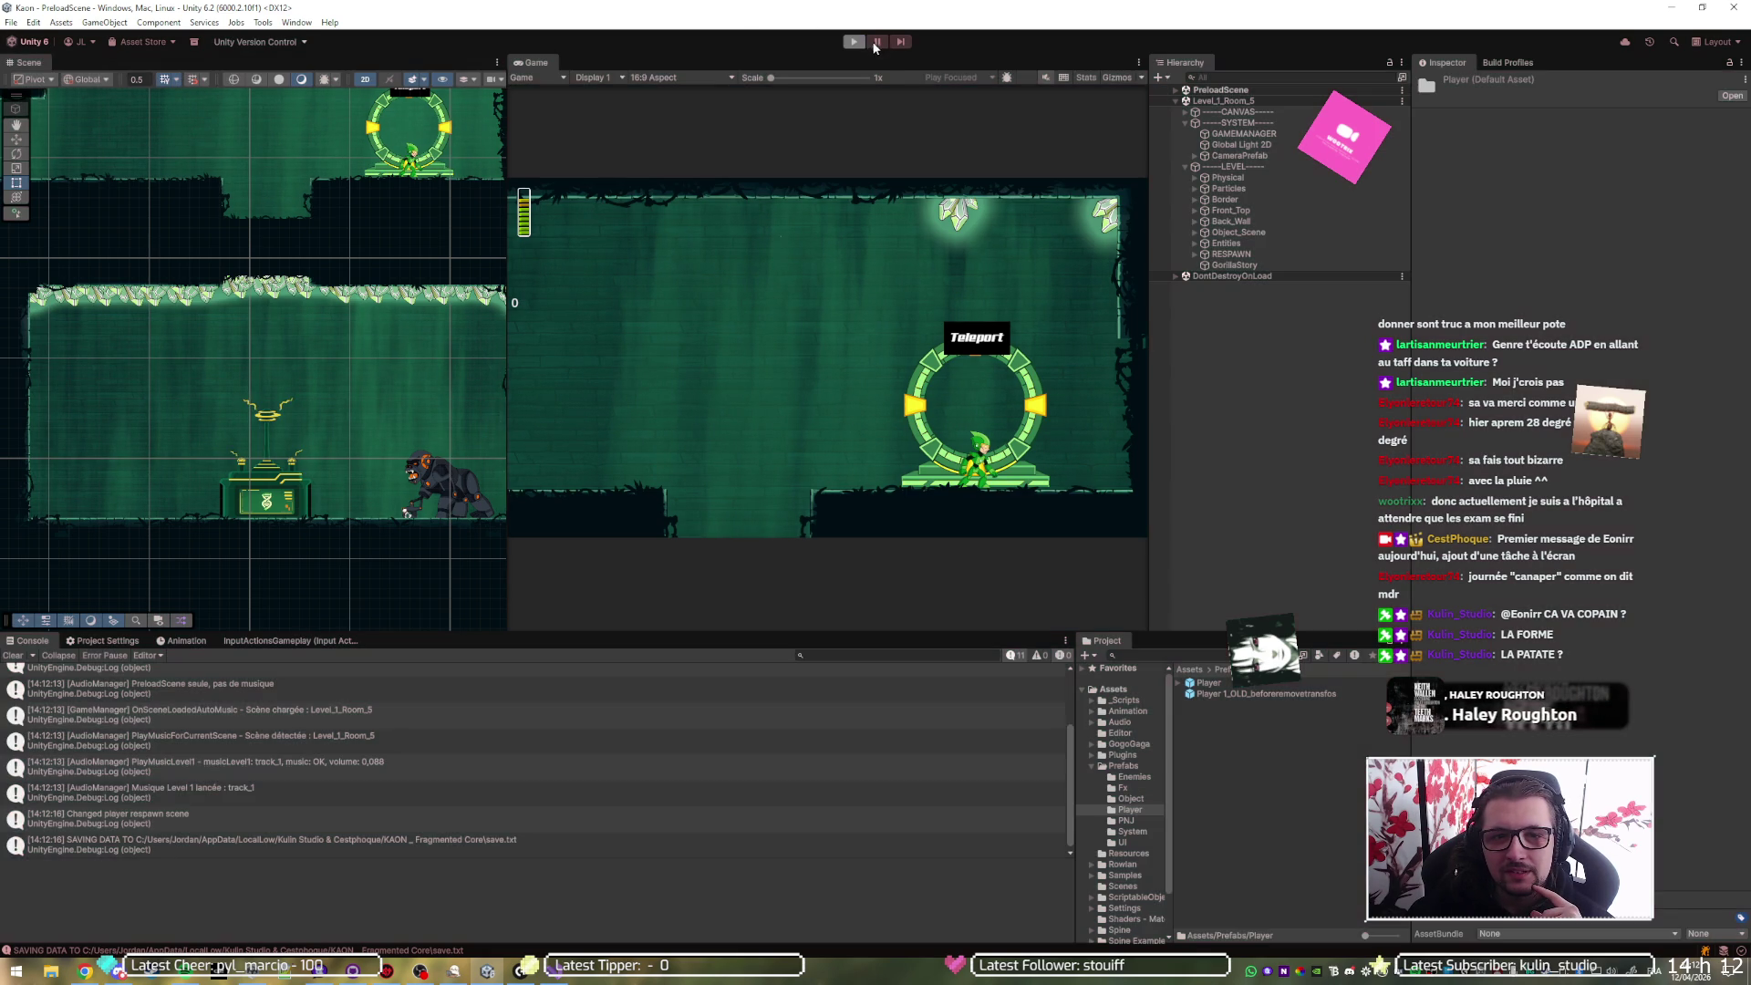
click(853, 42)
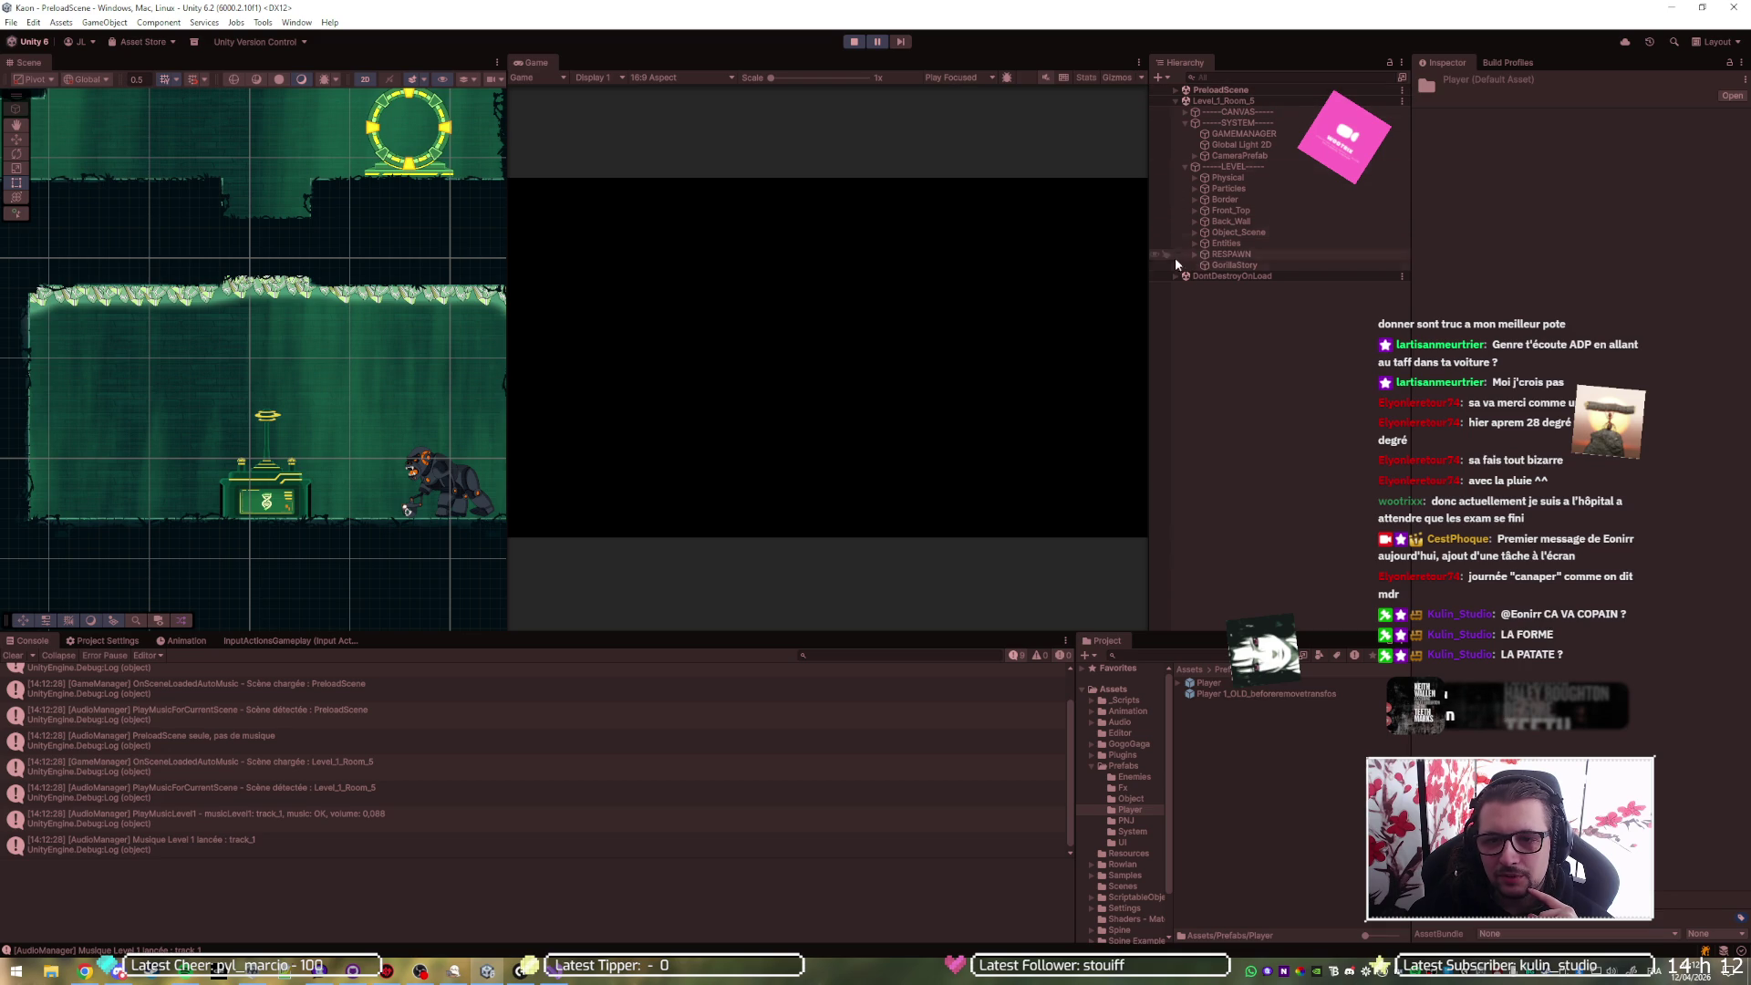
click(1176, 275)
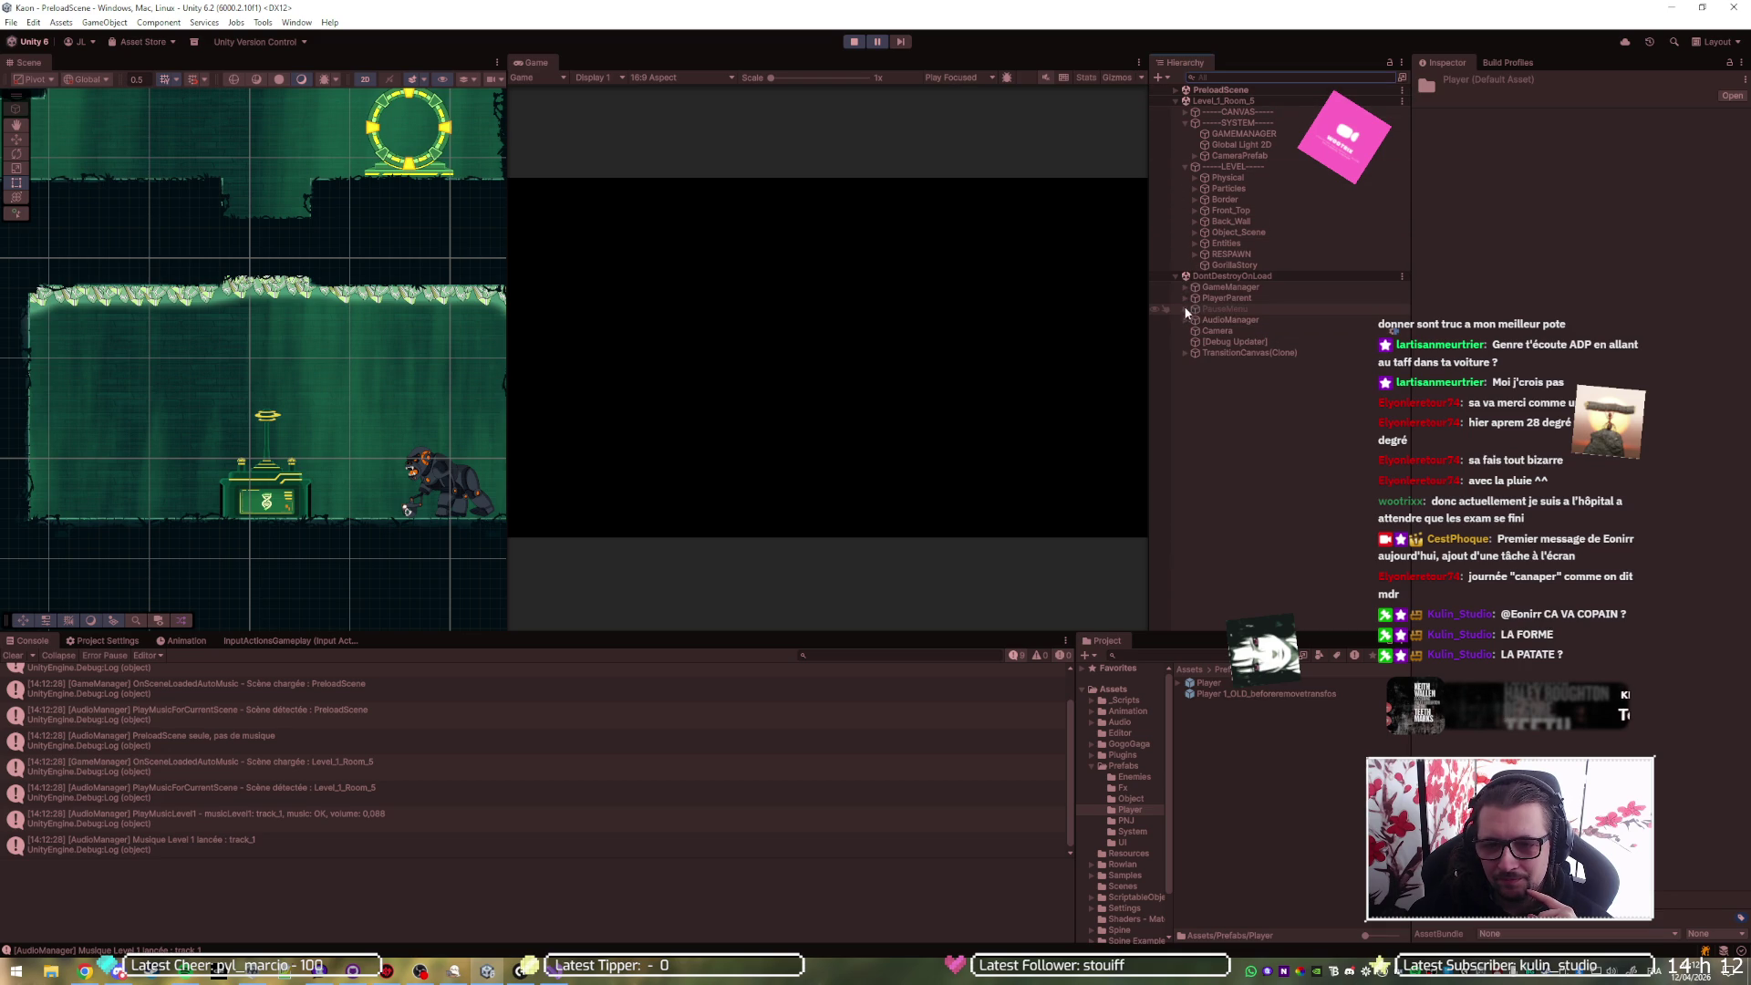
click(1184, 298)
- Select Player(Clone) and collapse the Set Checkpoint Out Anim and adjacent animation foldouts
click(1205, 308)
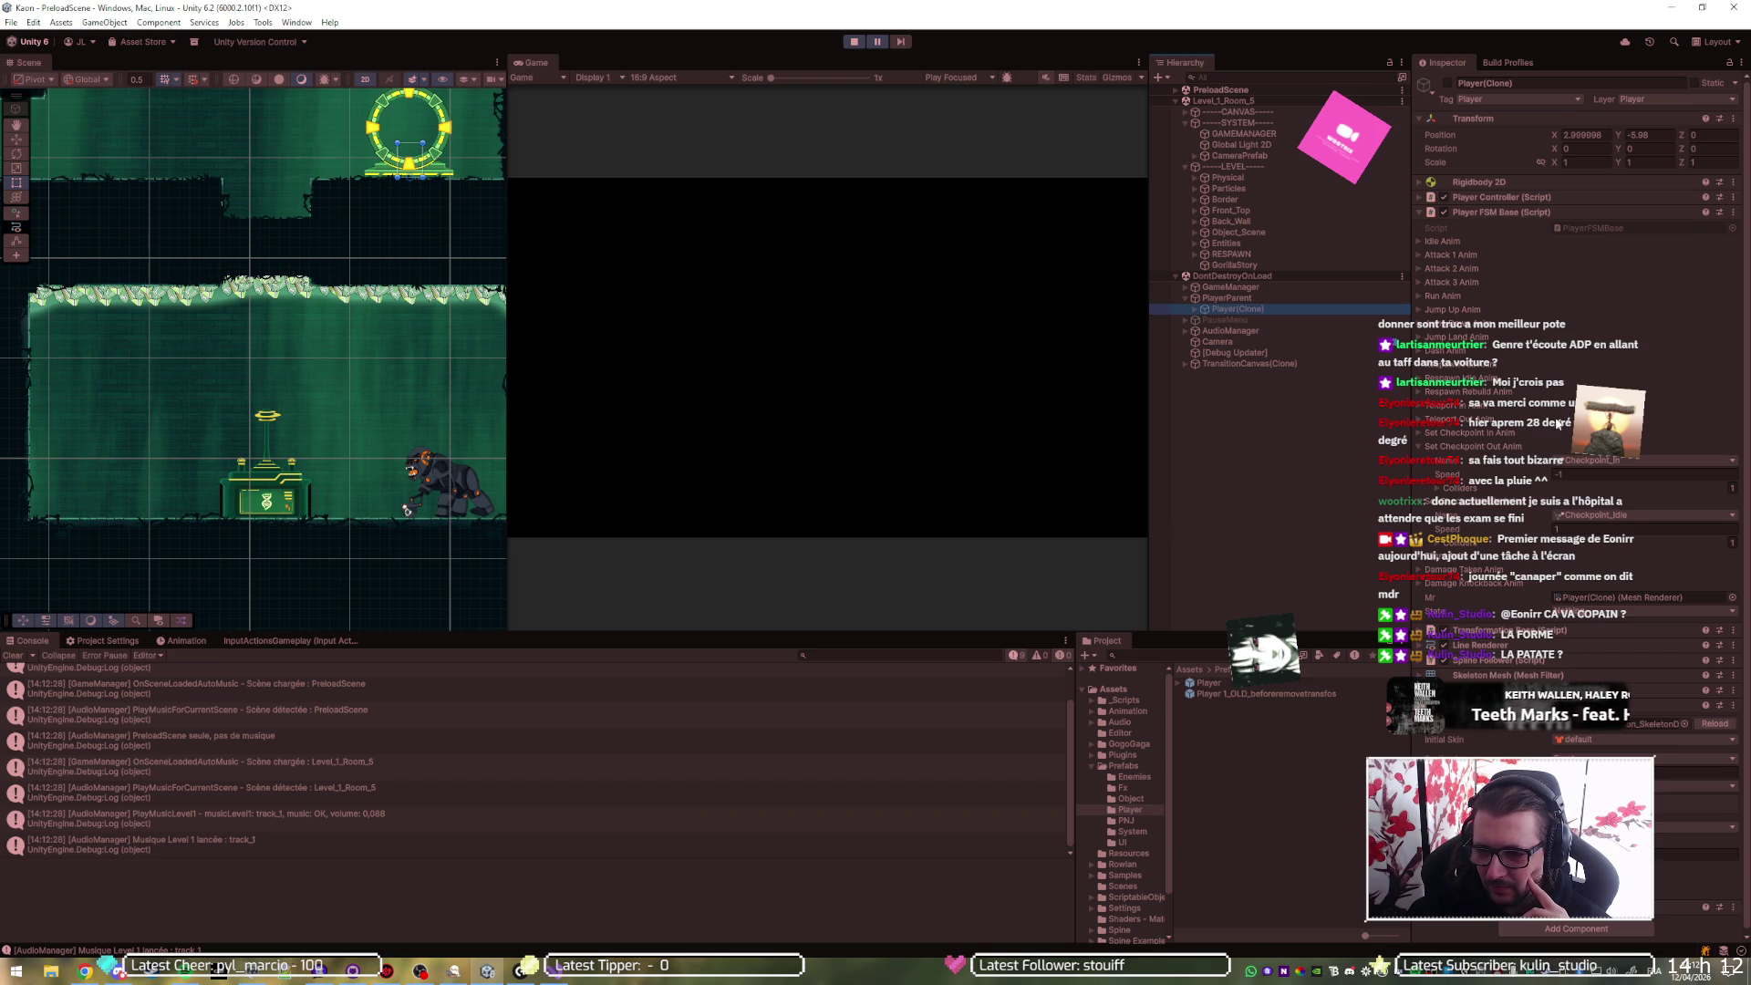
click(1474, 446)
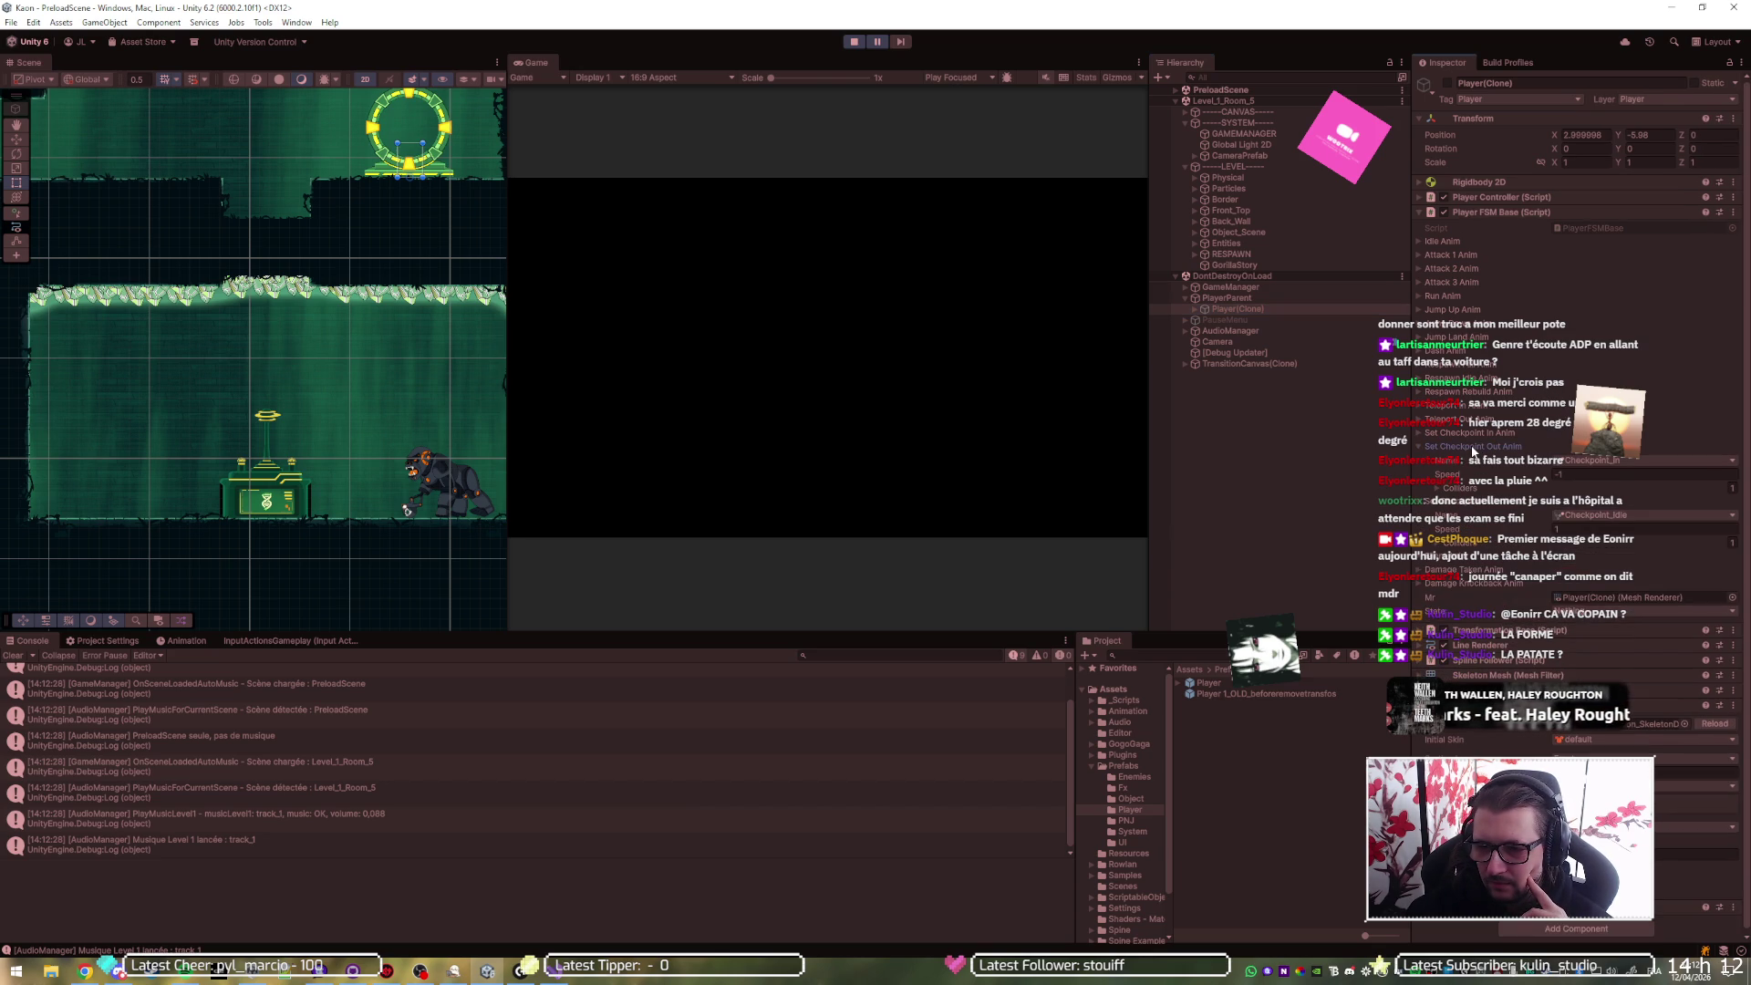
click(1475, 461)
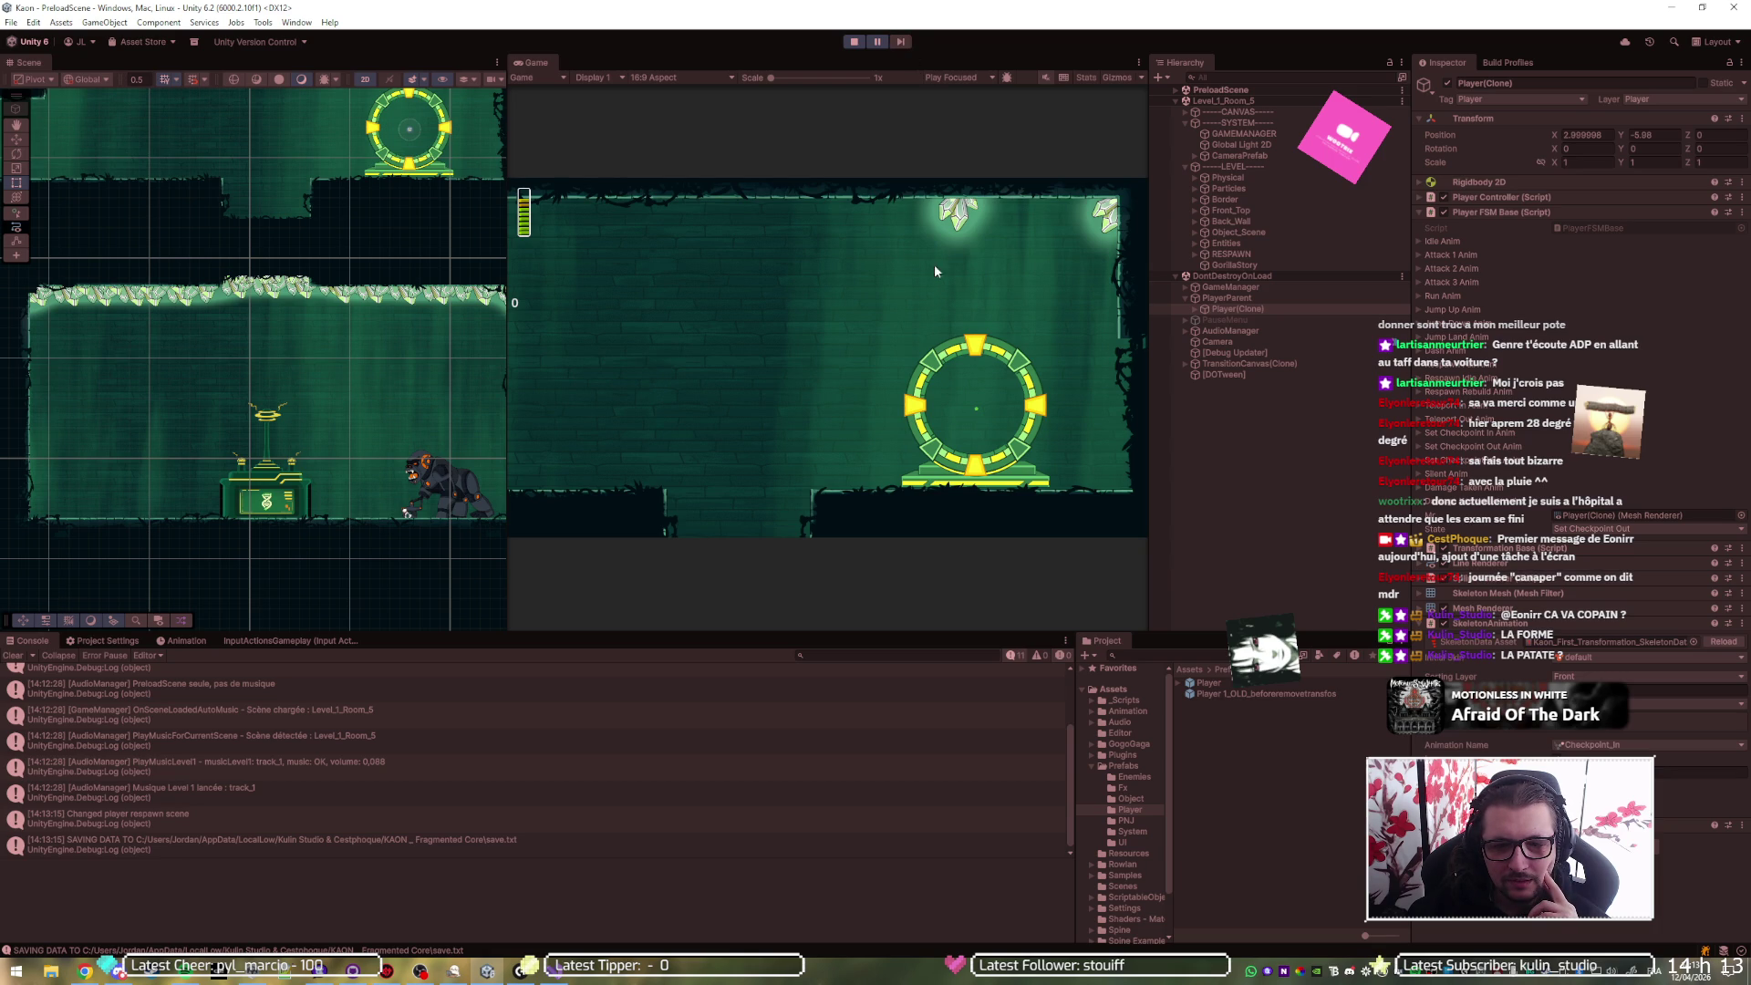
- Frame the green orb in the Scene view, step two frames, then exit Play mode
key(f)
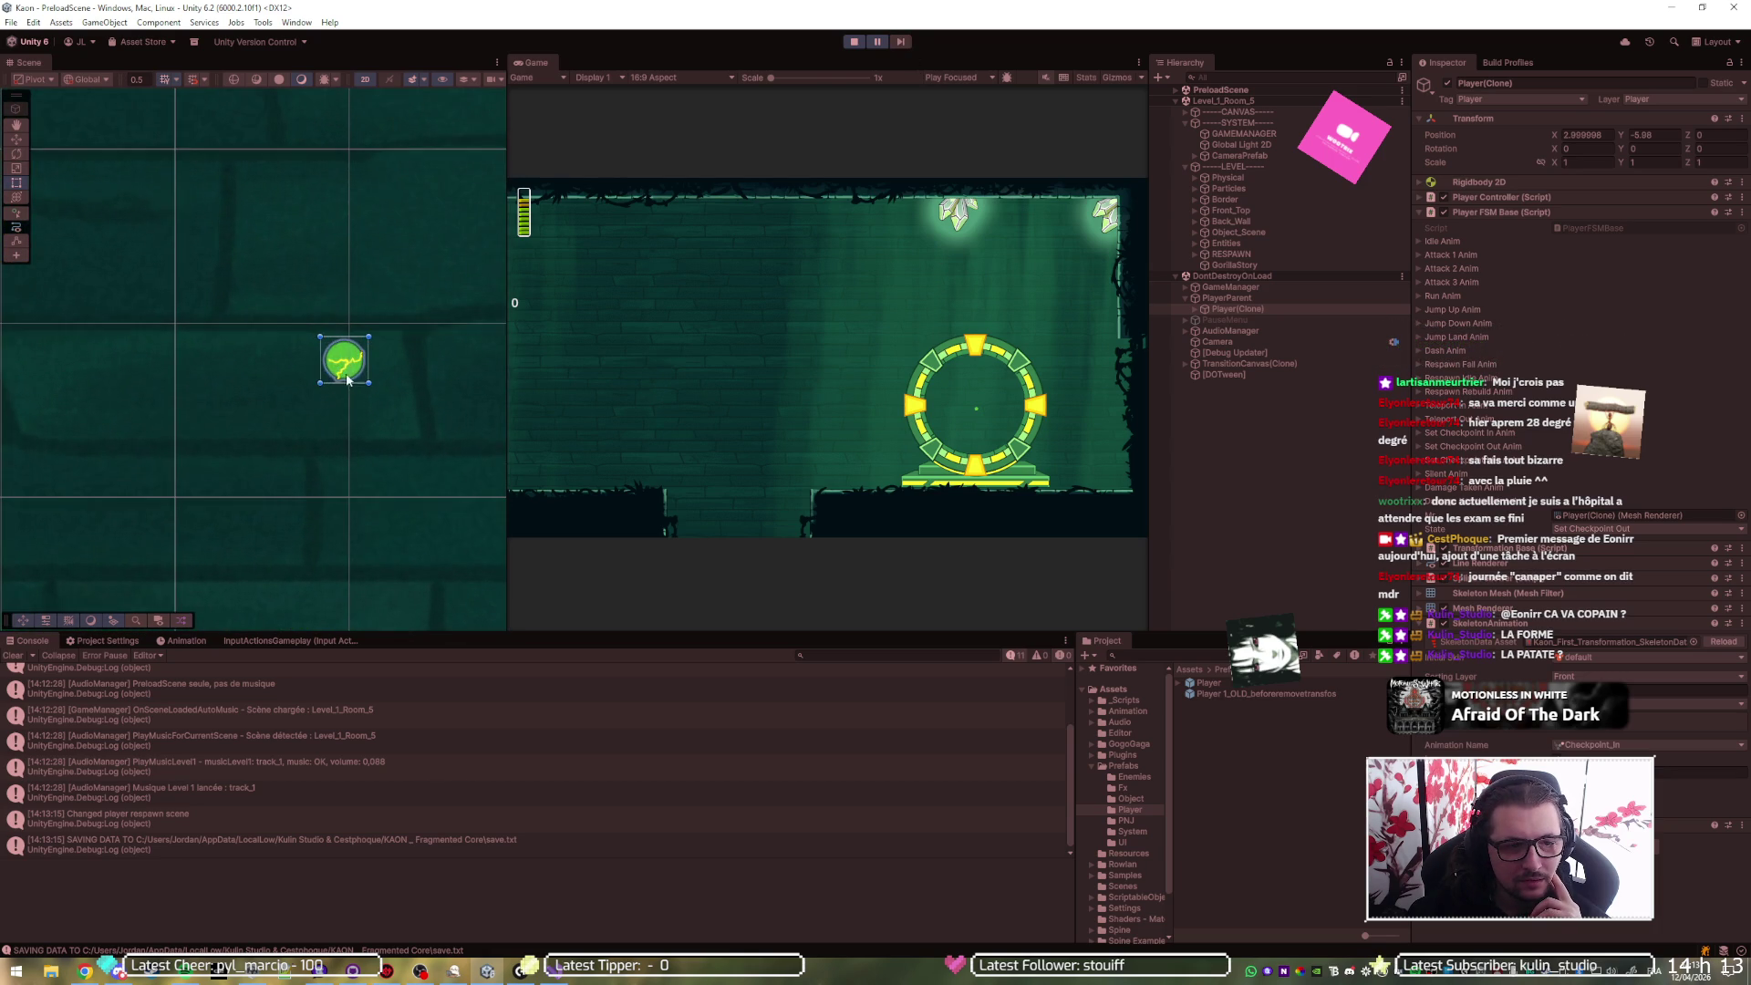
scroll(346, 359, up, 5)
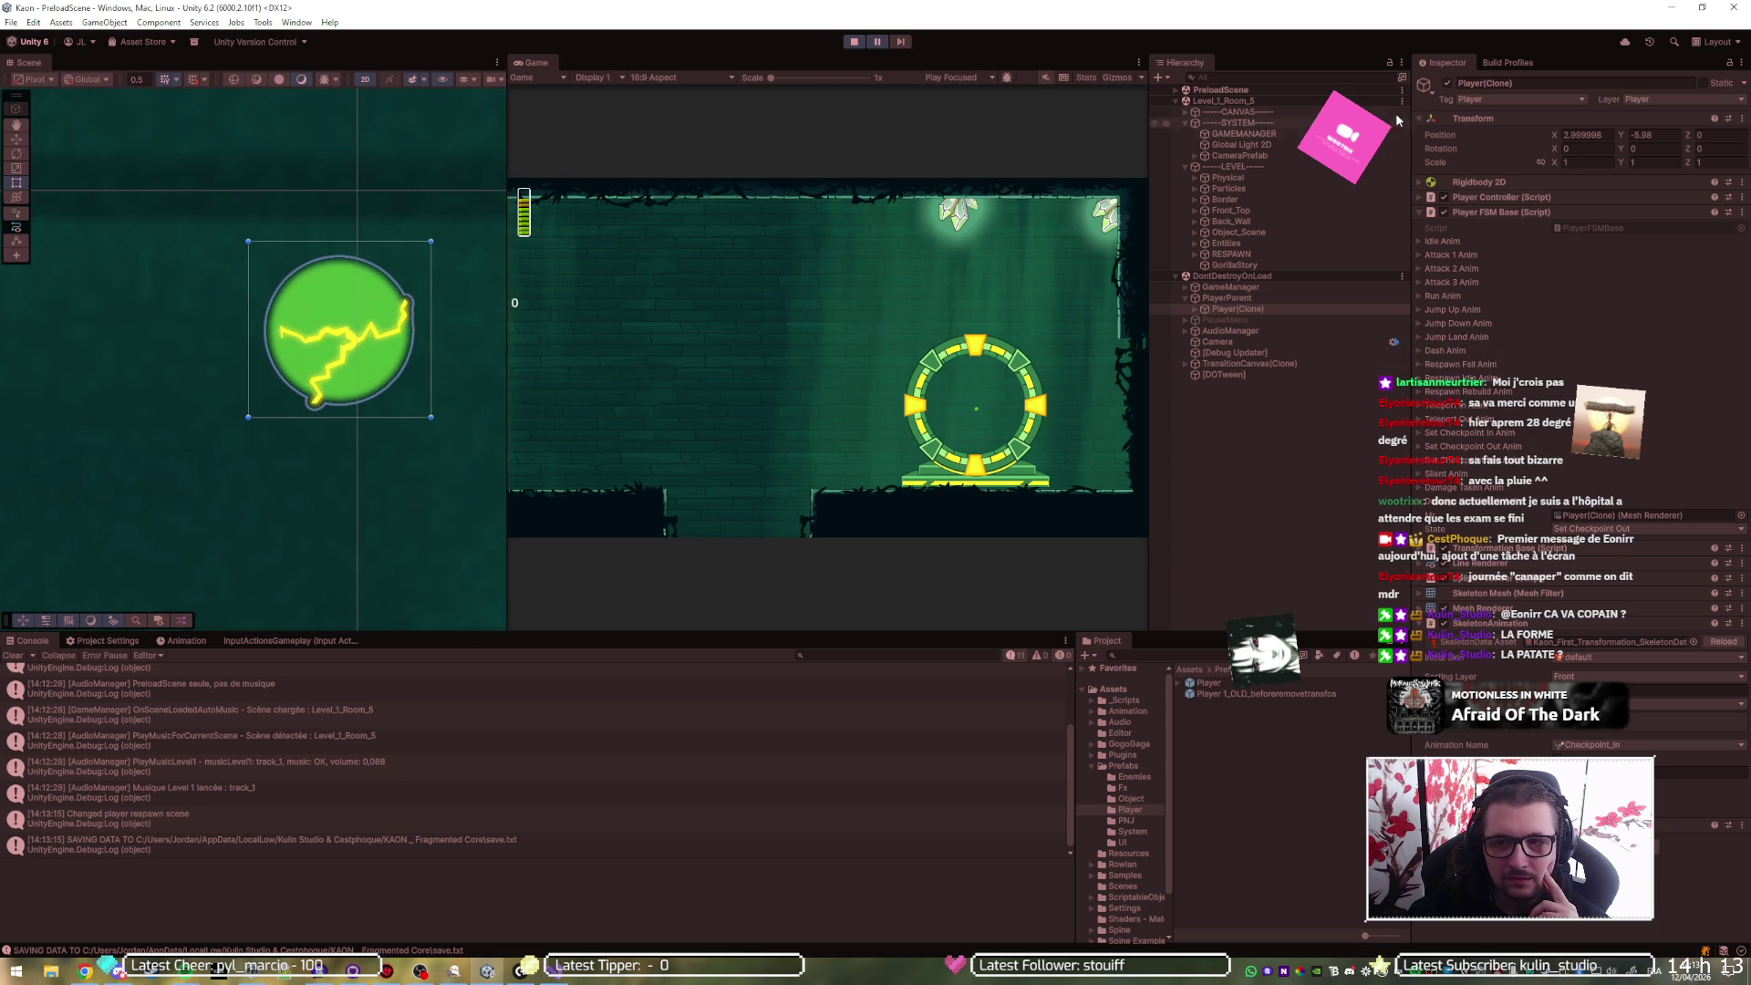
click(899, 43)
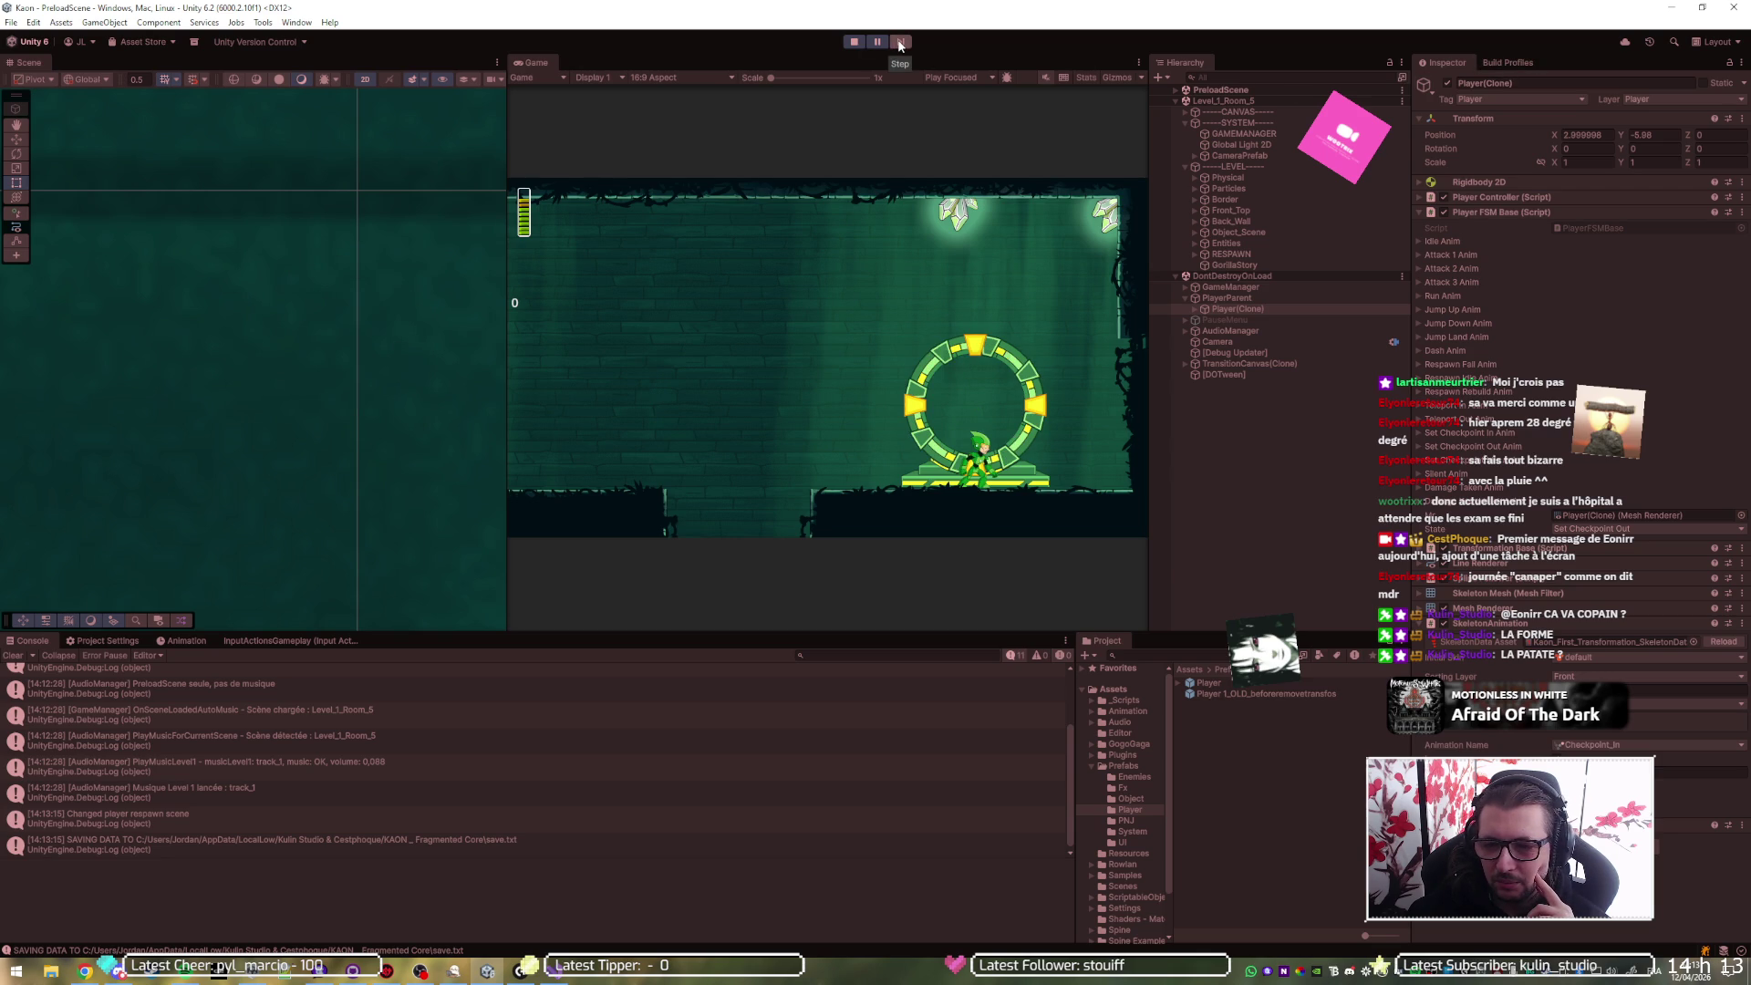
click(899, 43)
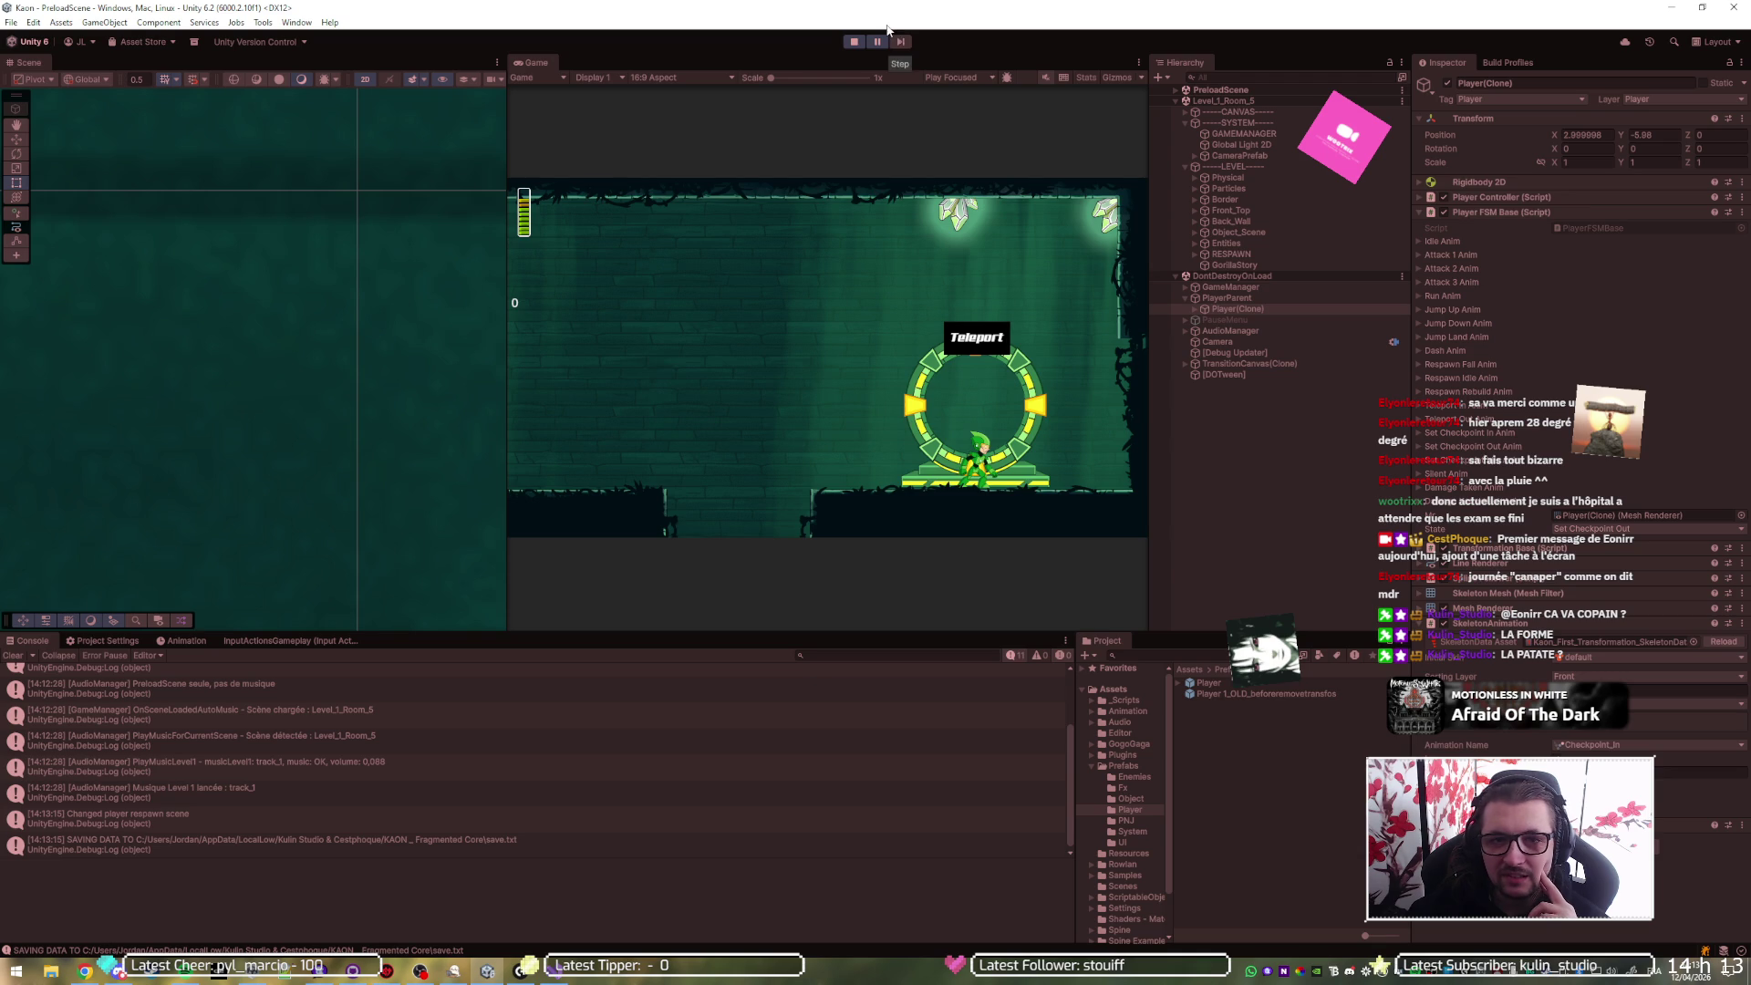
click(853, 42)
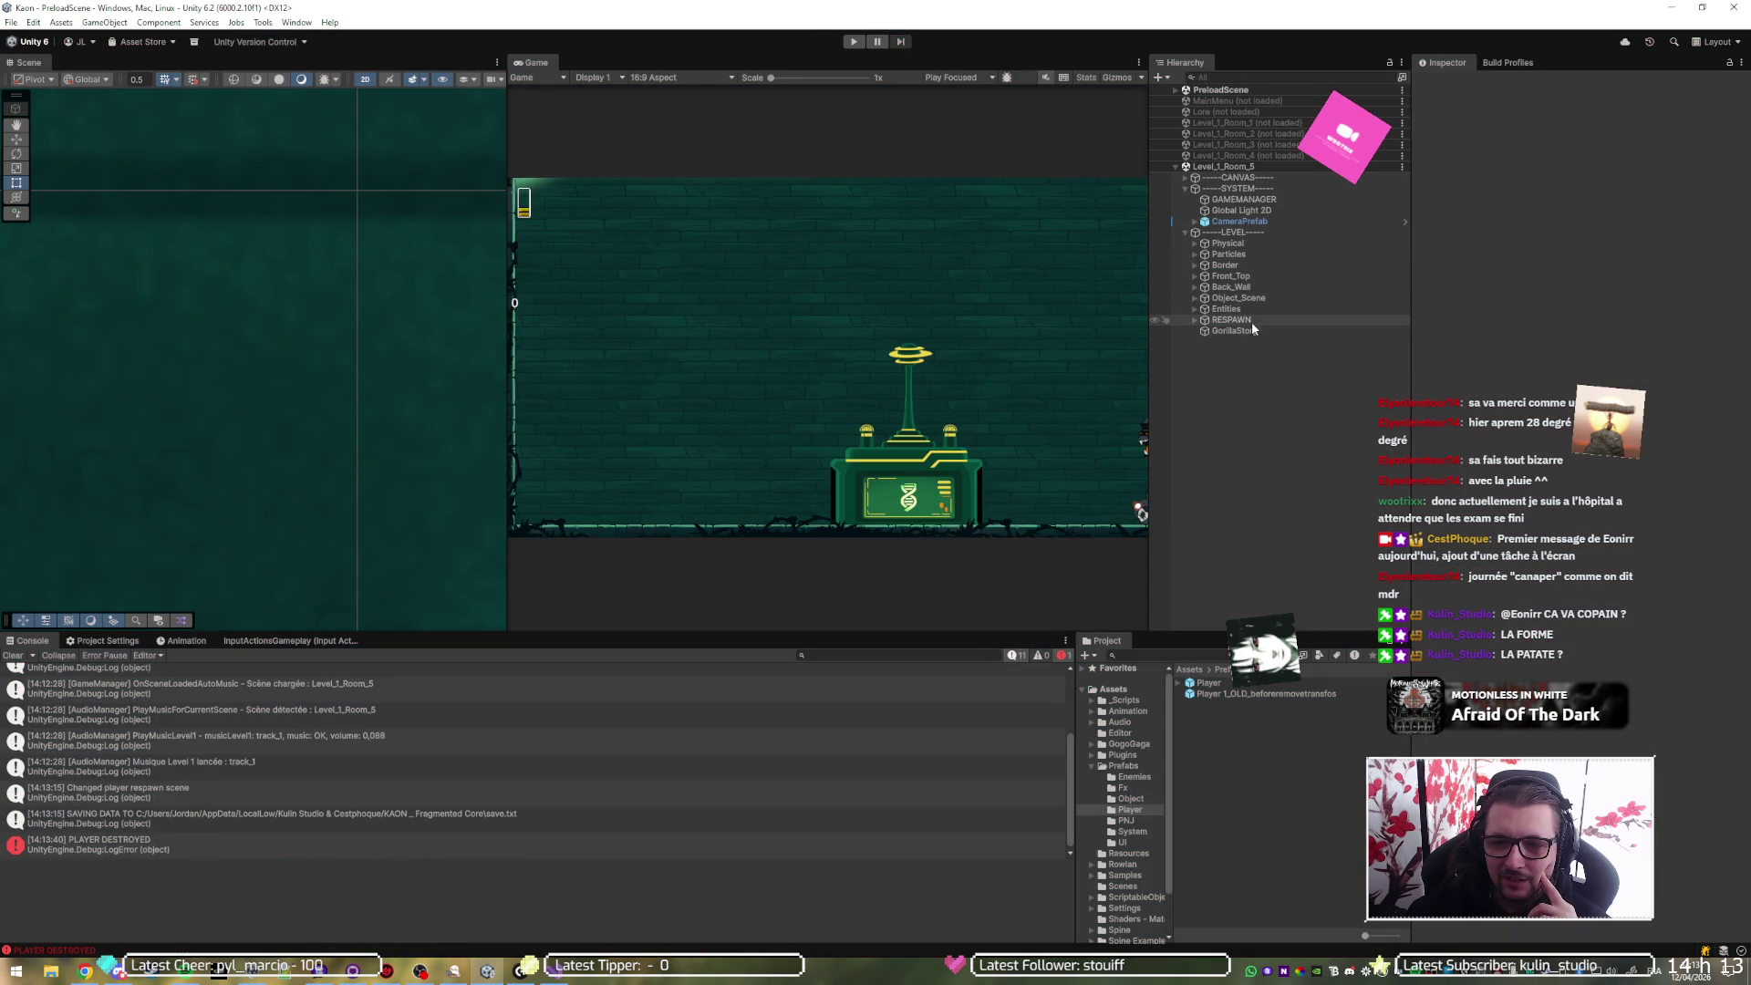
- Select the Player prefab and ping its Skeleton Animation's SkeletonData asset in the Project window
click(1202, 683)
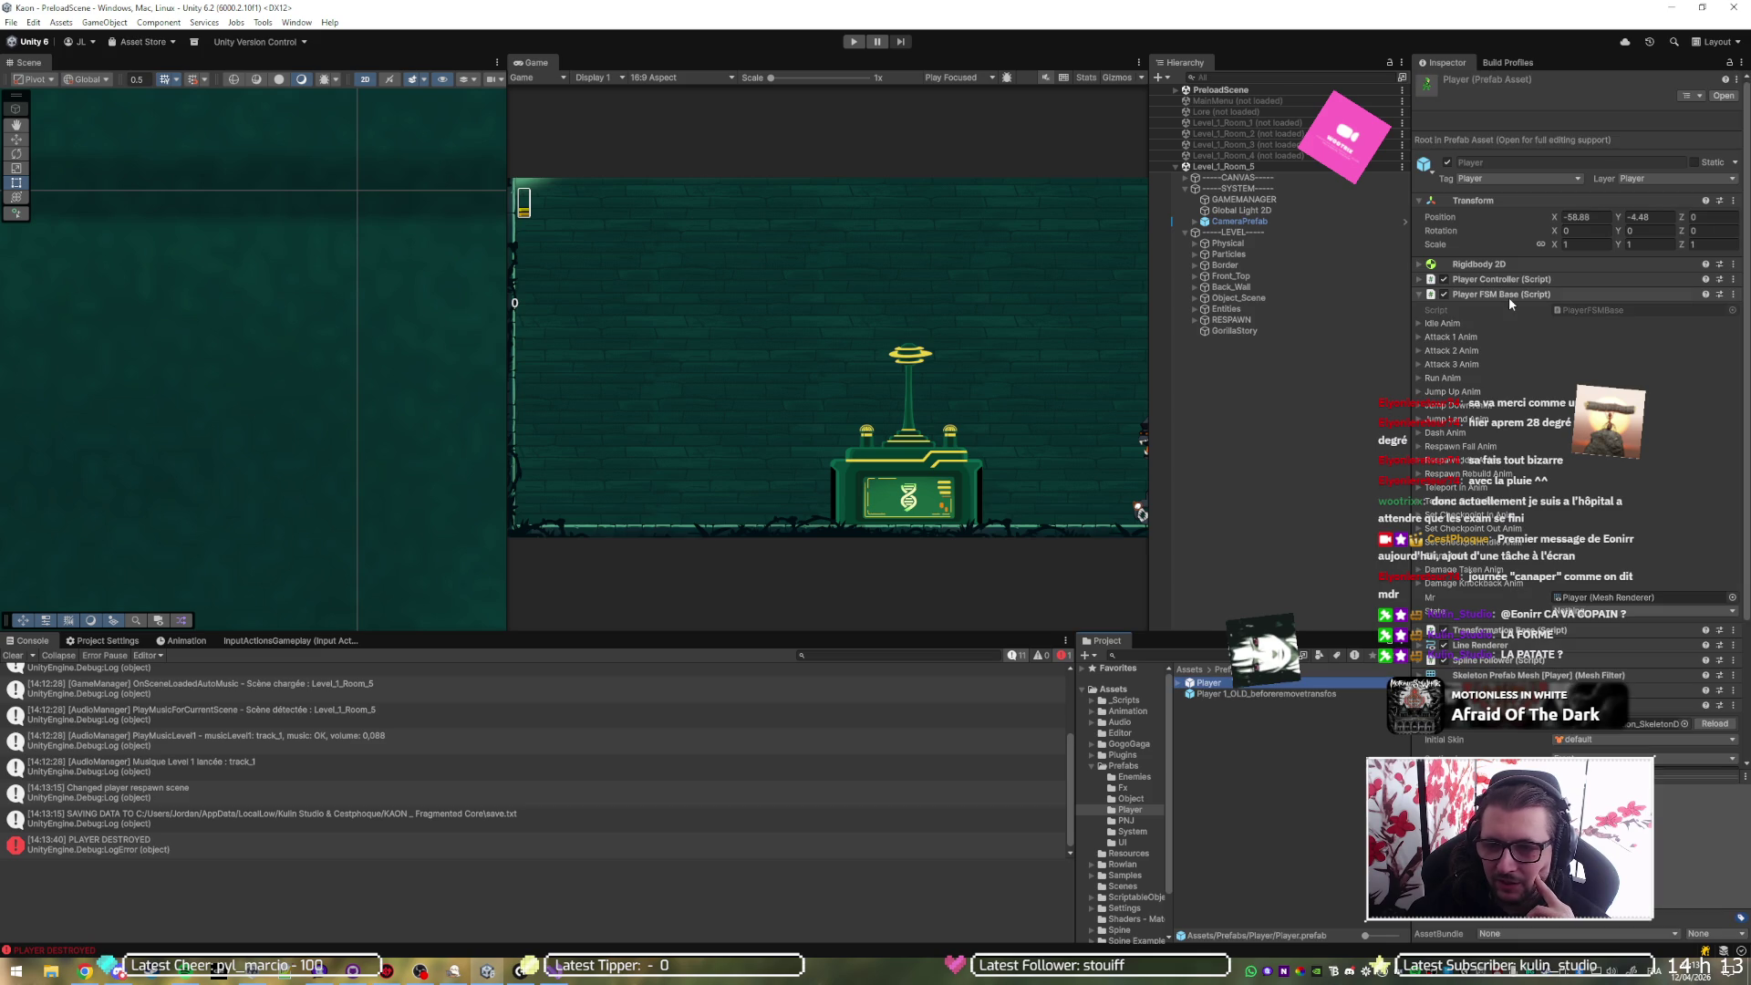
scroll(1550, 411, down, 4)
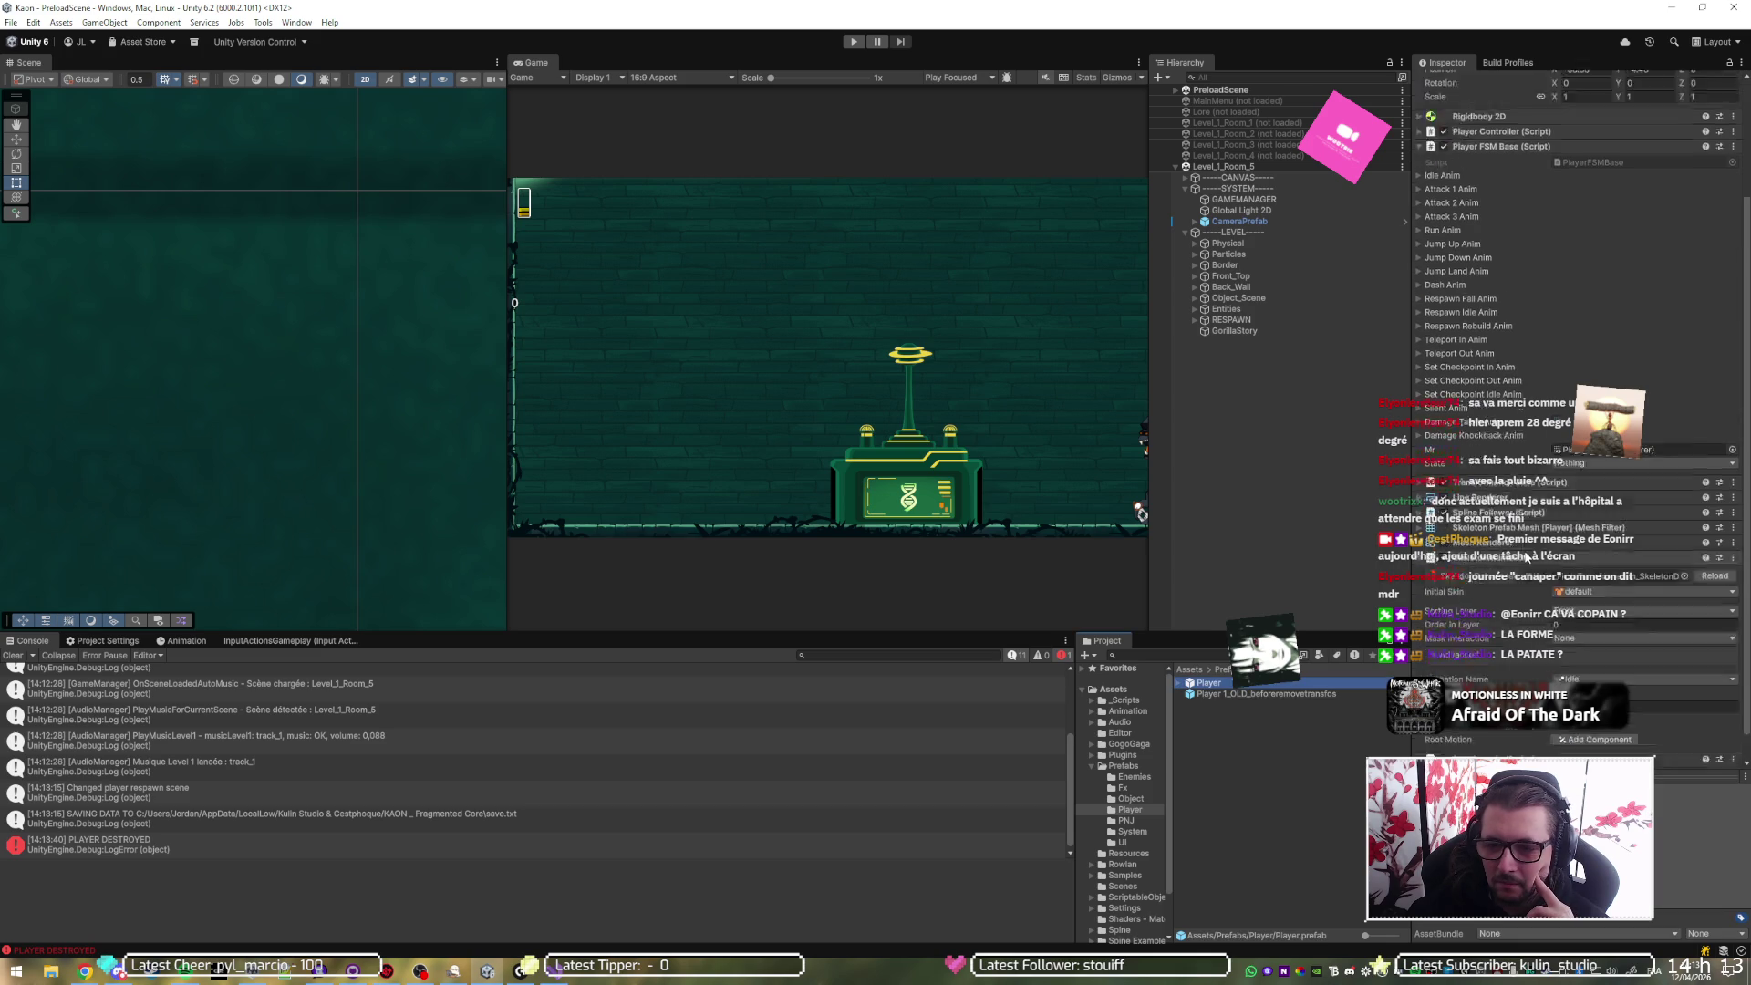
click(1605, 547)
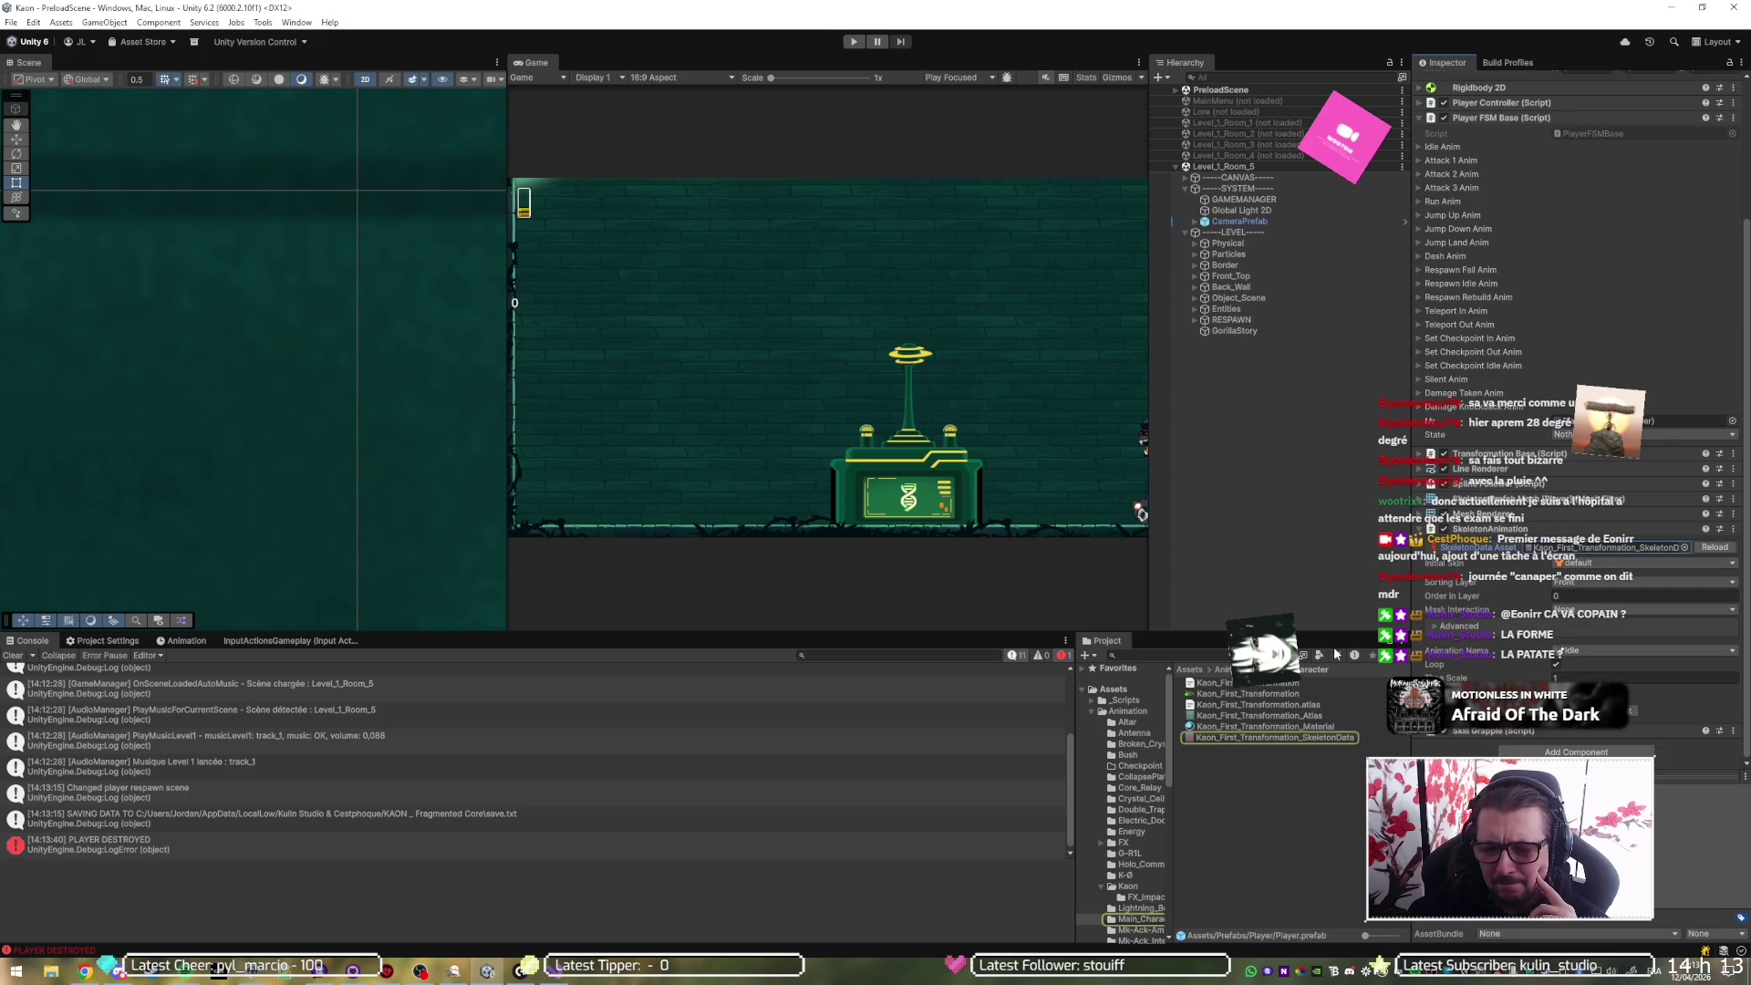
- Review Kaon_First_Transformation_SkeletonData's Default Mix Duration 0, custom mix durations and animation list
click(1303, 739)
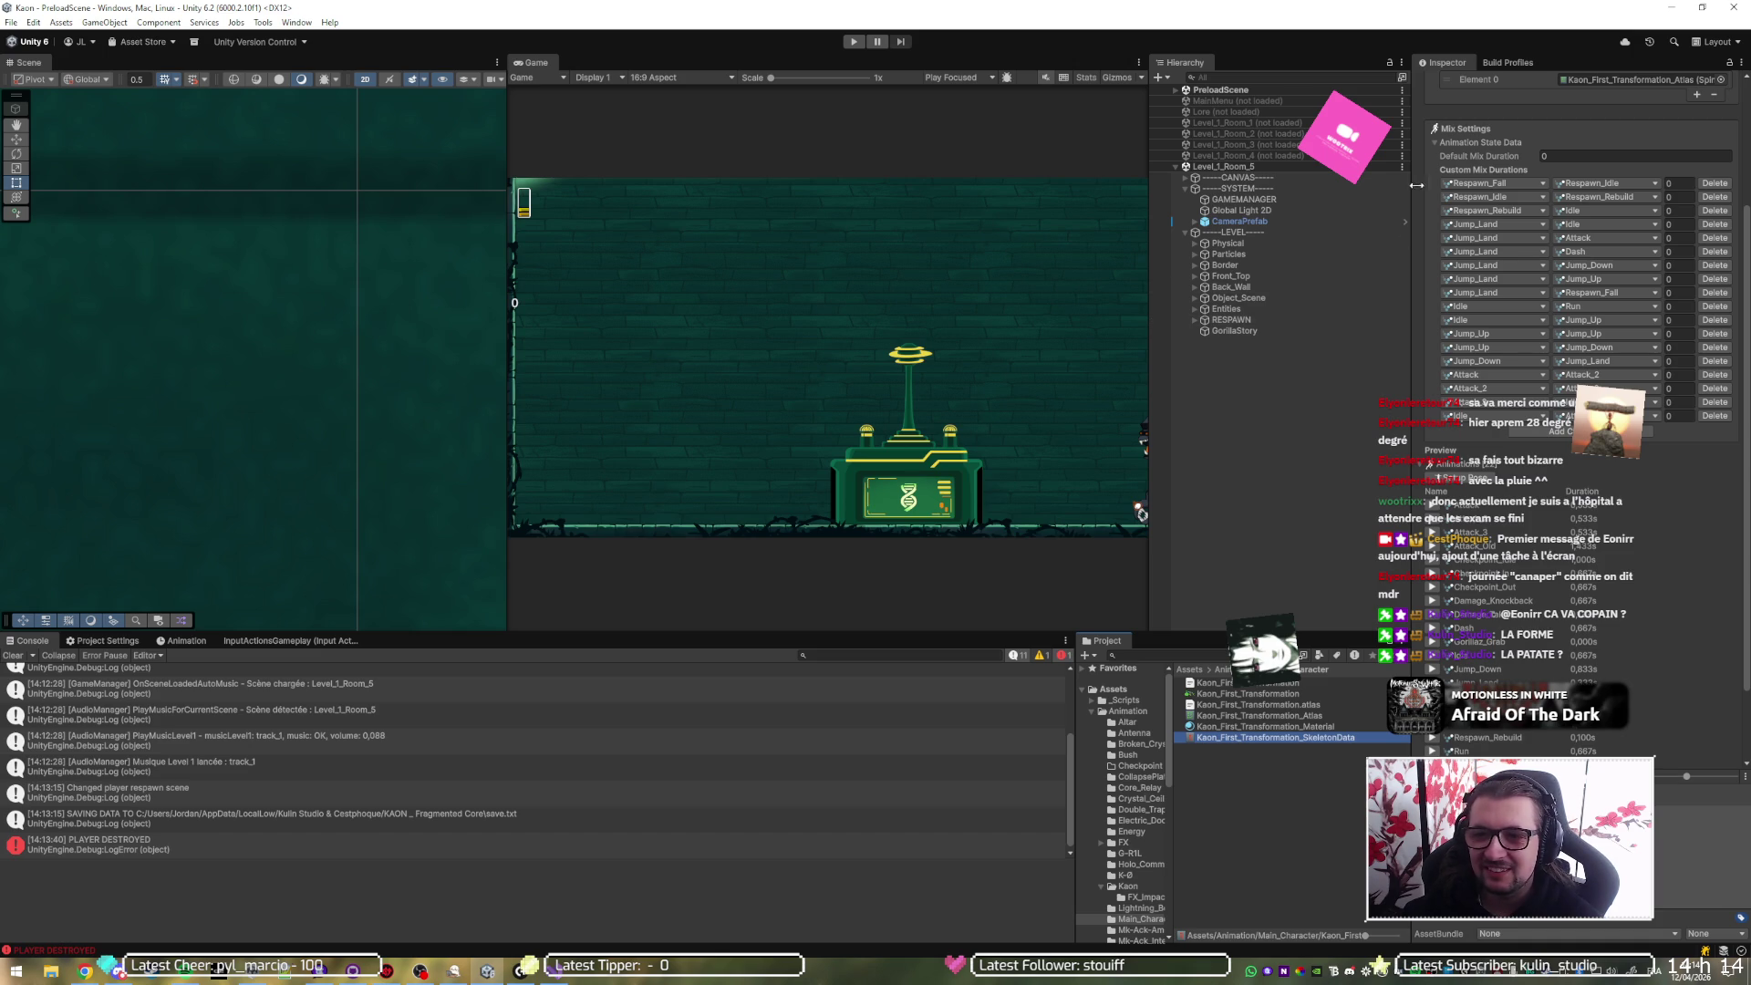
scroll(1547, 629, down, 3)
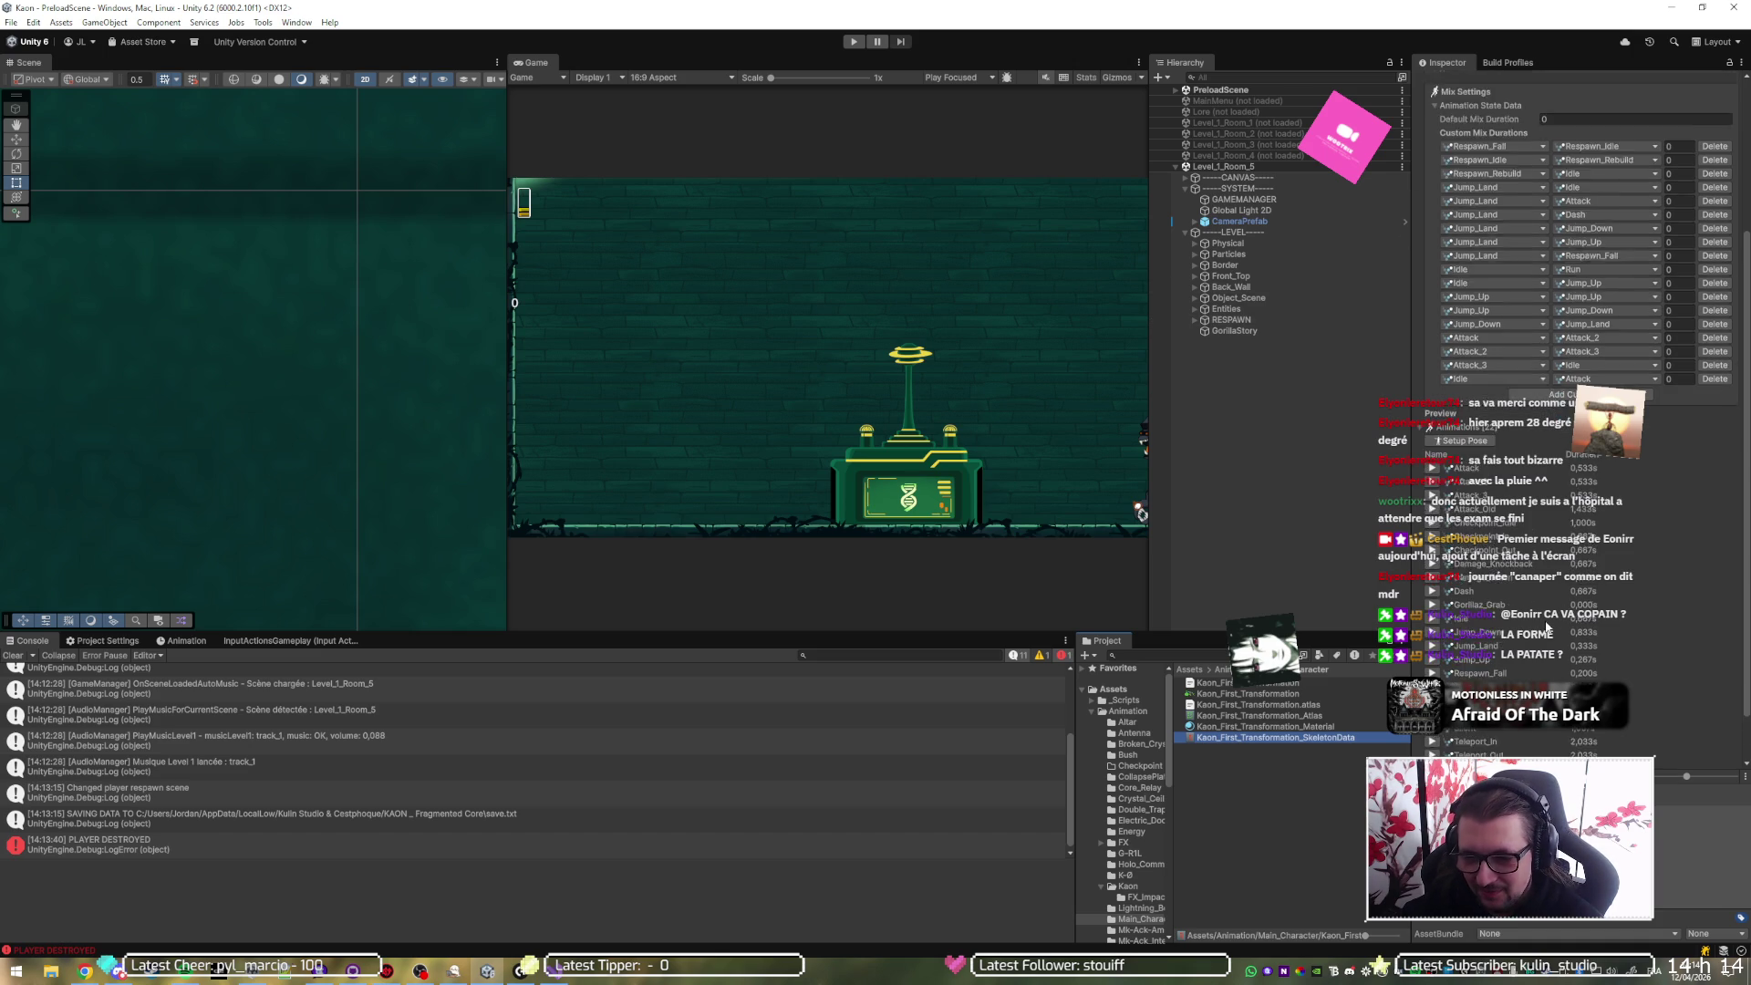
scroll(1490, 655, up, 2)
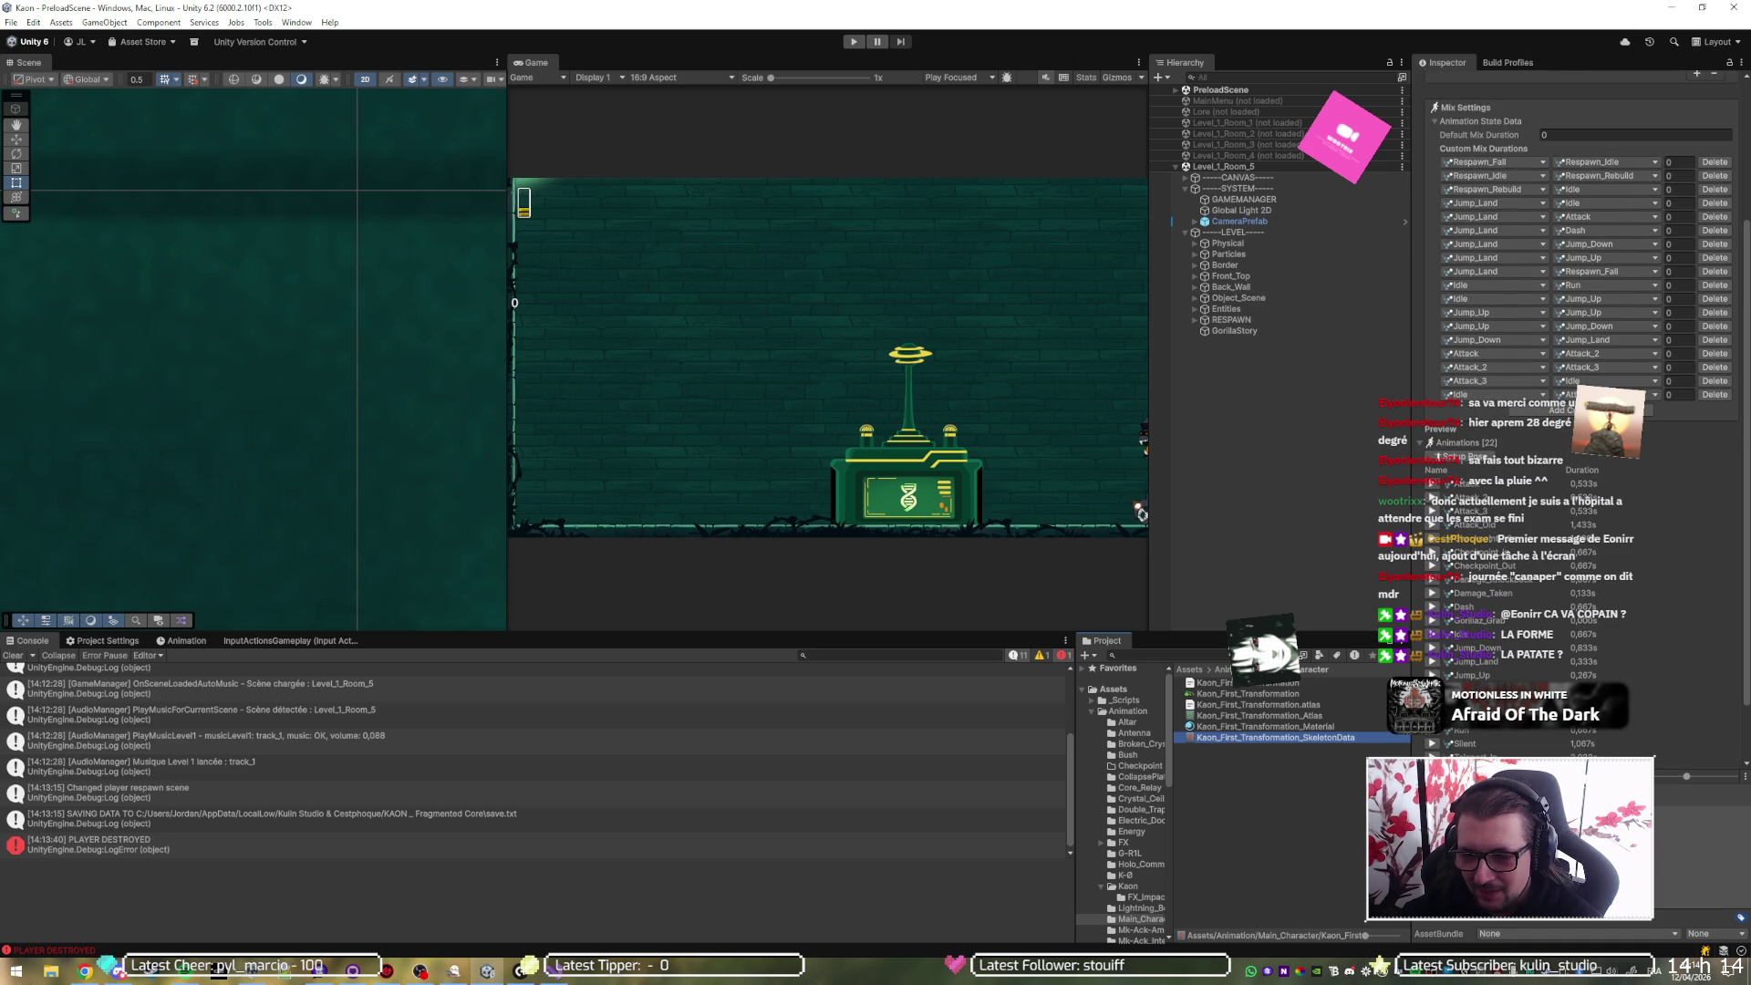
scroll(1490, 654, up, 1)
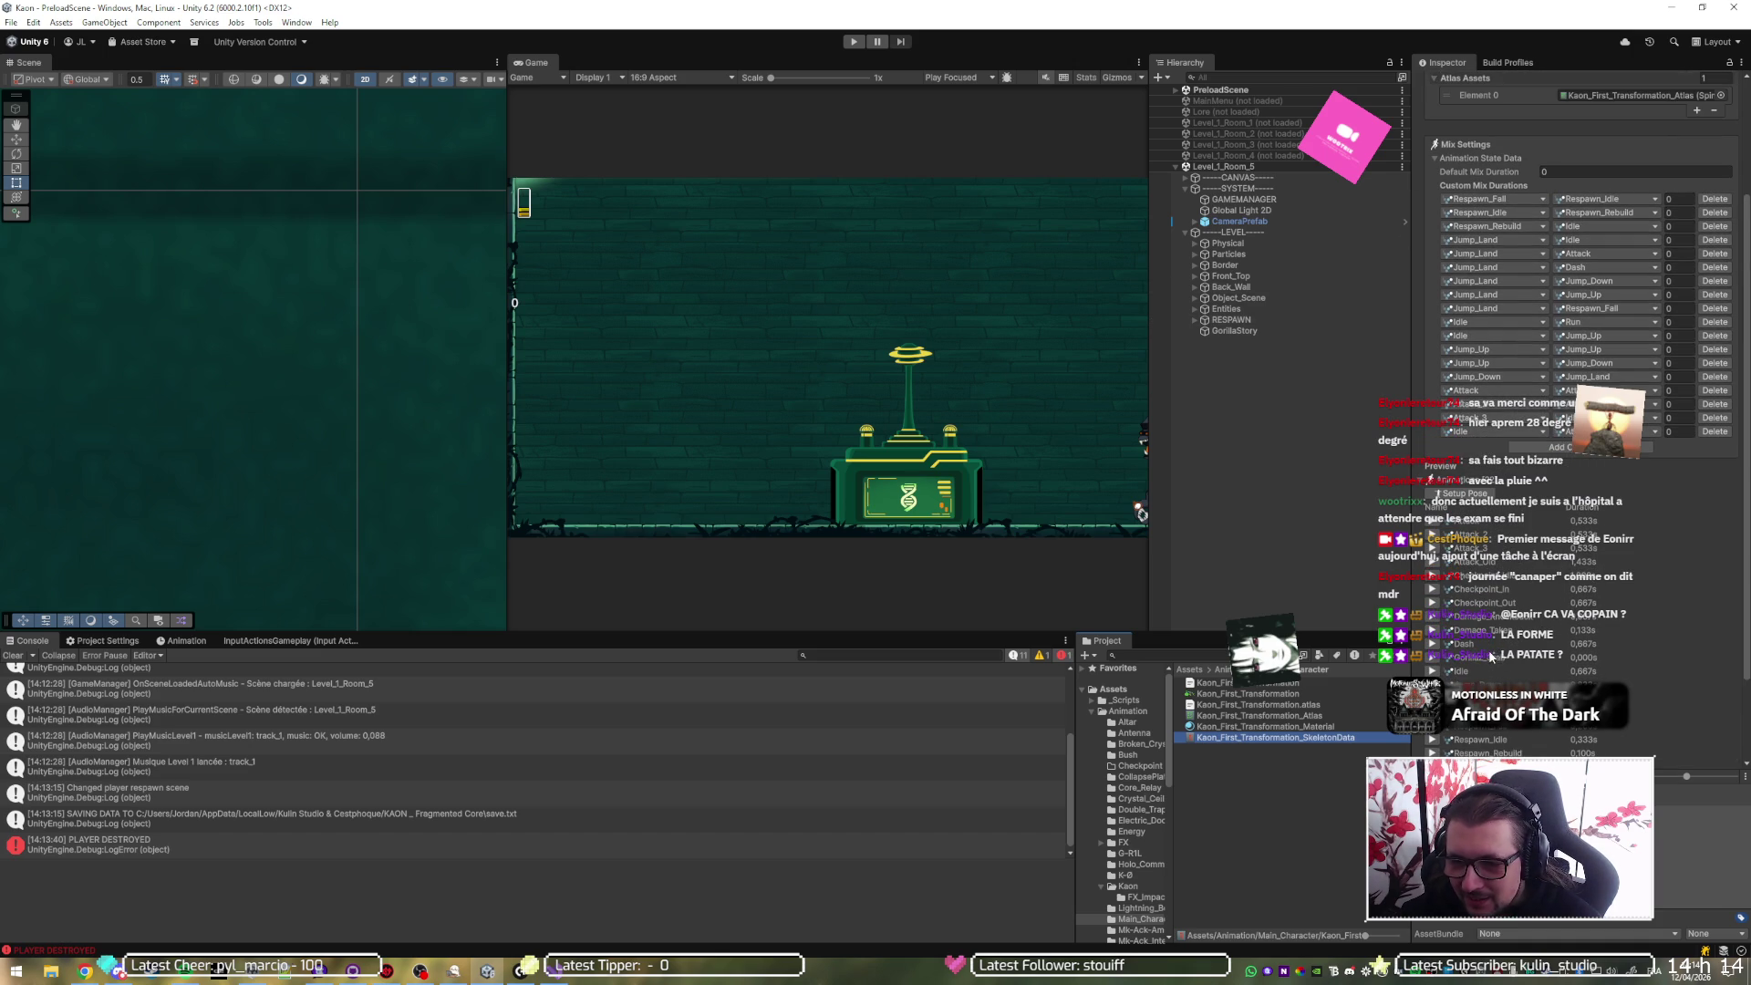
click(1433, 603)
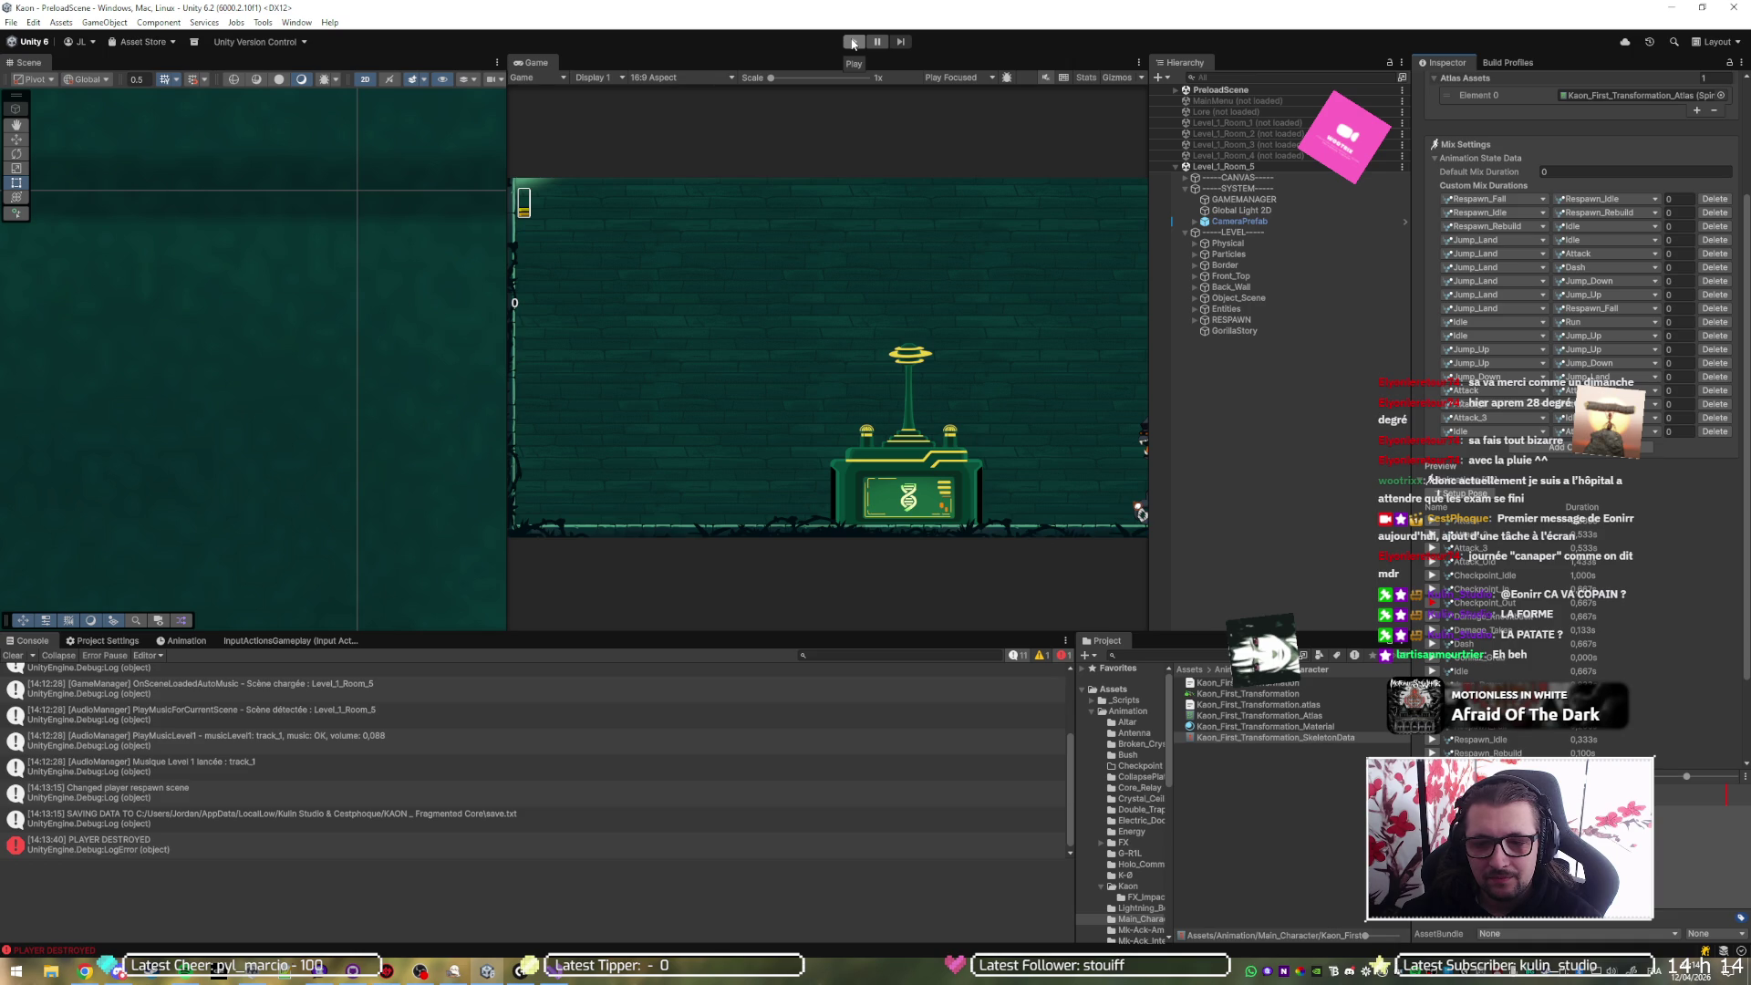
- Run the game, zoom out the Scene view, and walk the character onto the teleporter to trigger it
click(853, 43)
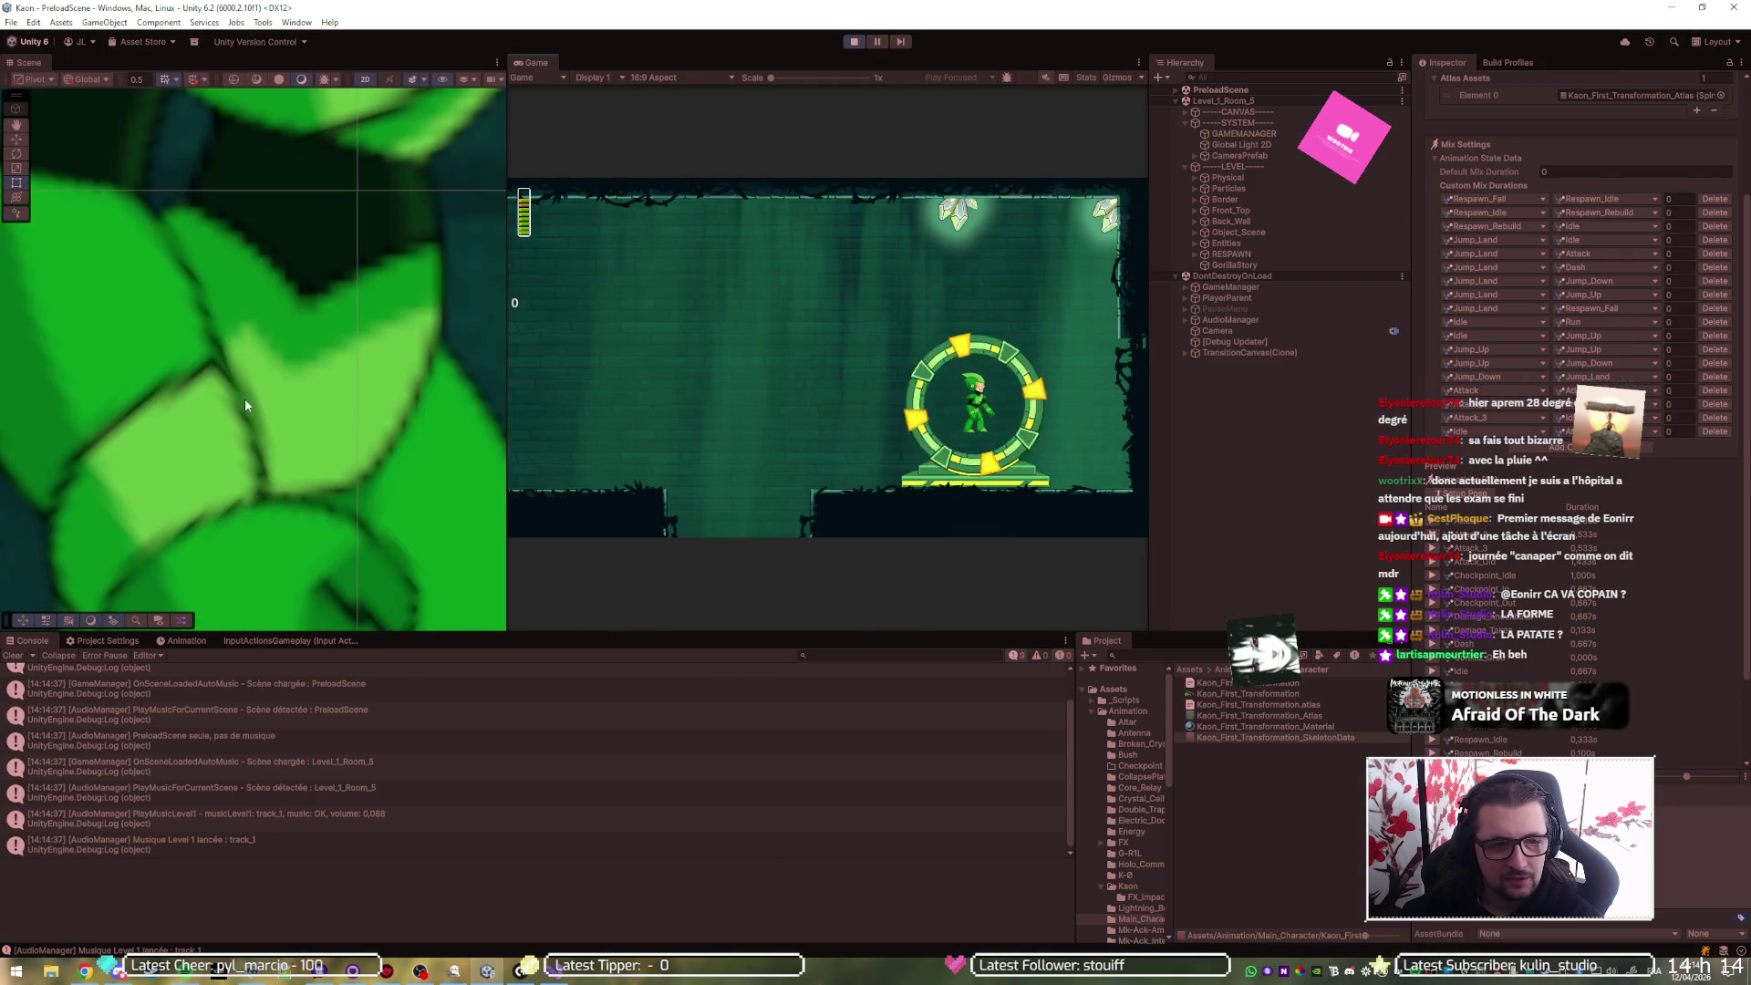
scroll(256, 401, down, 5)
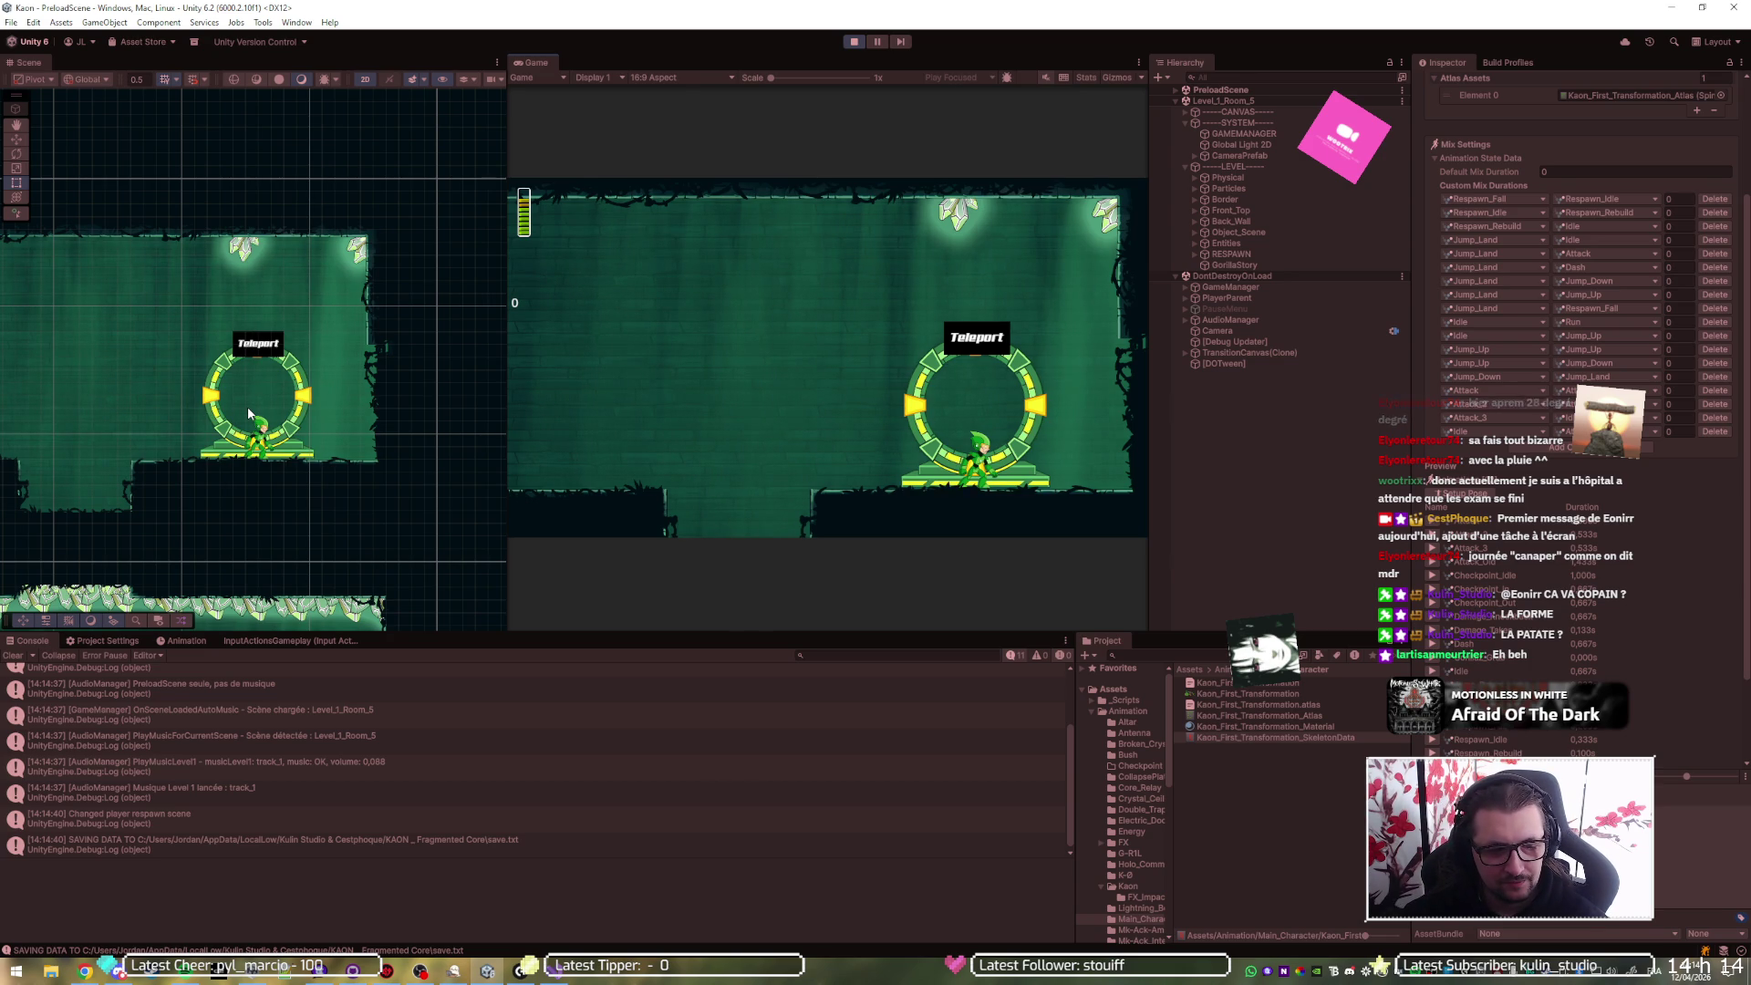
key(Escape)
key(Escape)
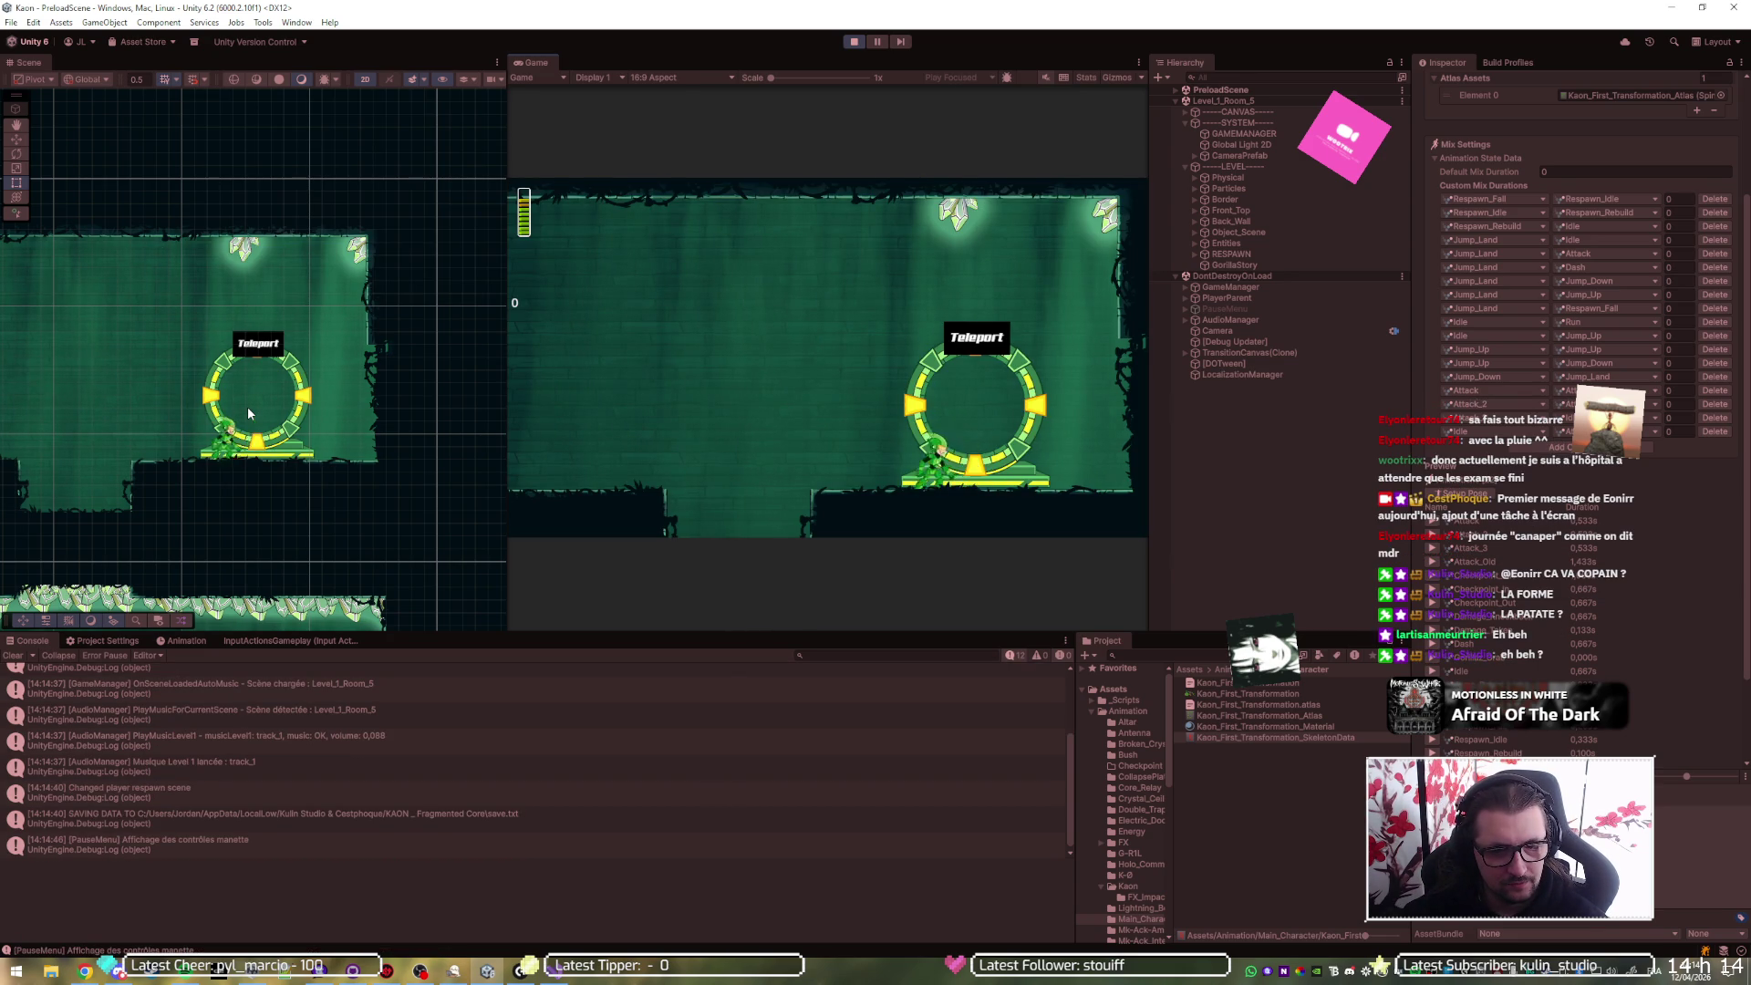
key(e)
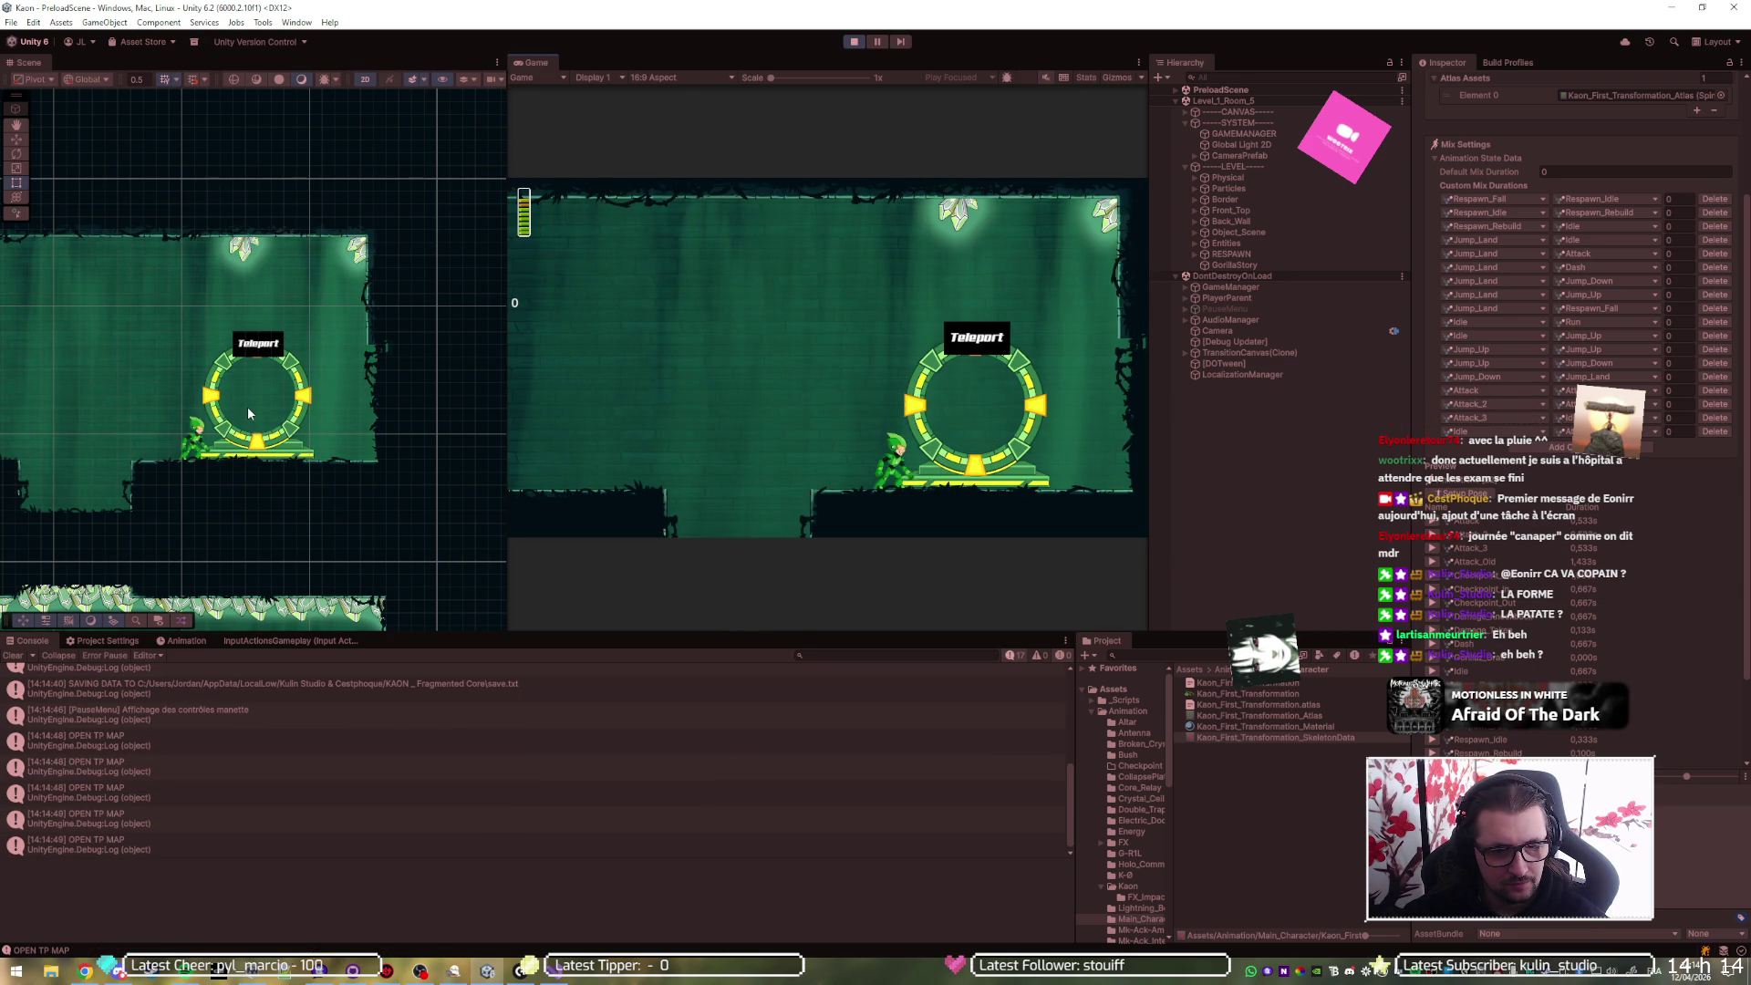
key(a)
key(e)
key(e)
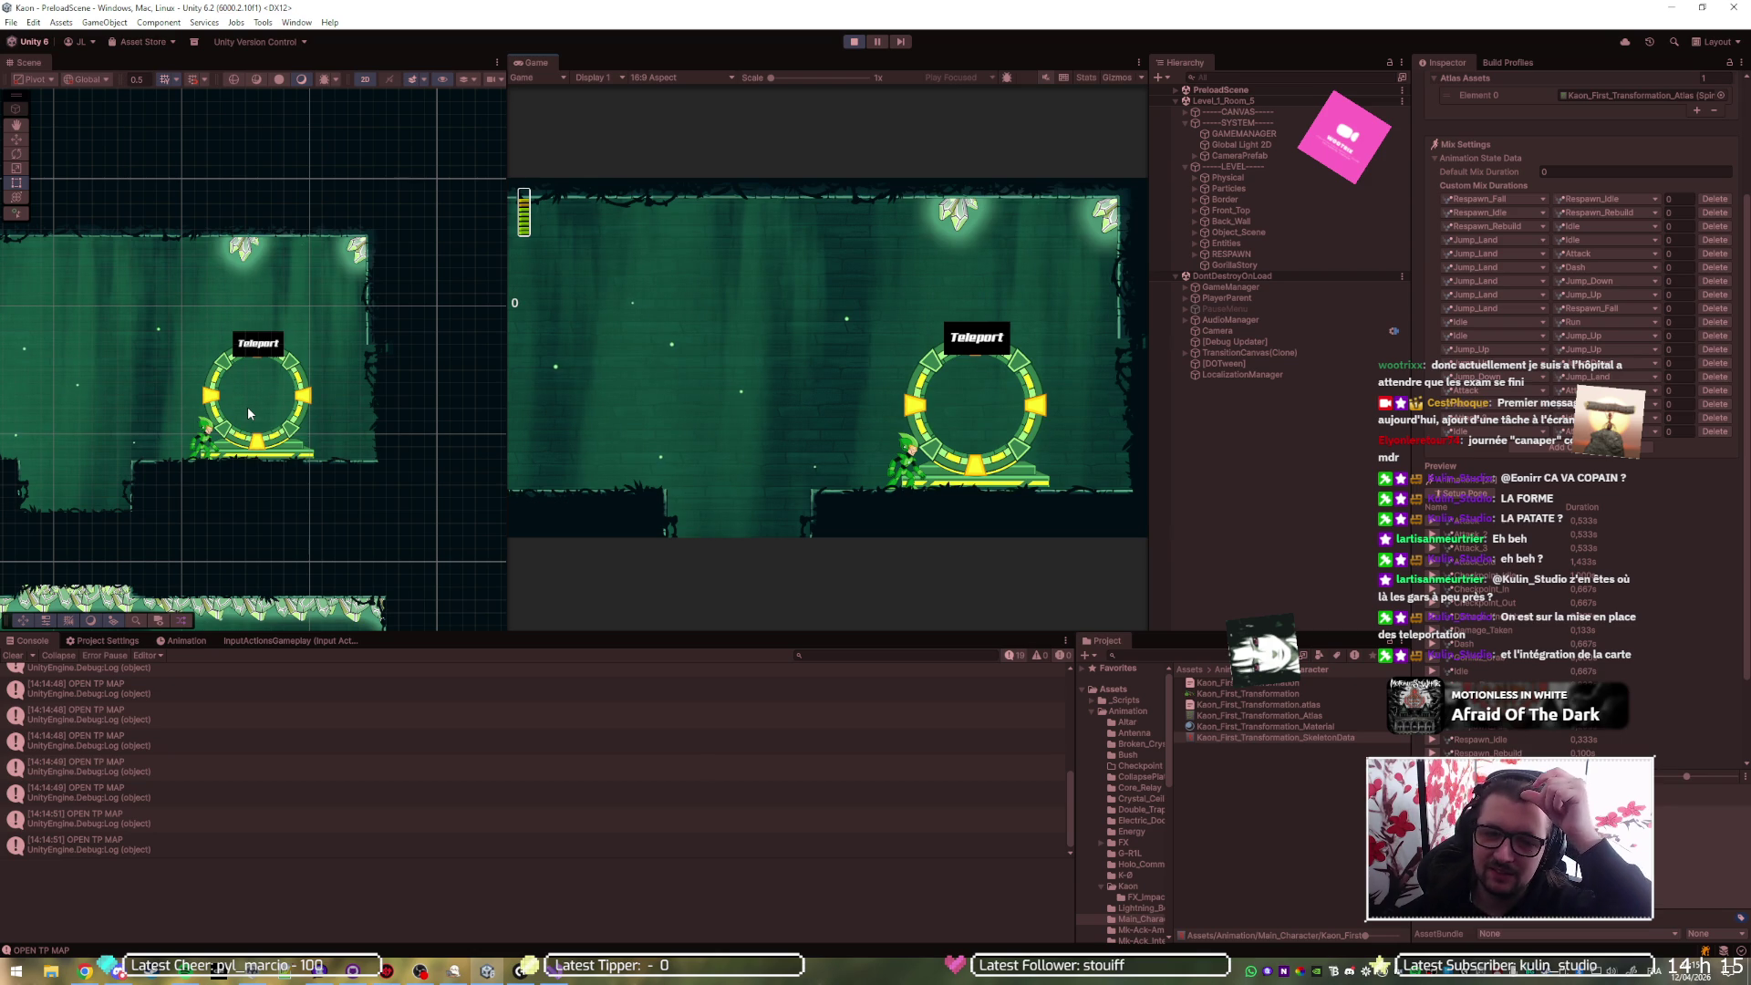
- Walk and jump the character on and off the teleporter, then stop Play mode
key(d)
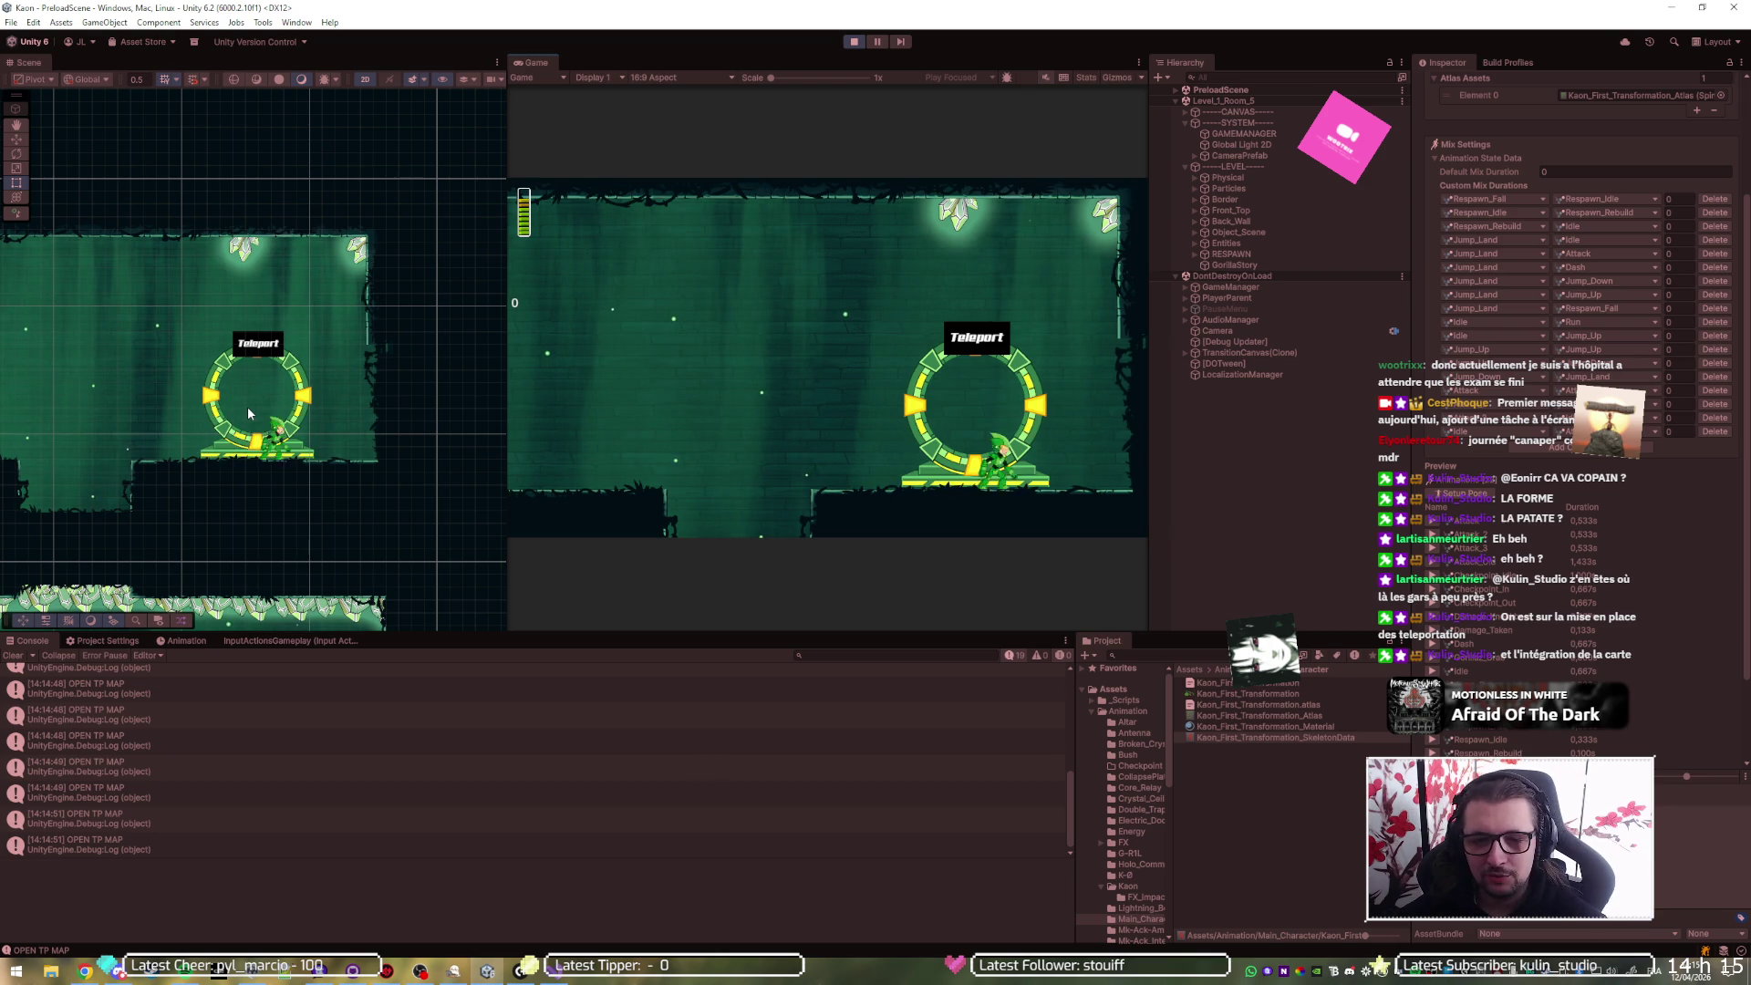
key(a)
key(space)
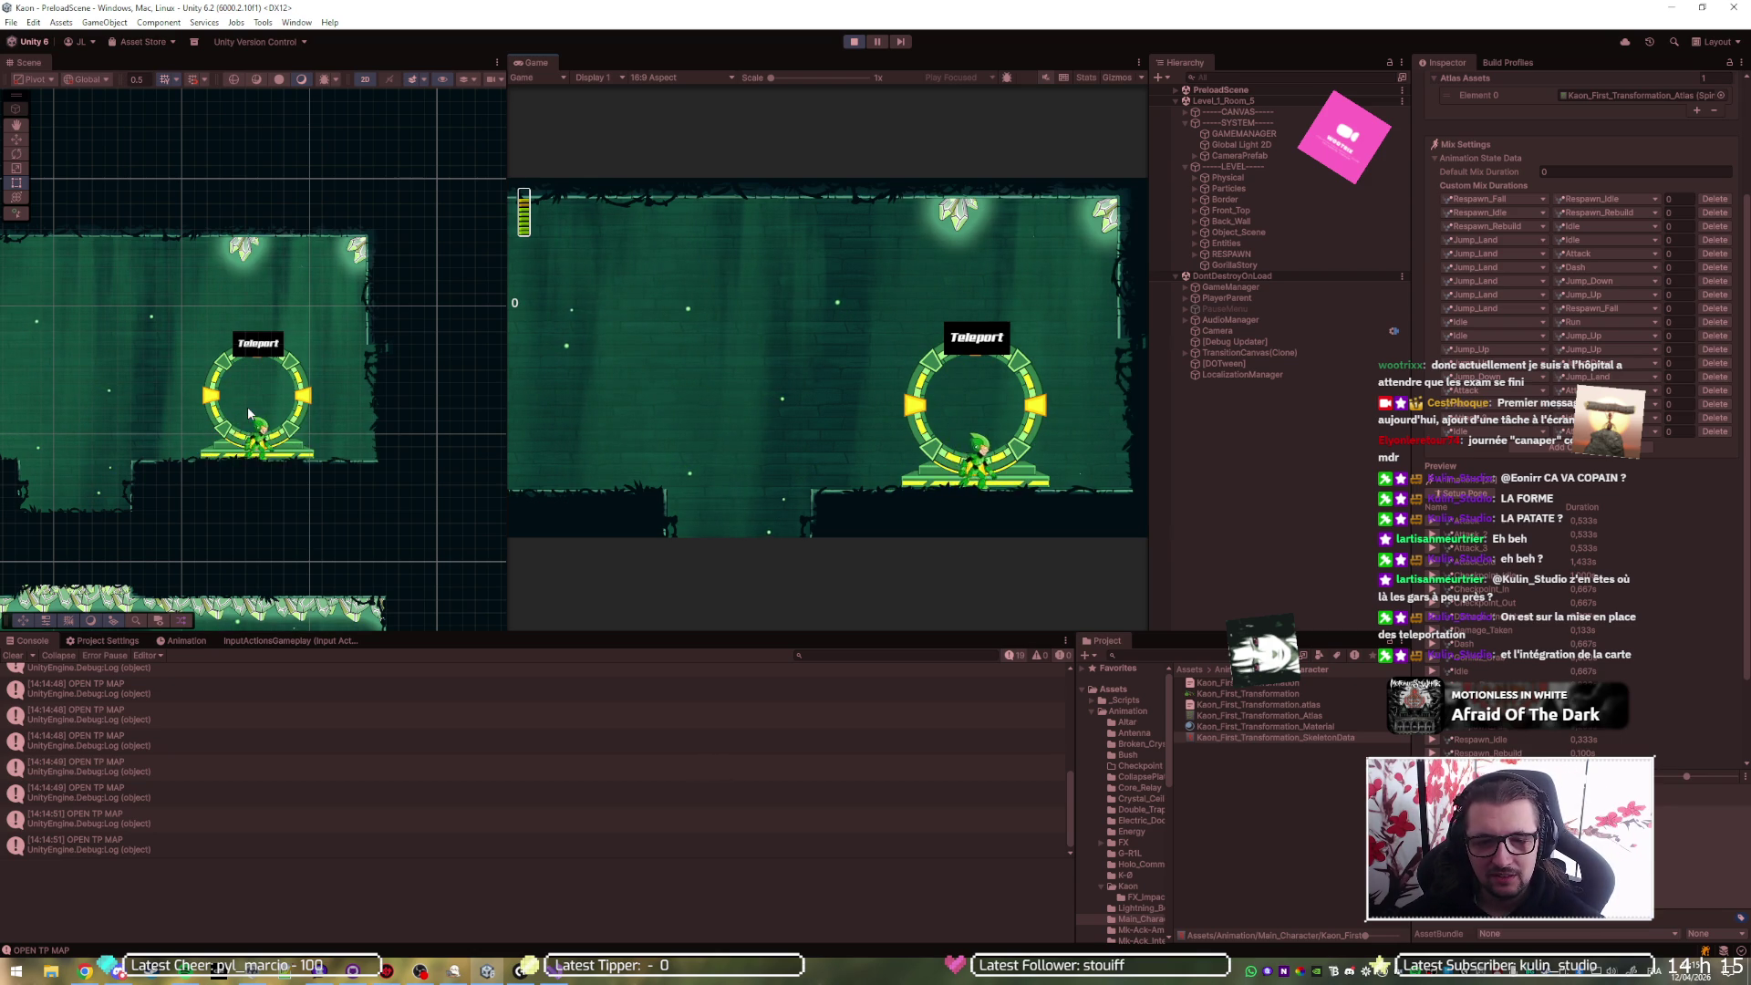
key(a)
key(d)
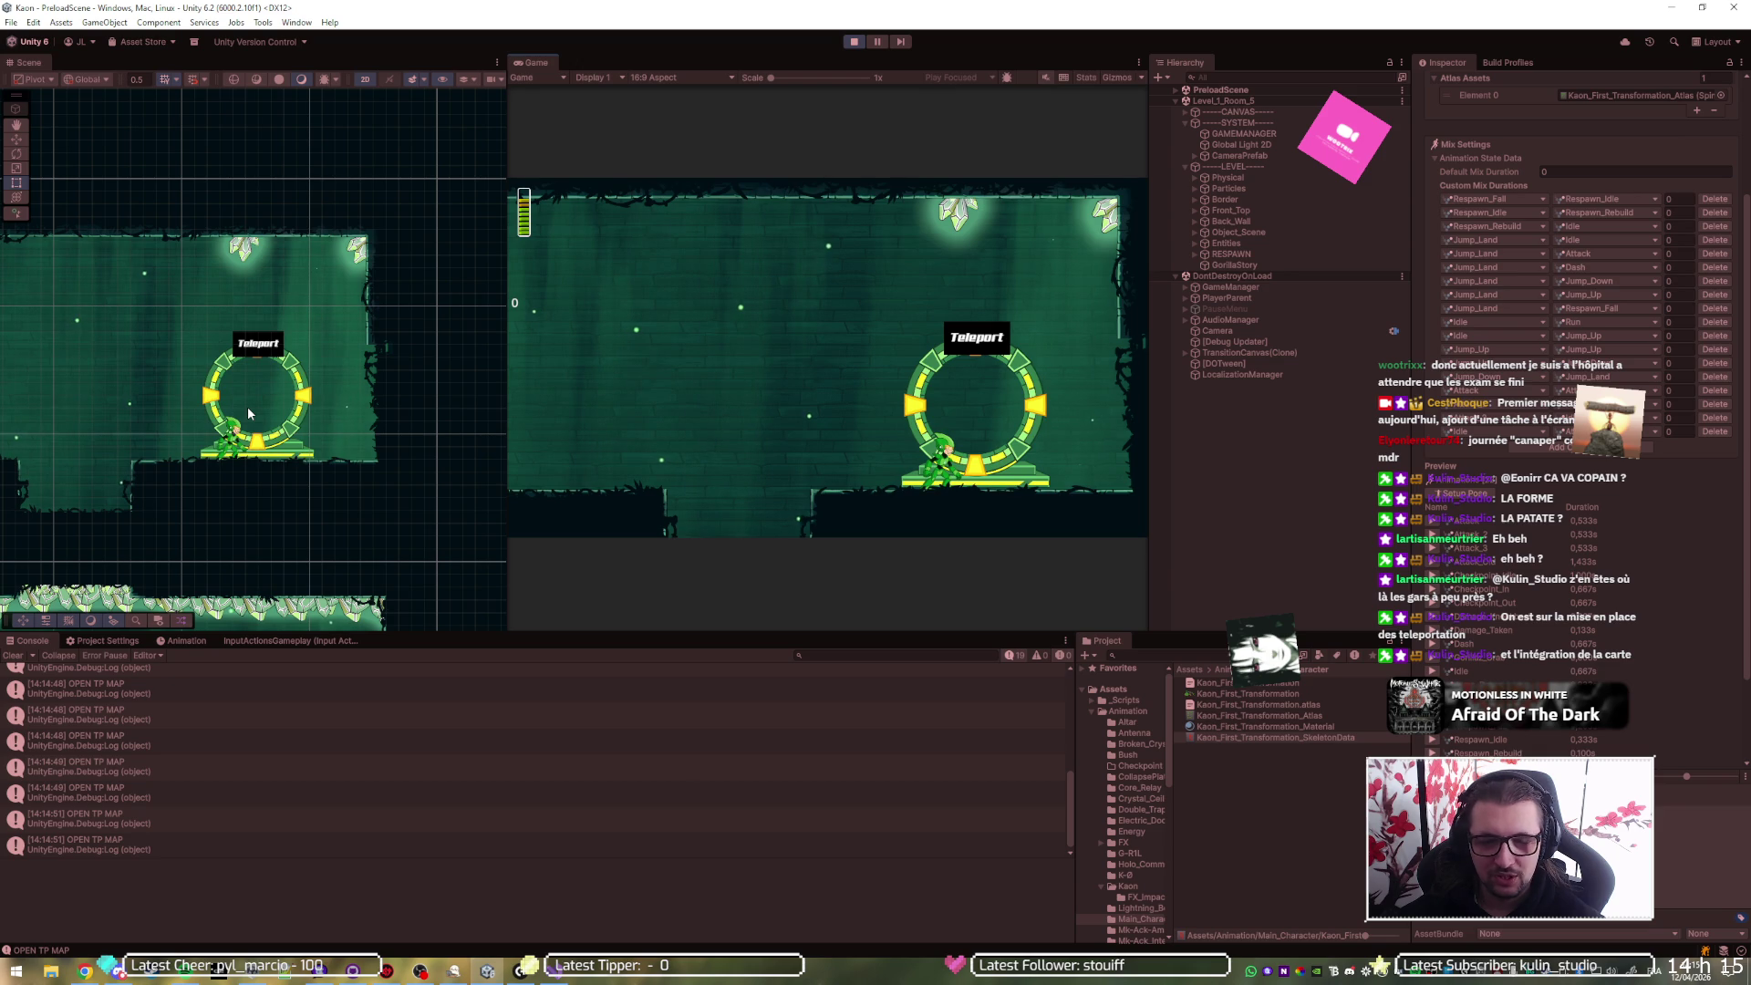
key(a)
key(space)
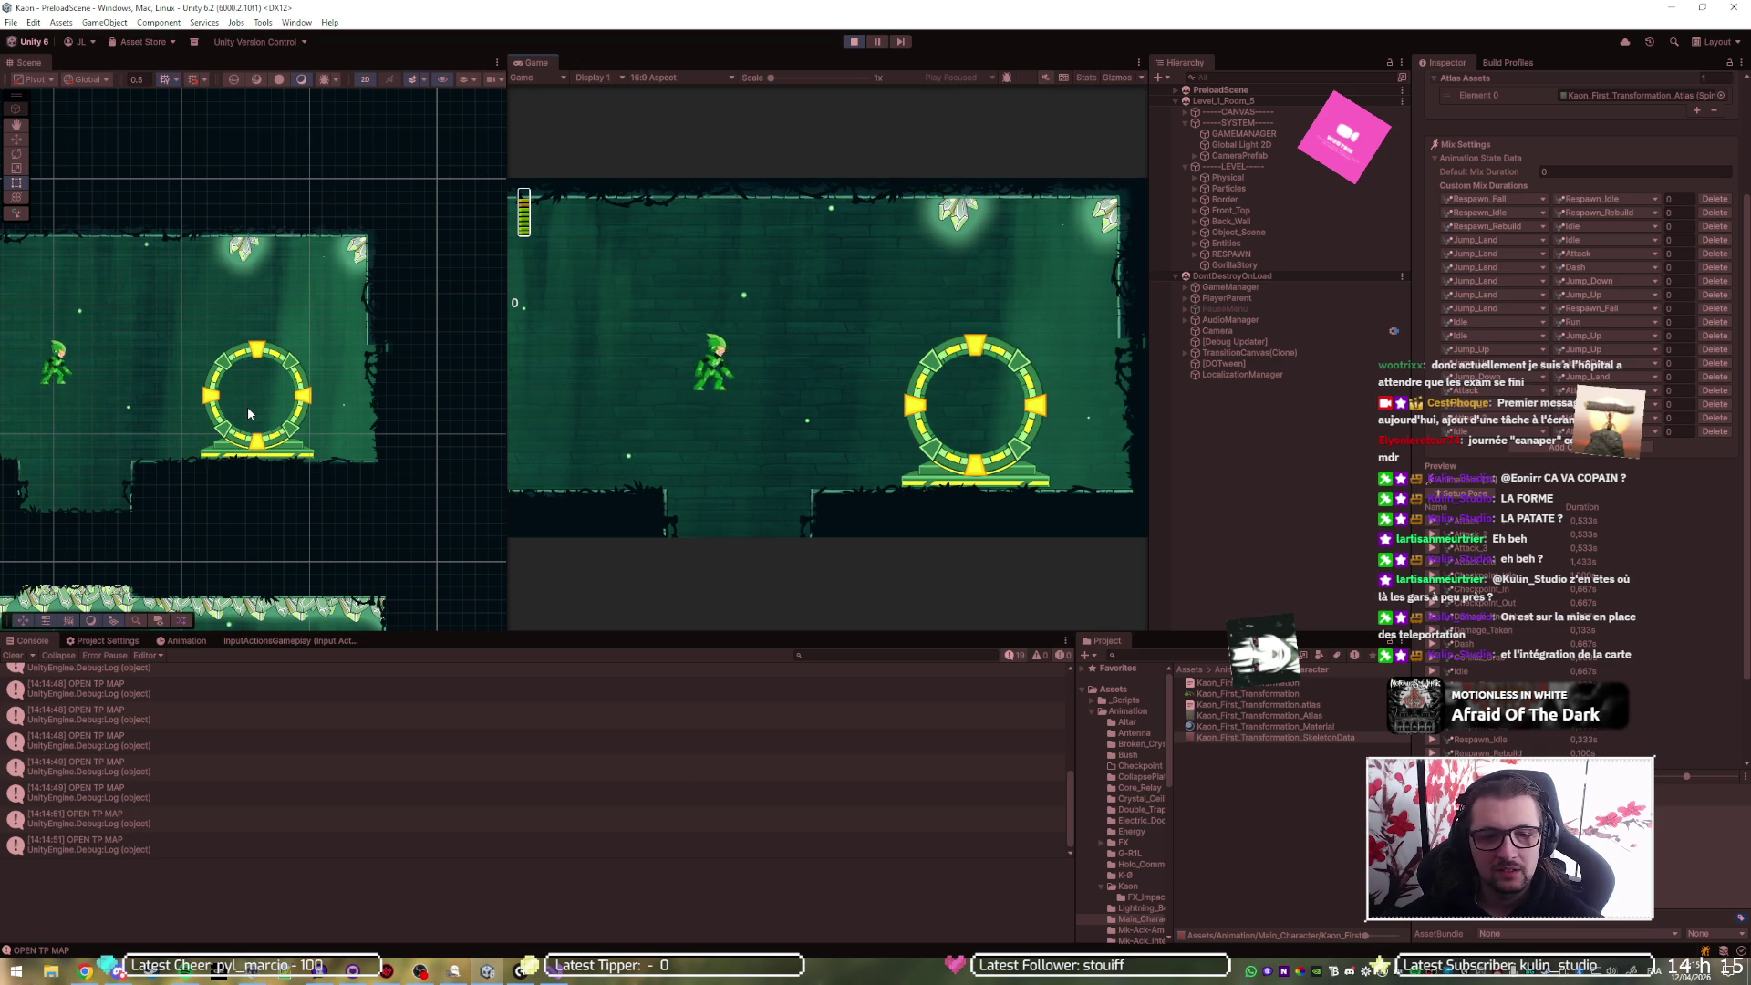
key(a)
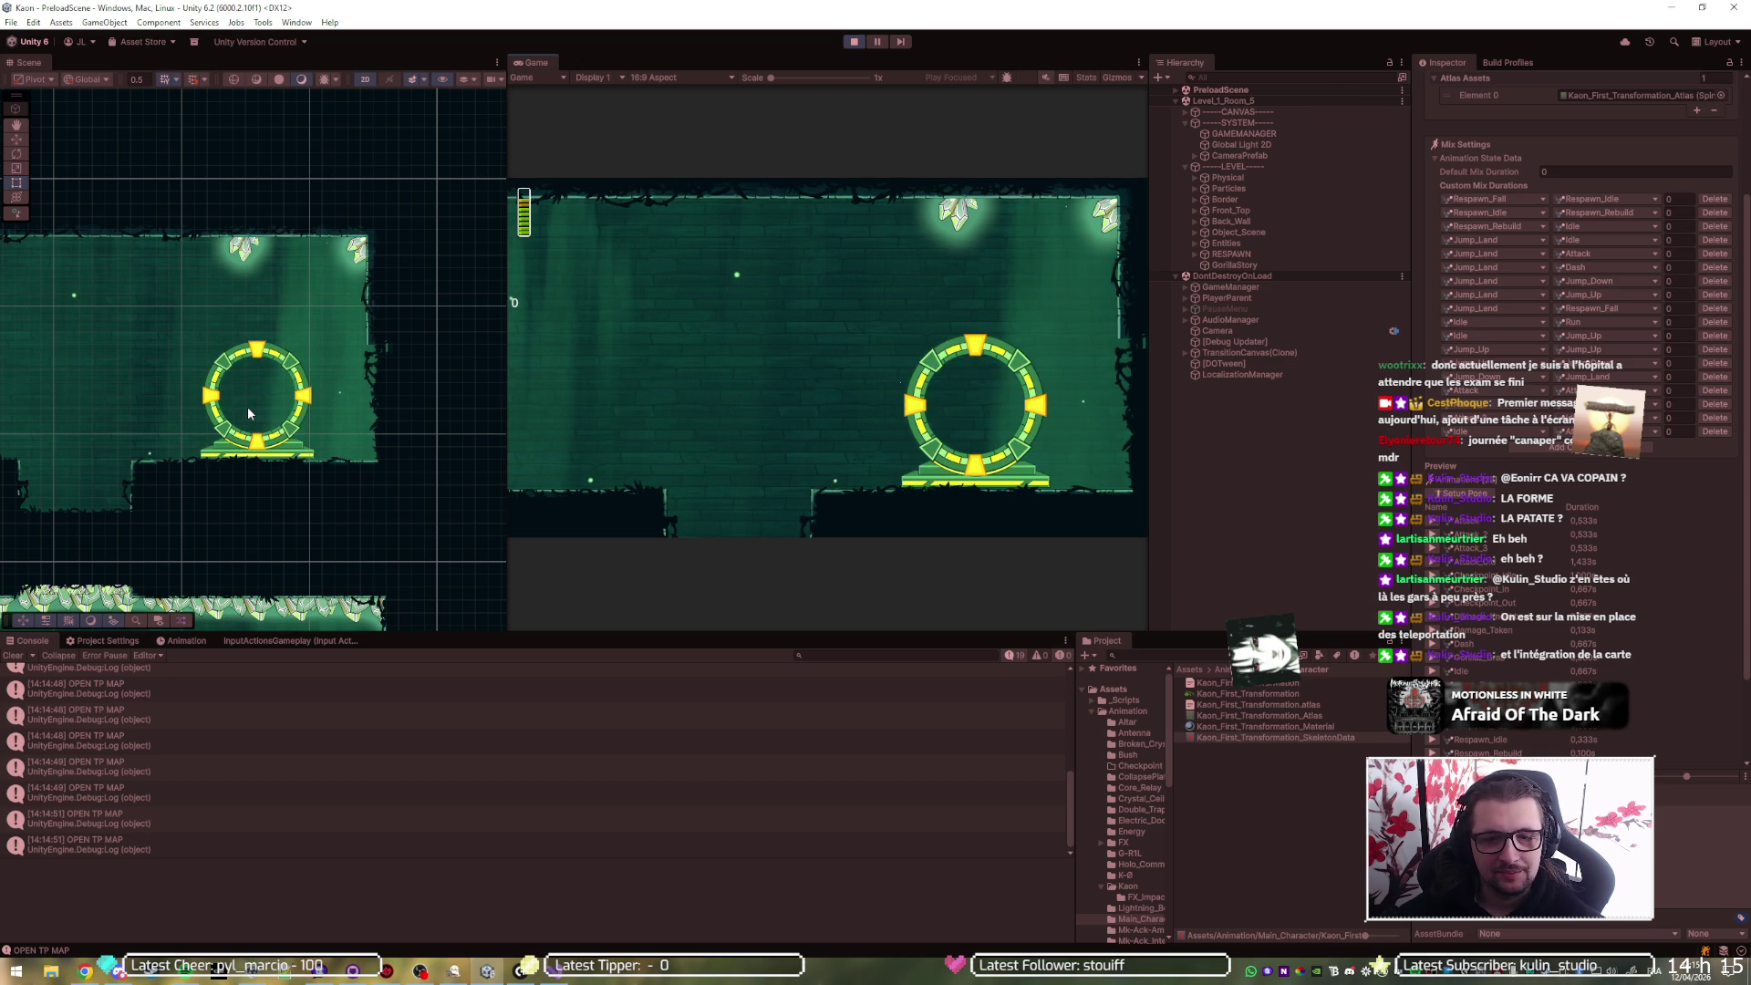
click(853, 42)
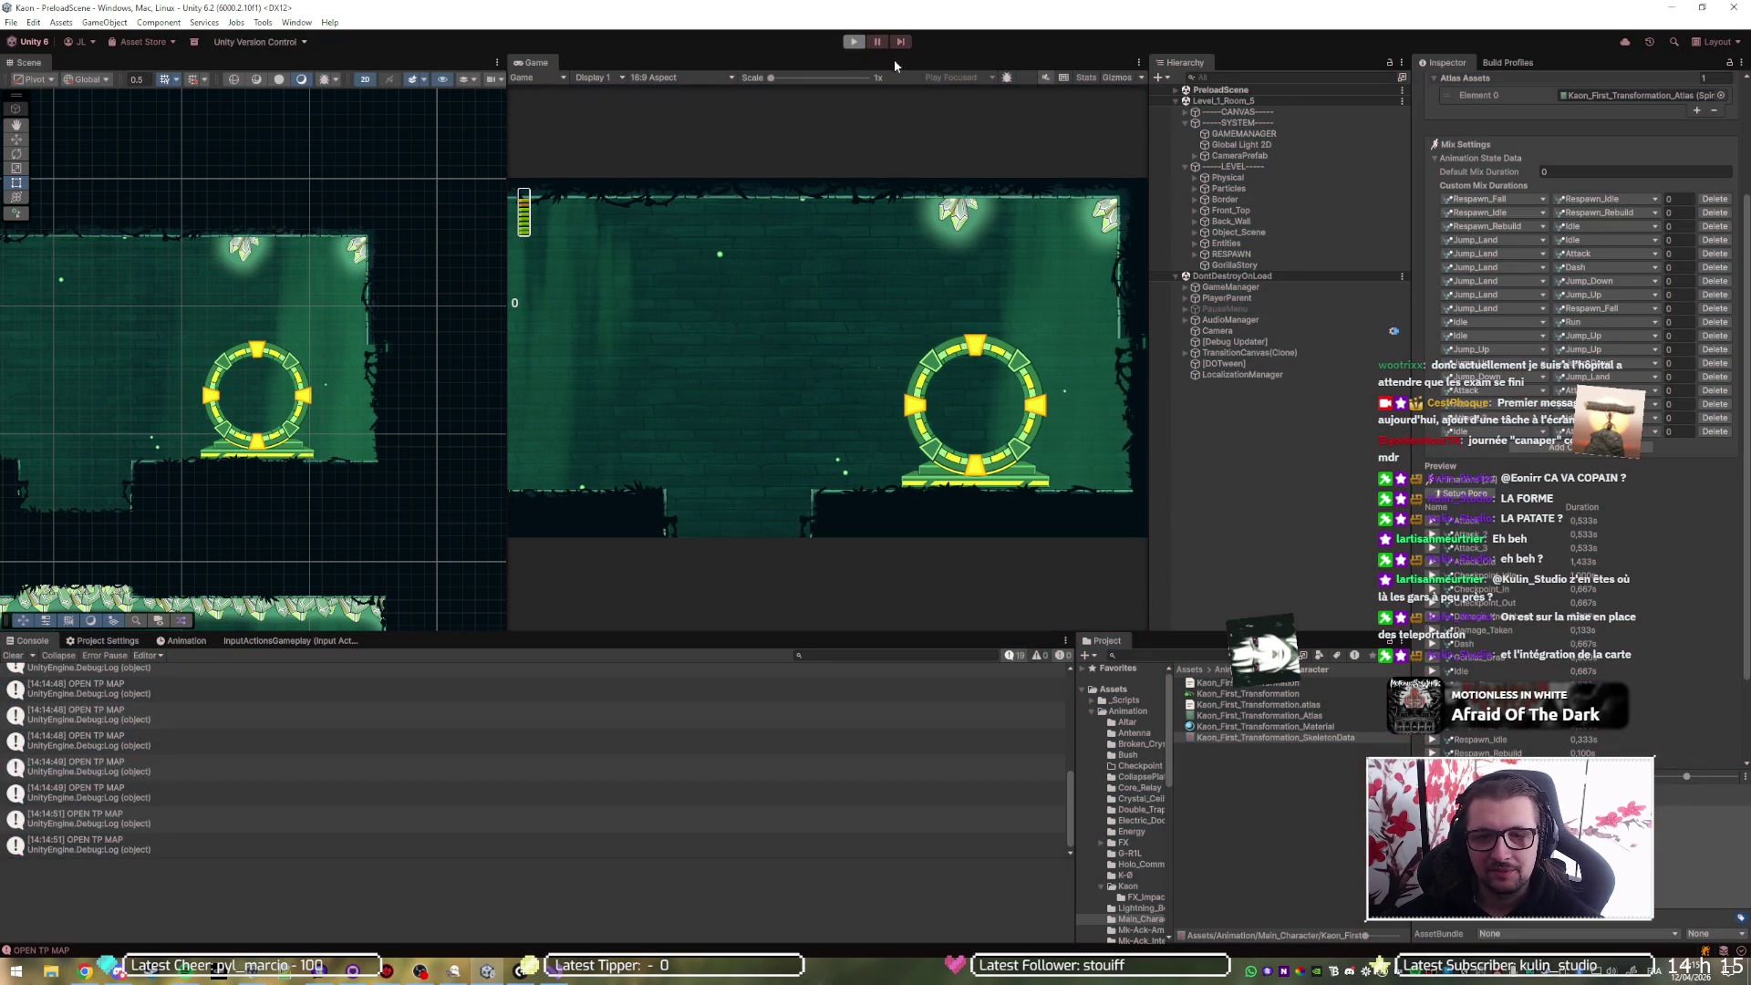
- Load the Level_1_Room_1 scene and unload Level_1_Room_5 in the hierarchy
right_click(1238, 123)
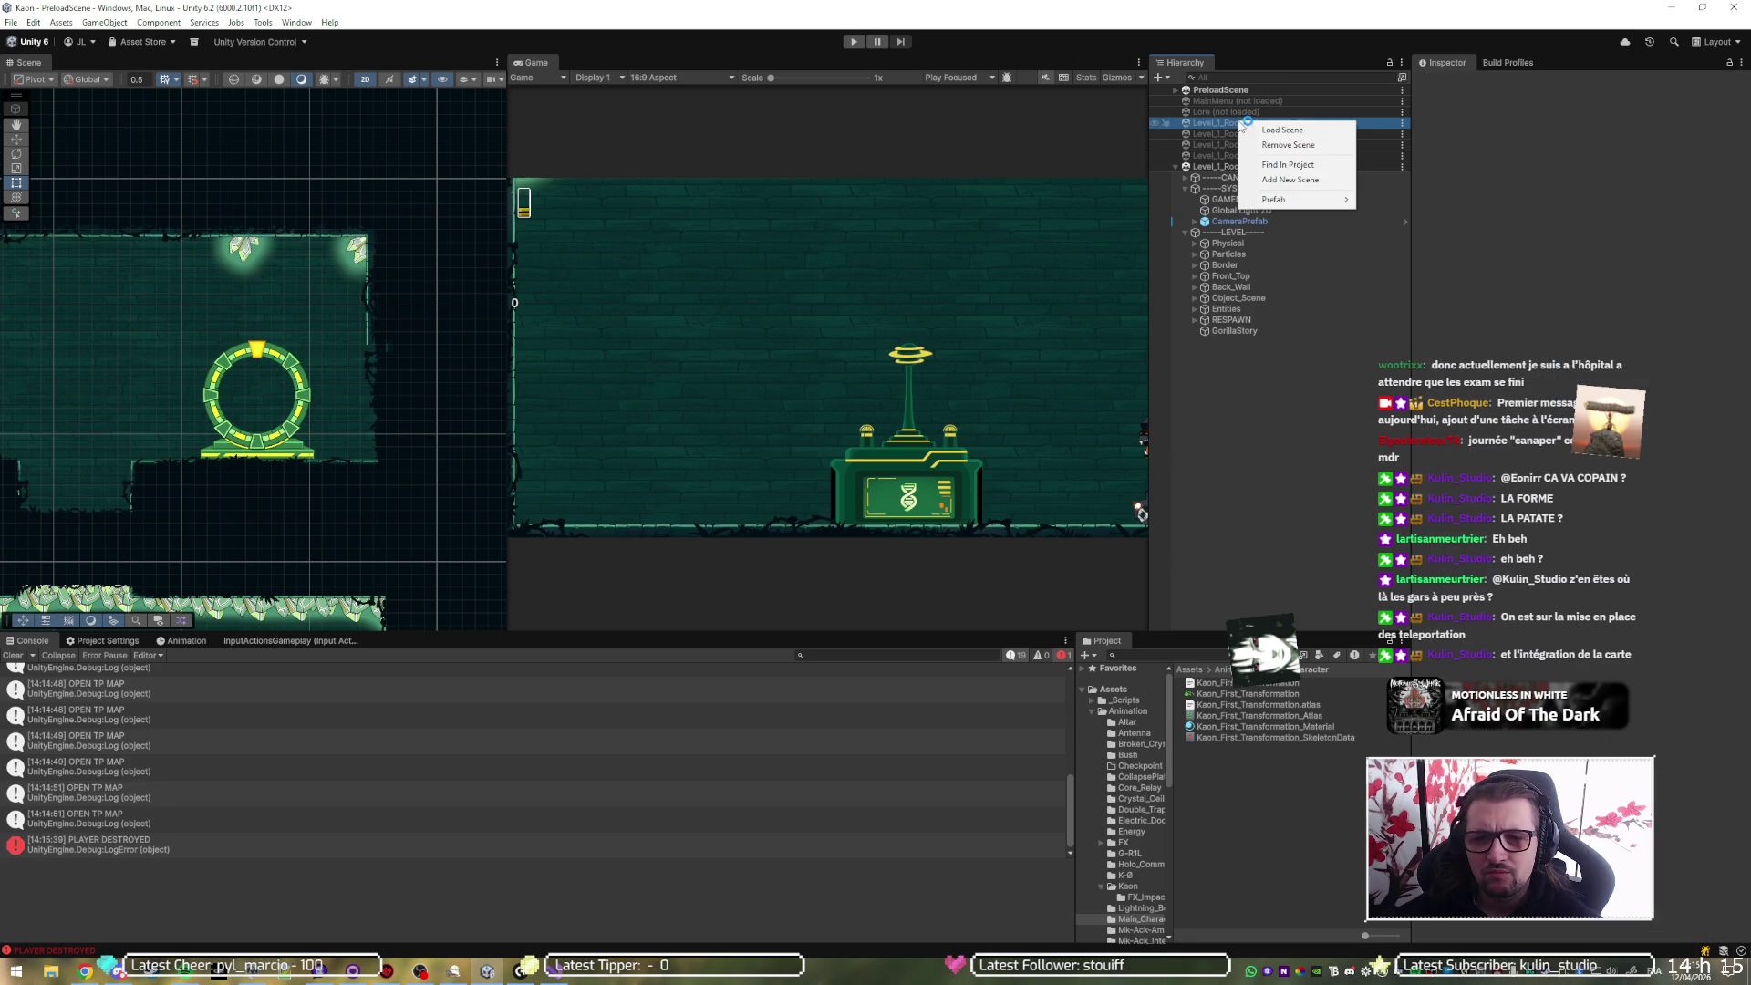
click(1250, 131)
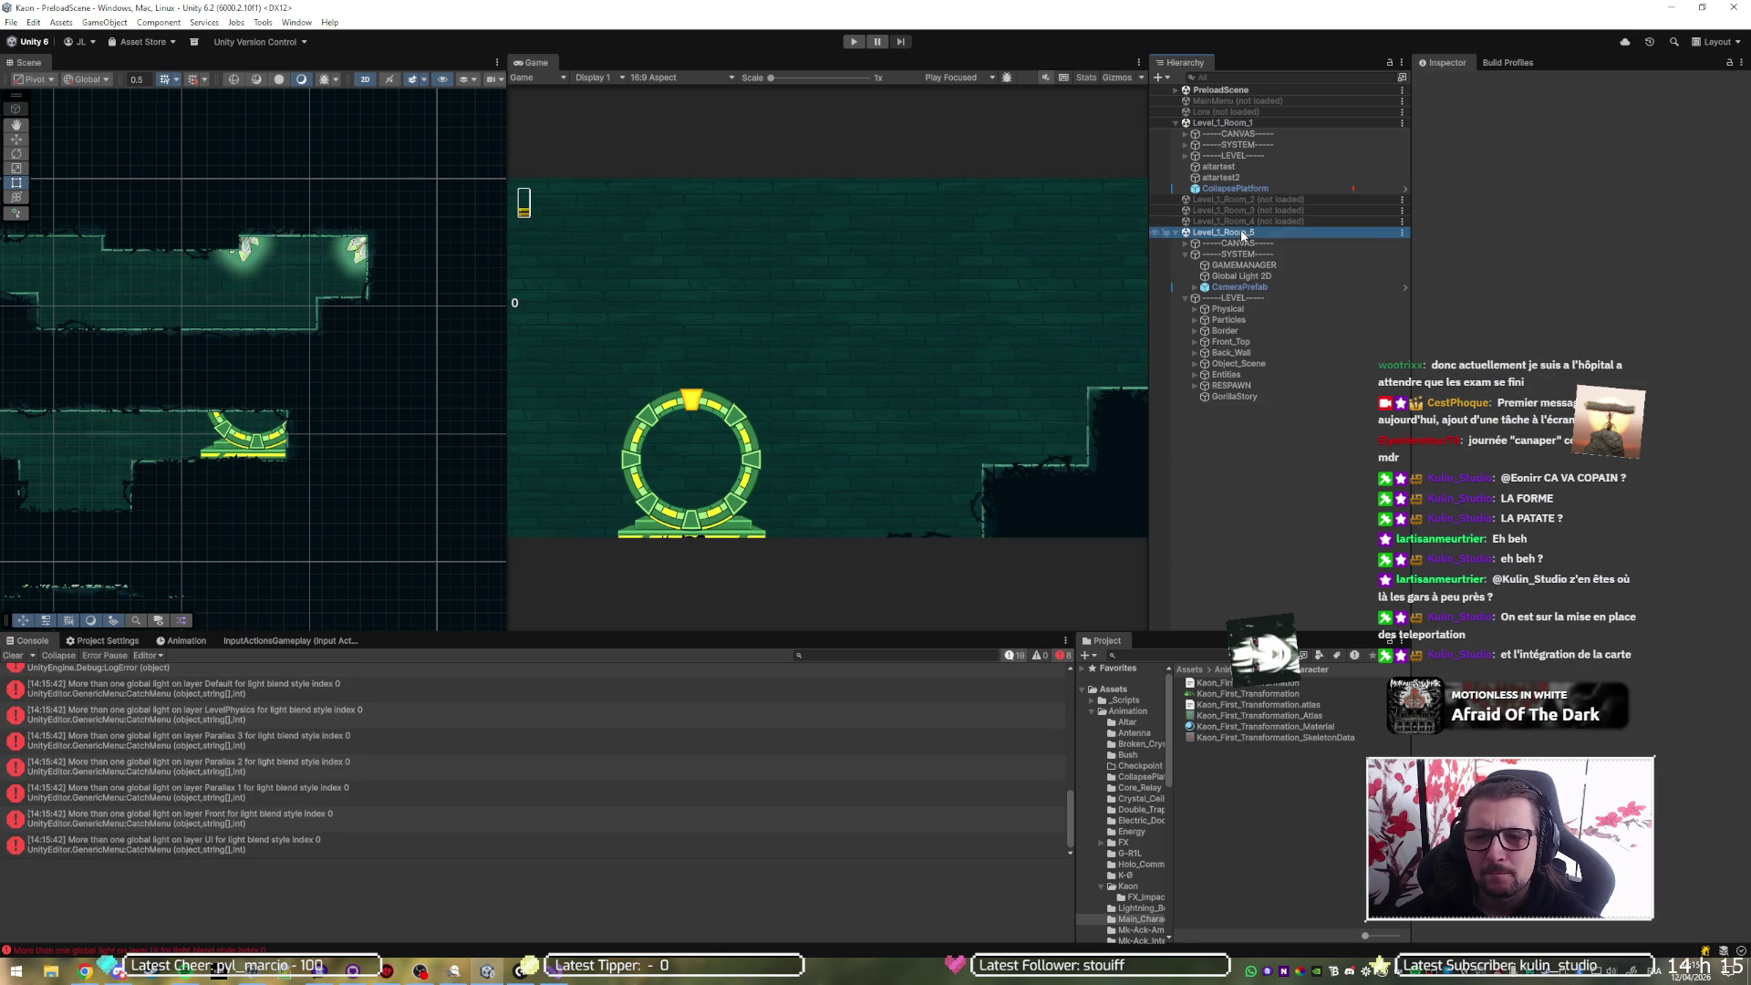
right_click(1242, 233)
click(1289, 310)
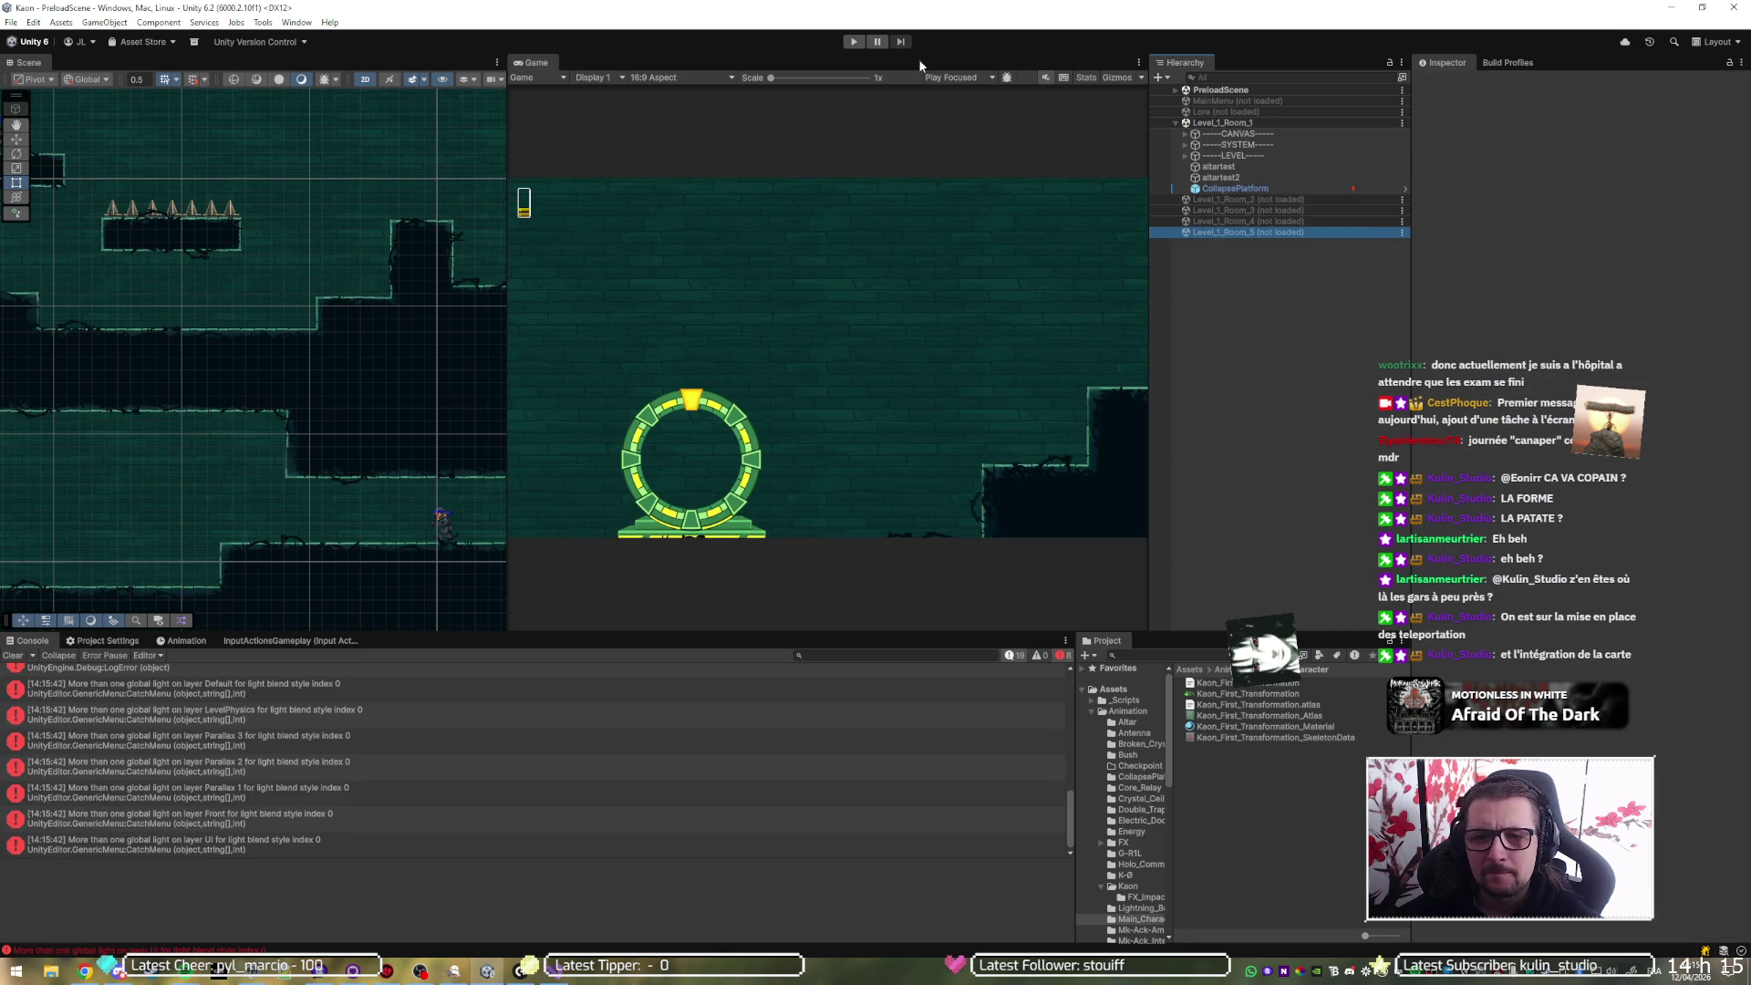
- Play the level, running right, jumping and slashing at the approaching enemy
click(853, 42)
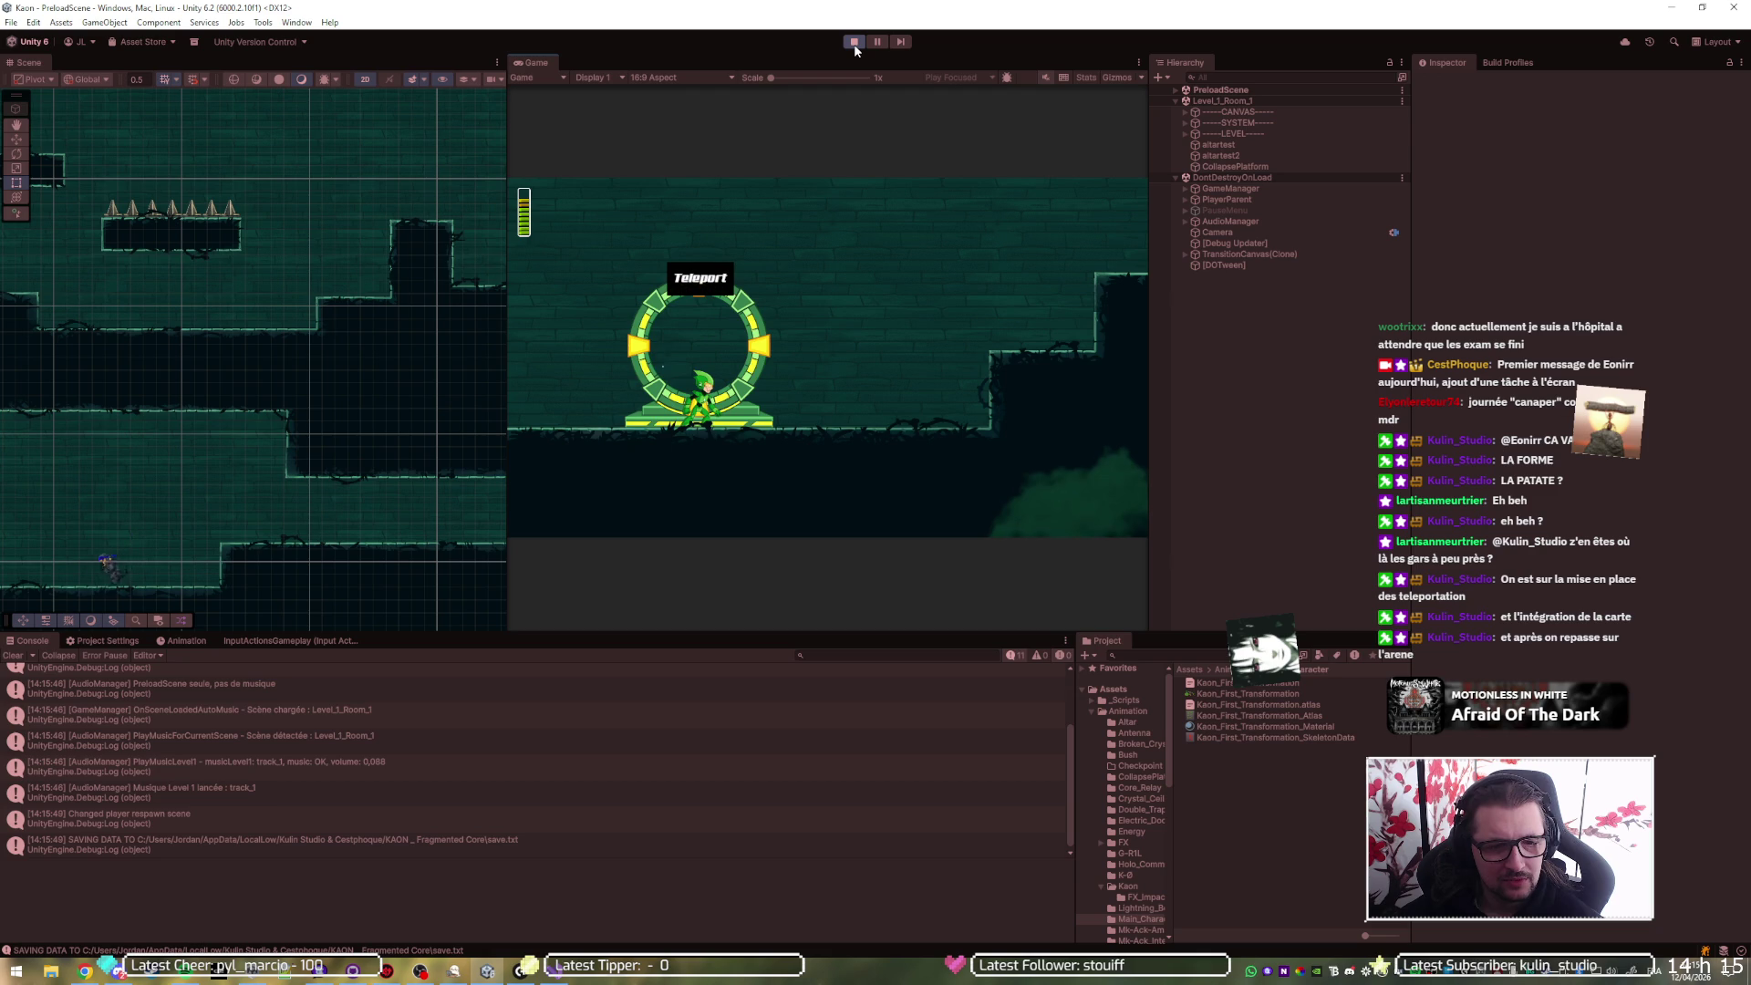
key(Escape)
key(Escape)
key(Right)
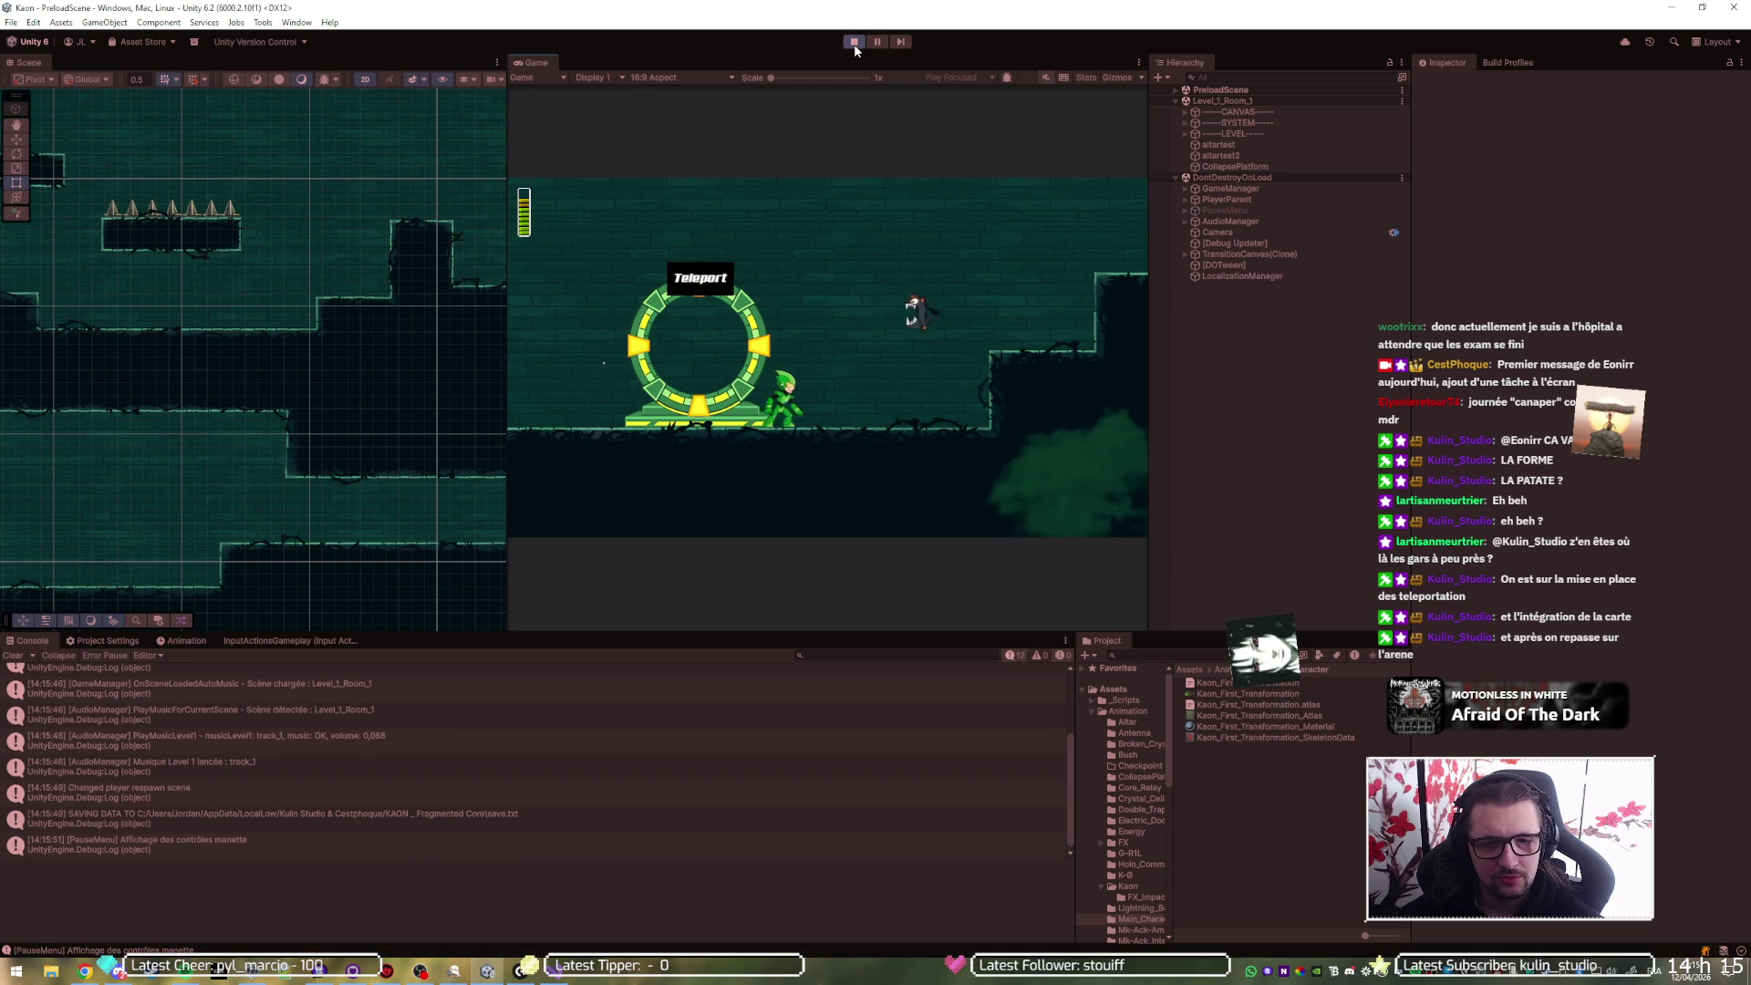
key(space)
key(x)
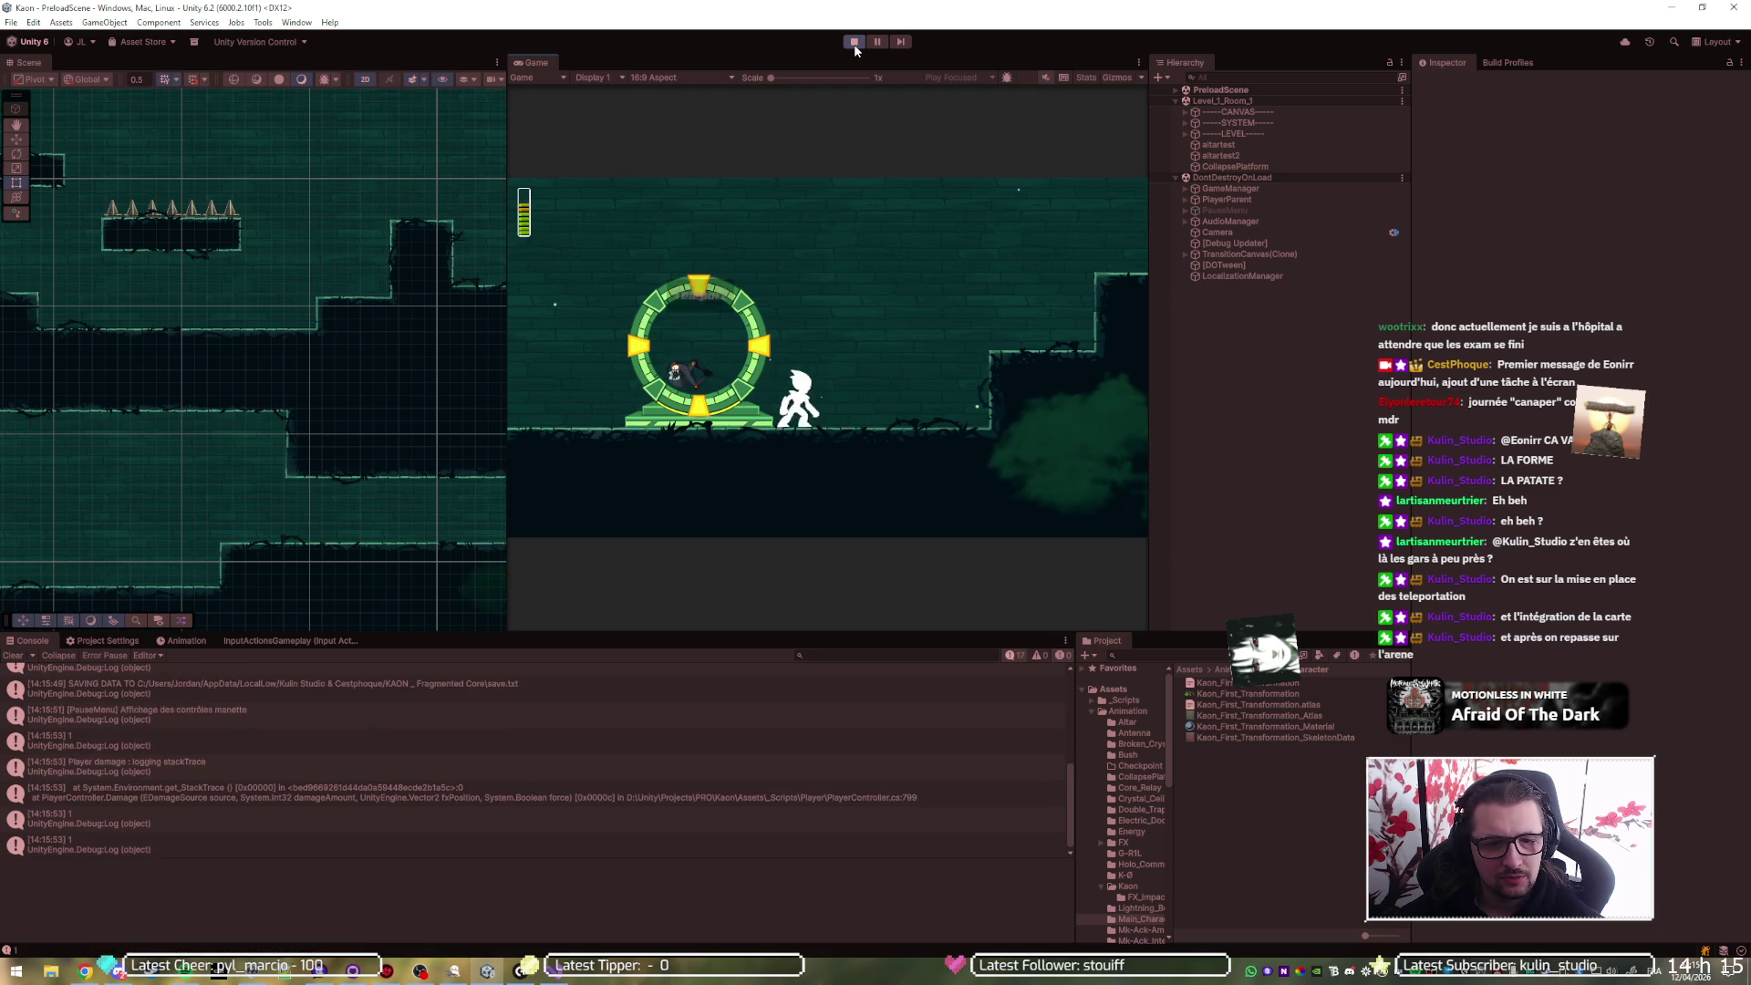
key(Right)
key(space)
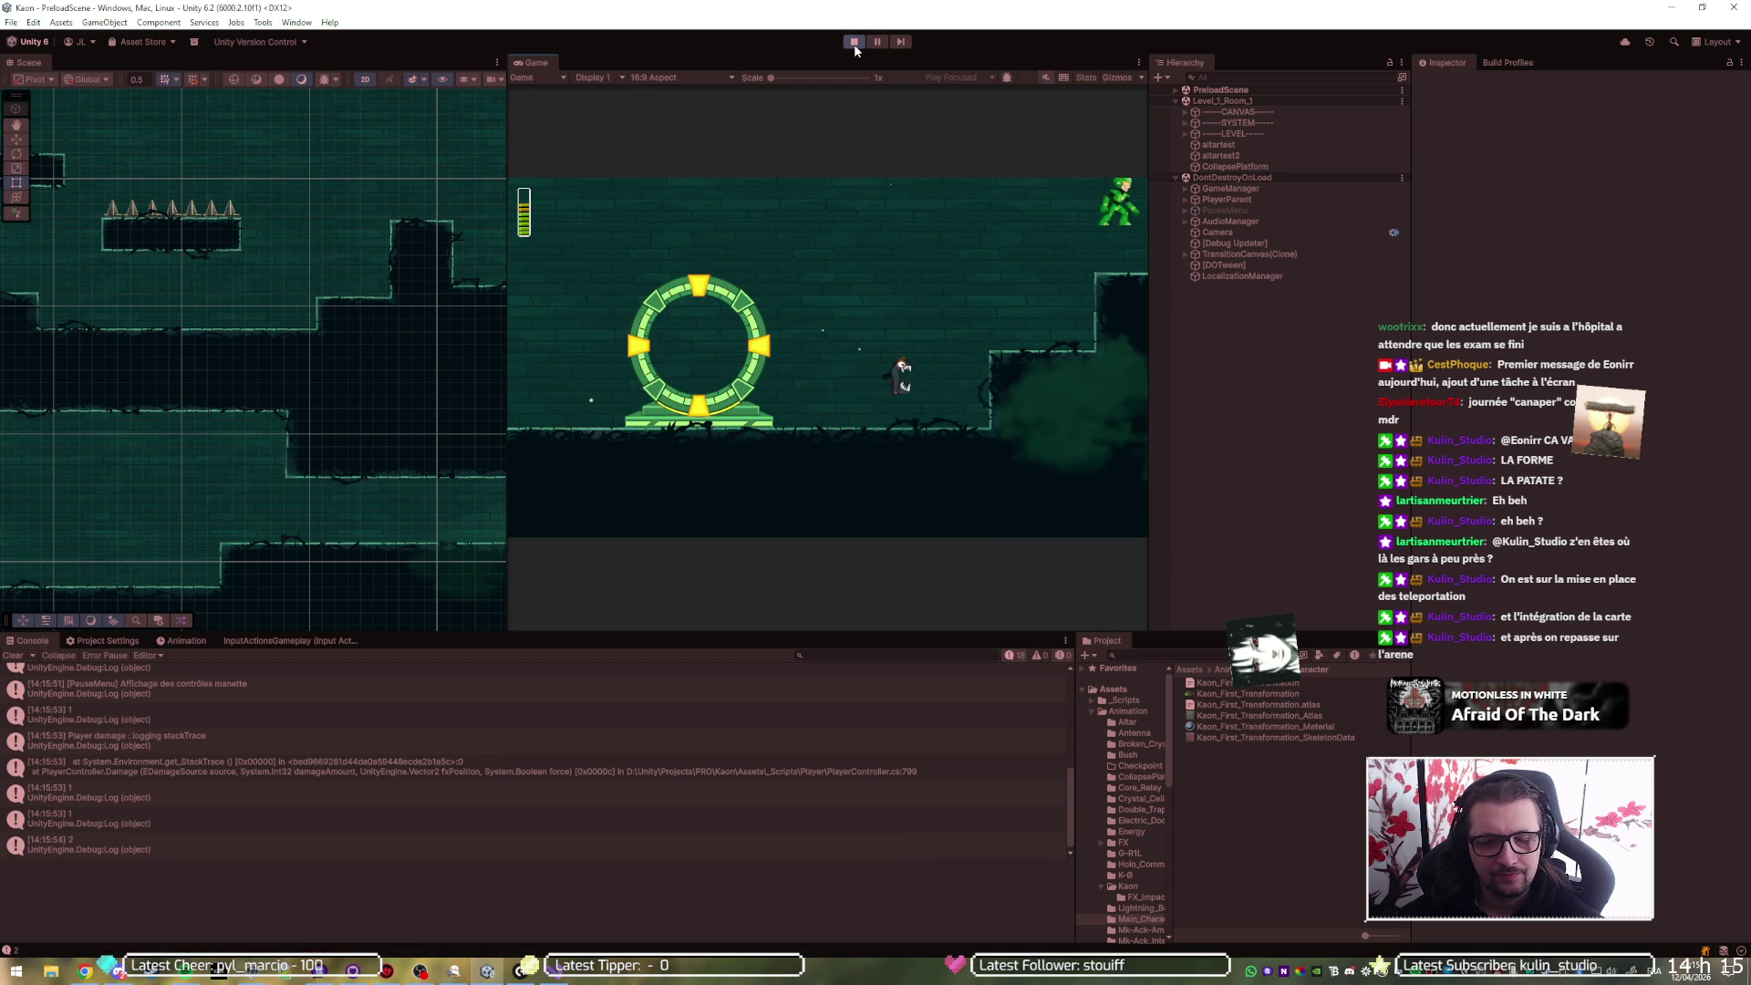
scroll(332, 320, down, 5)
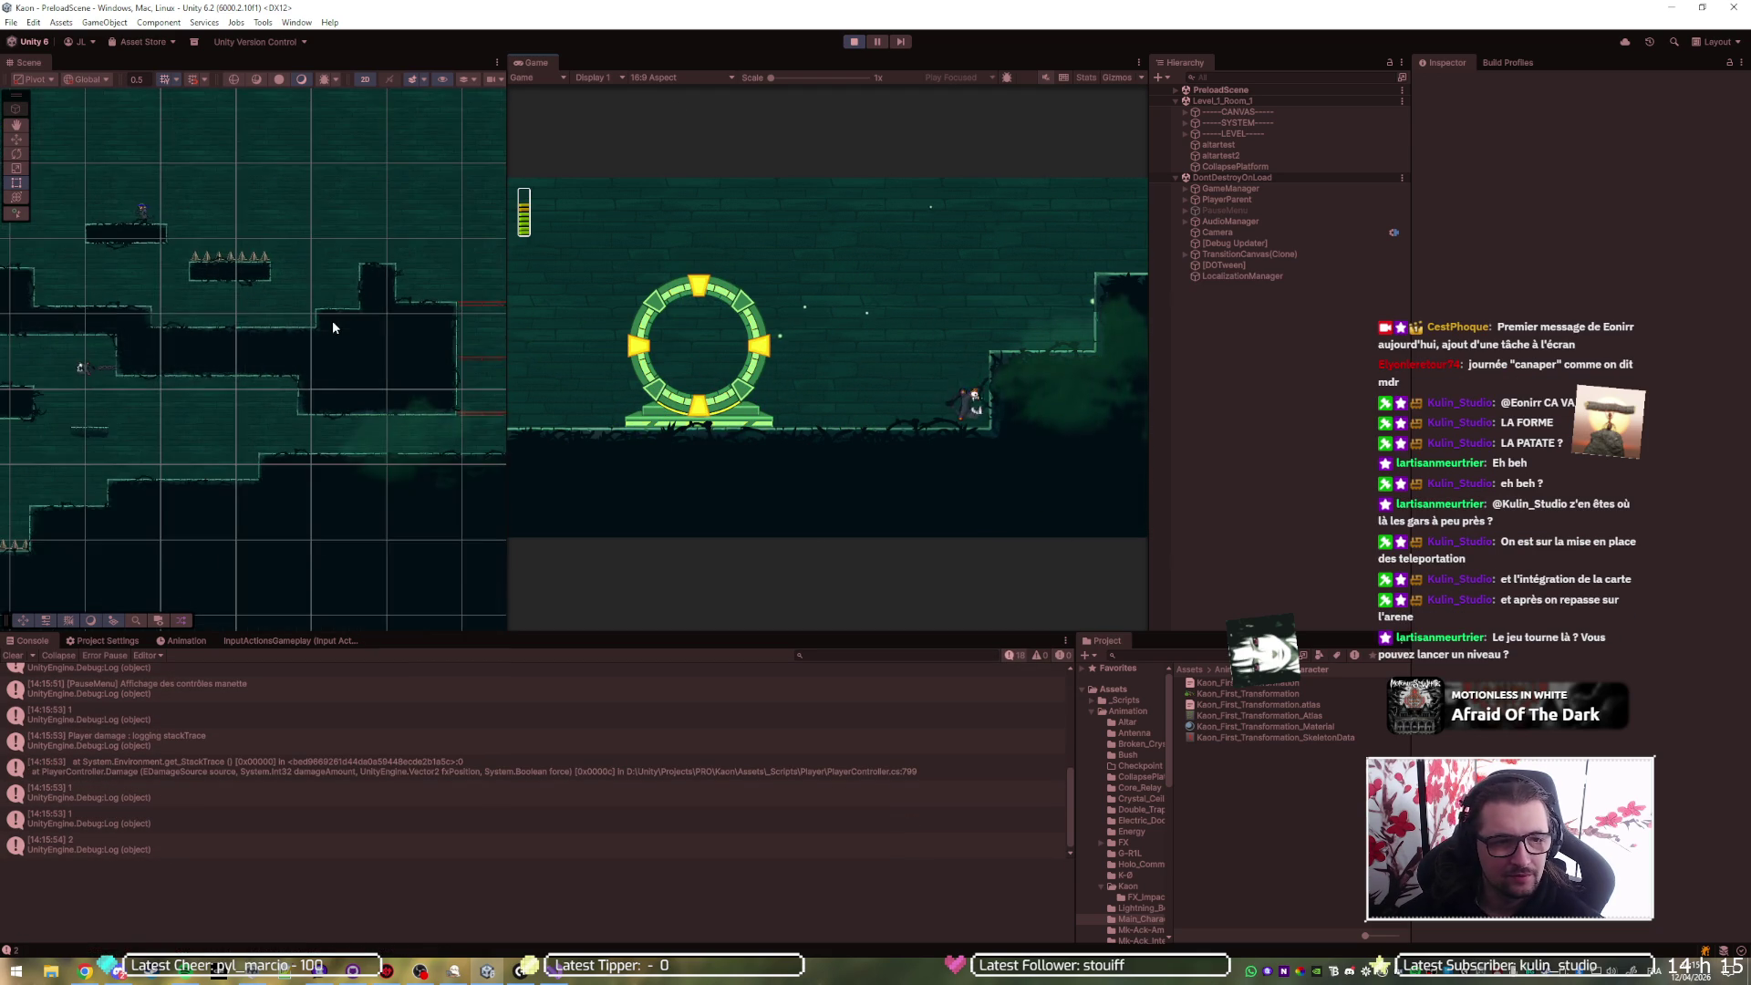
scroll(332, 331, down, 3)
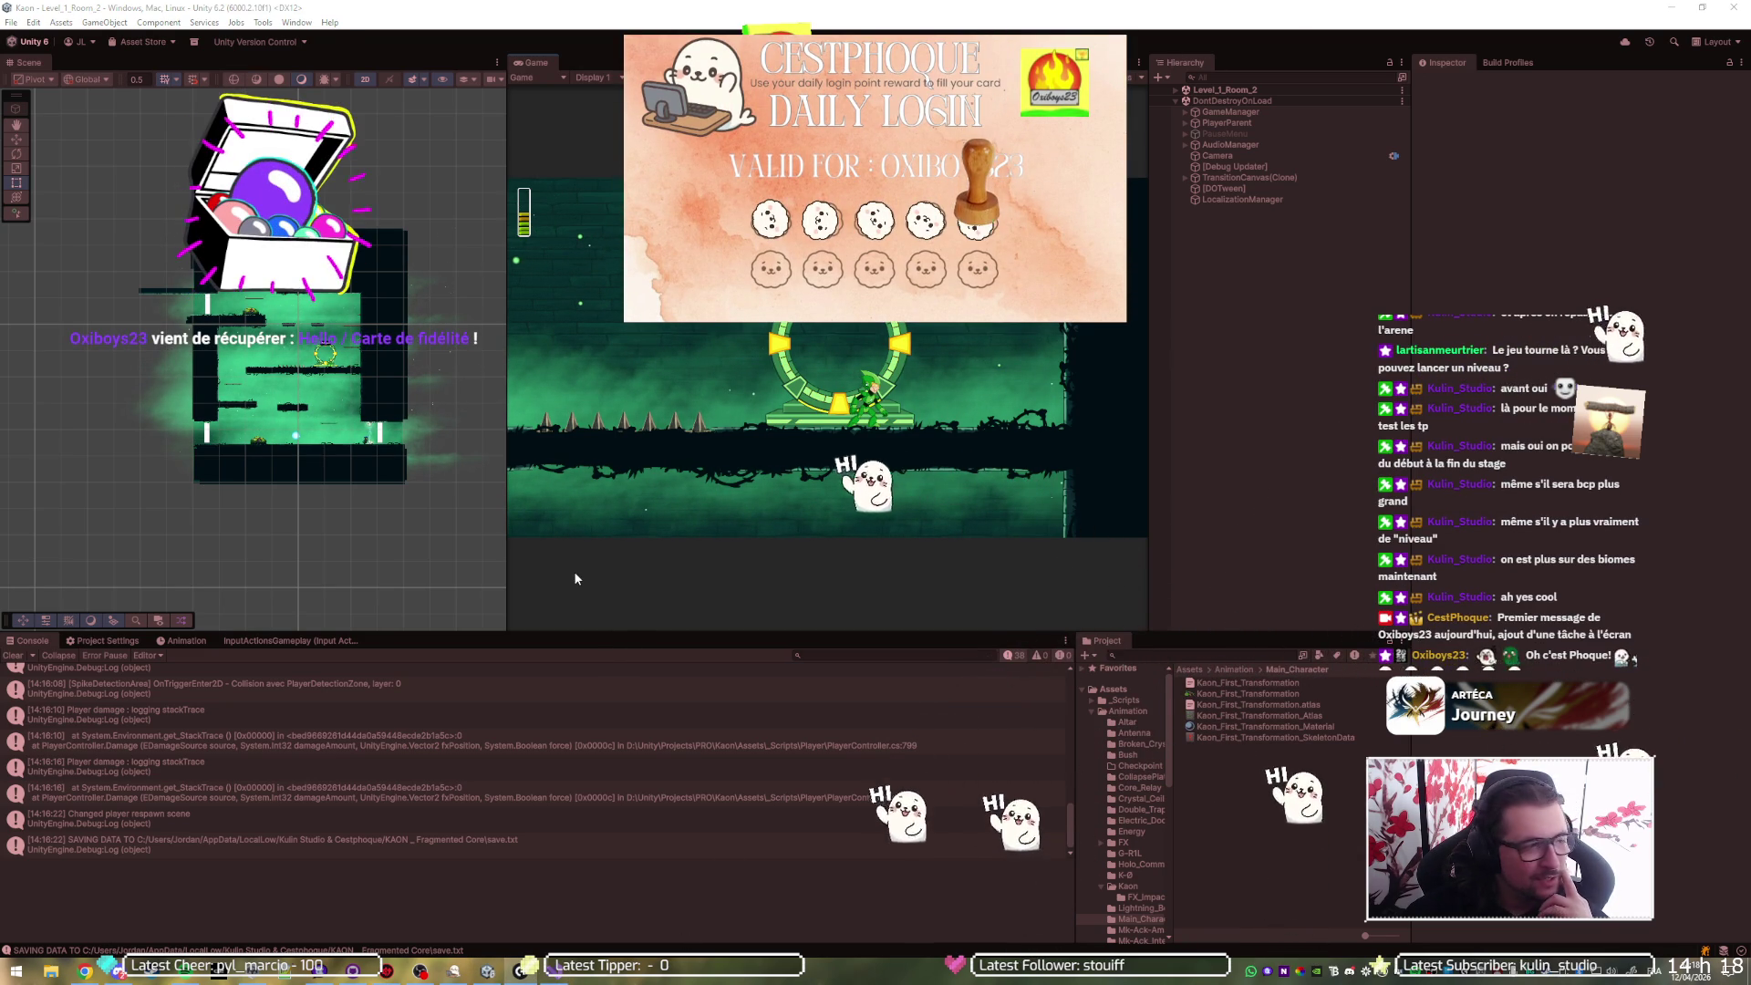
- Add a breakpoint at line 233 in PlayerController, then return to Unity and toggle Play
click(555, 969)
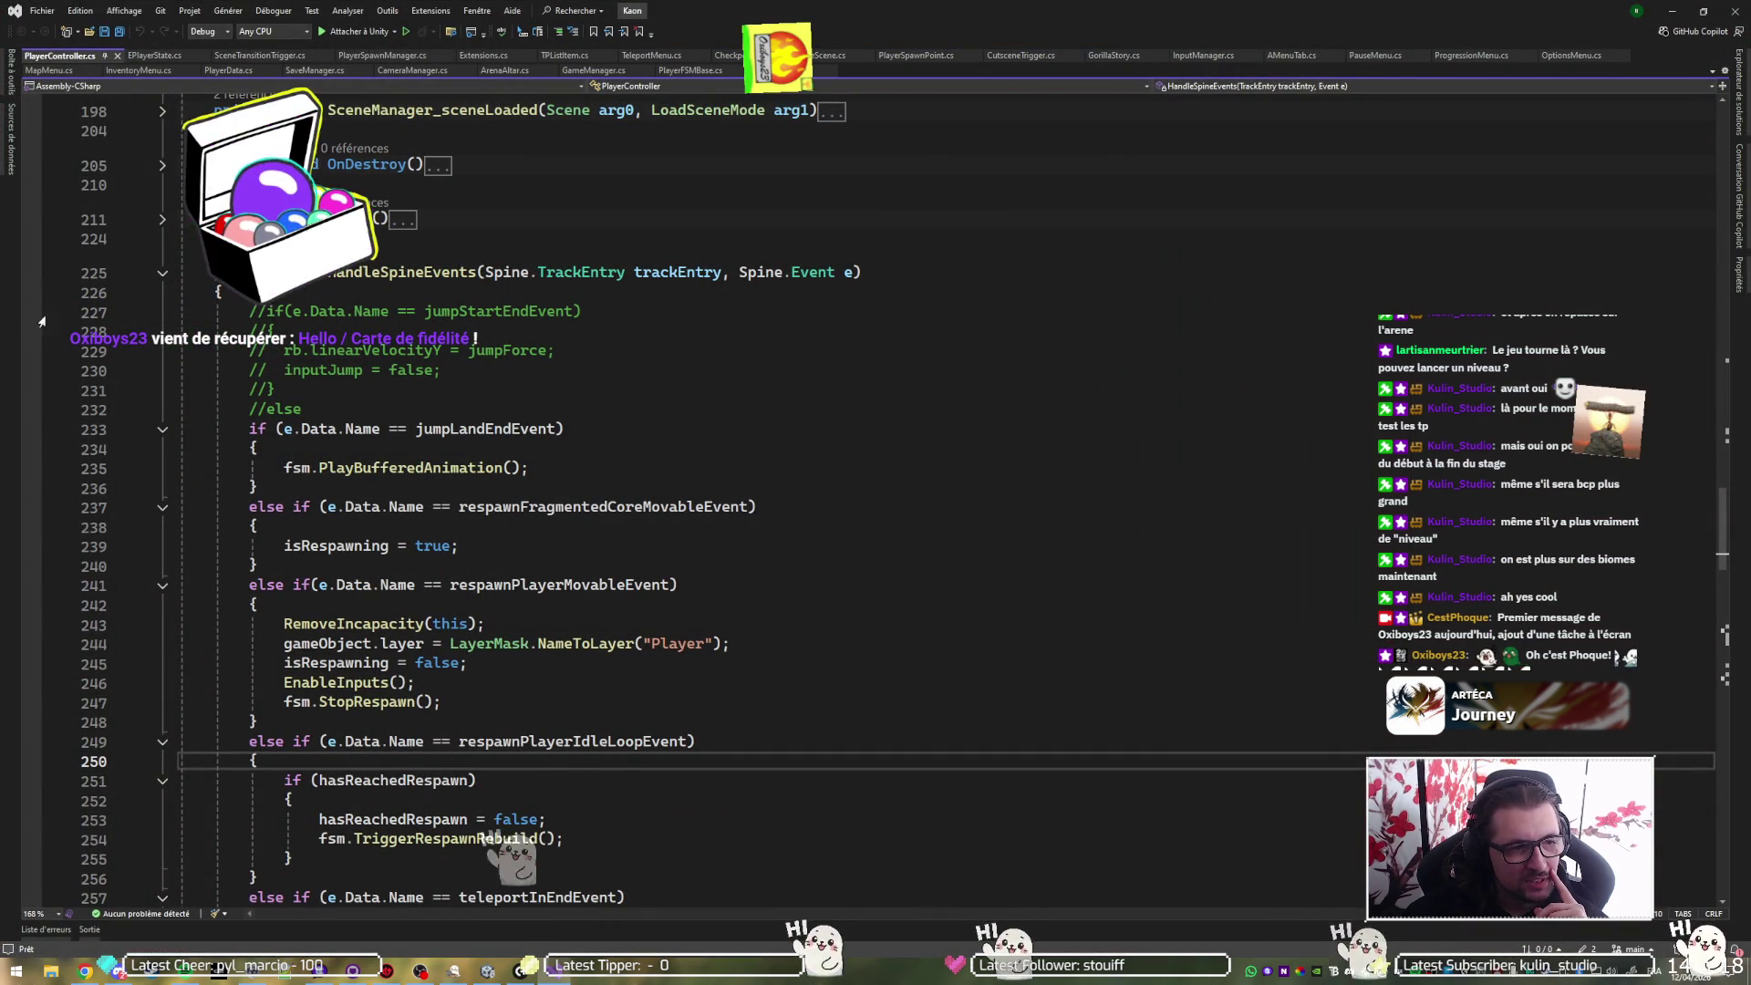
click(31, 428)
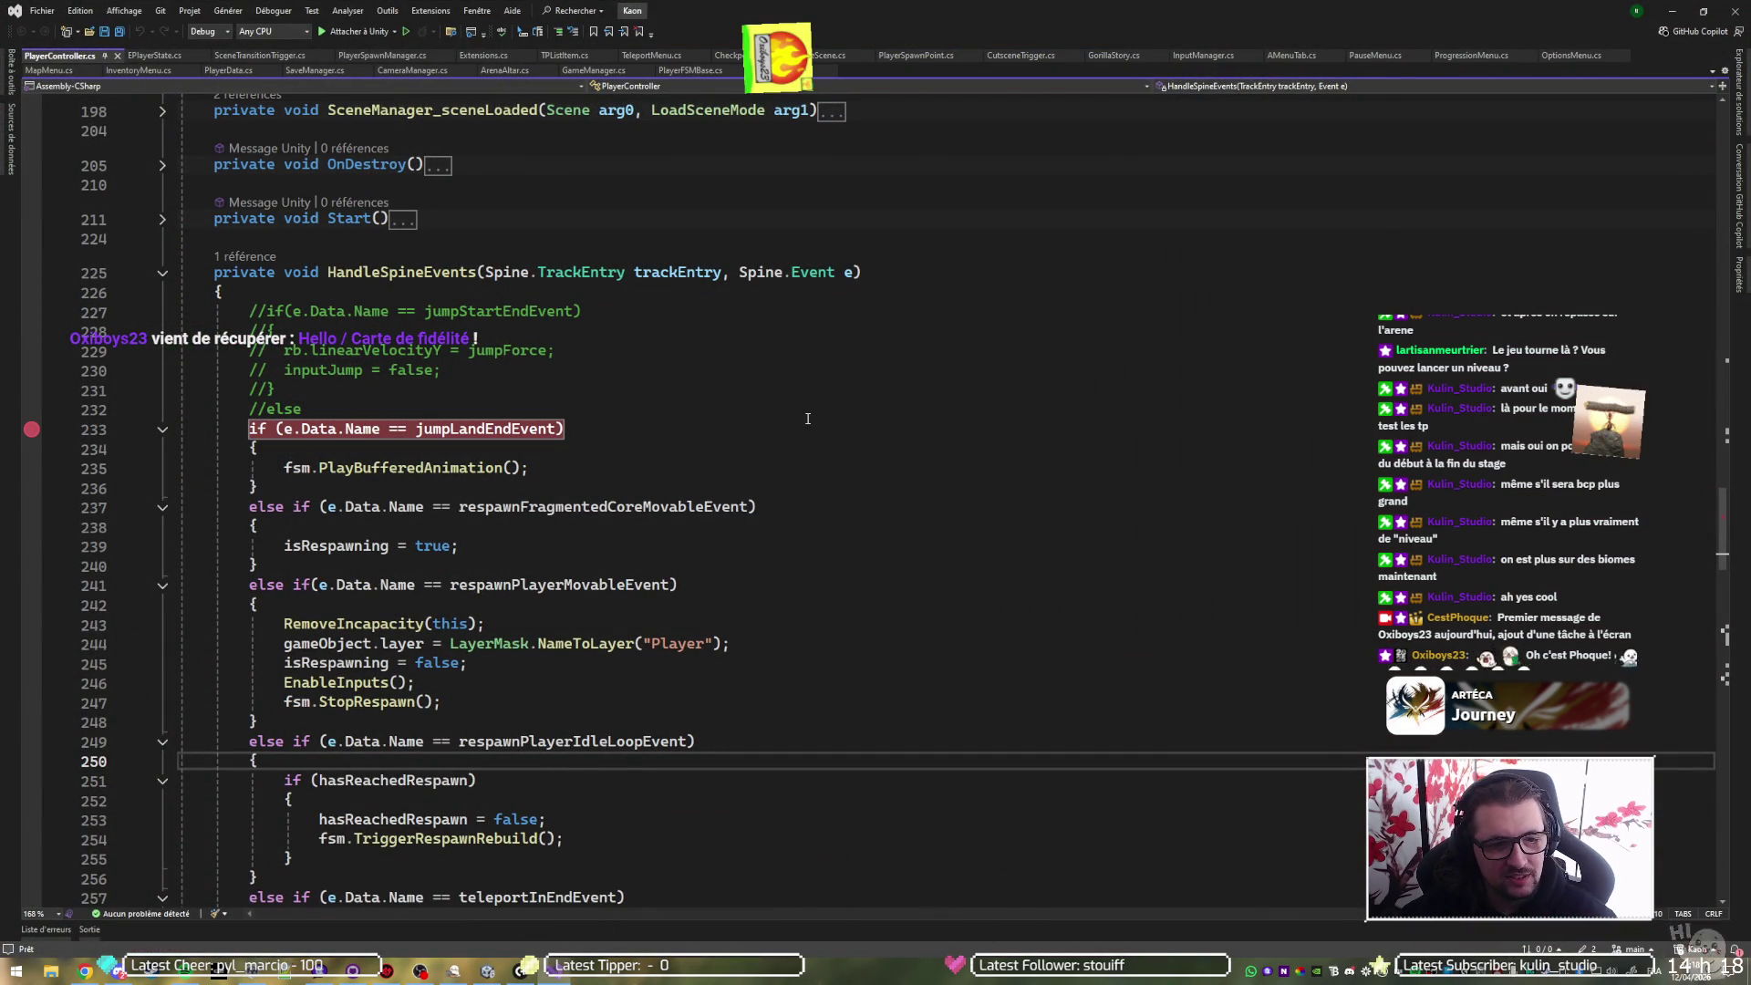
key(alt+Tab)
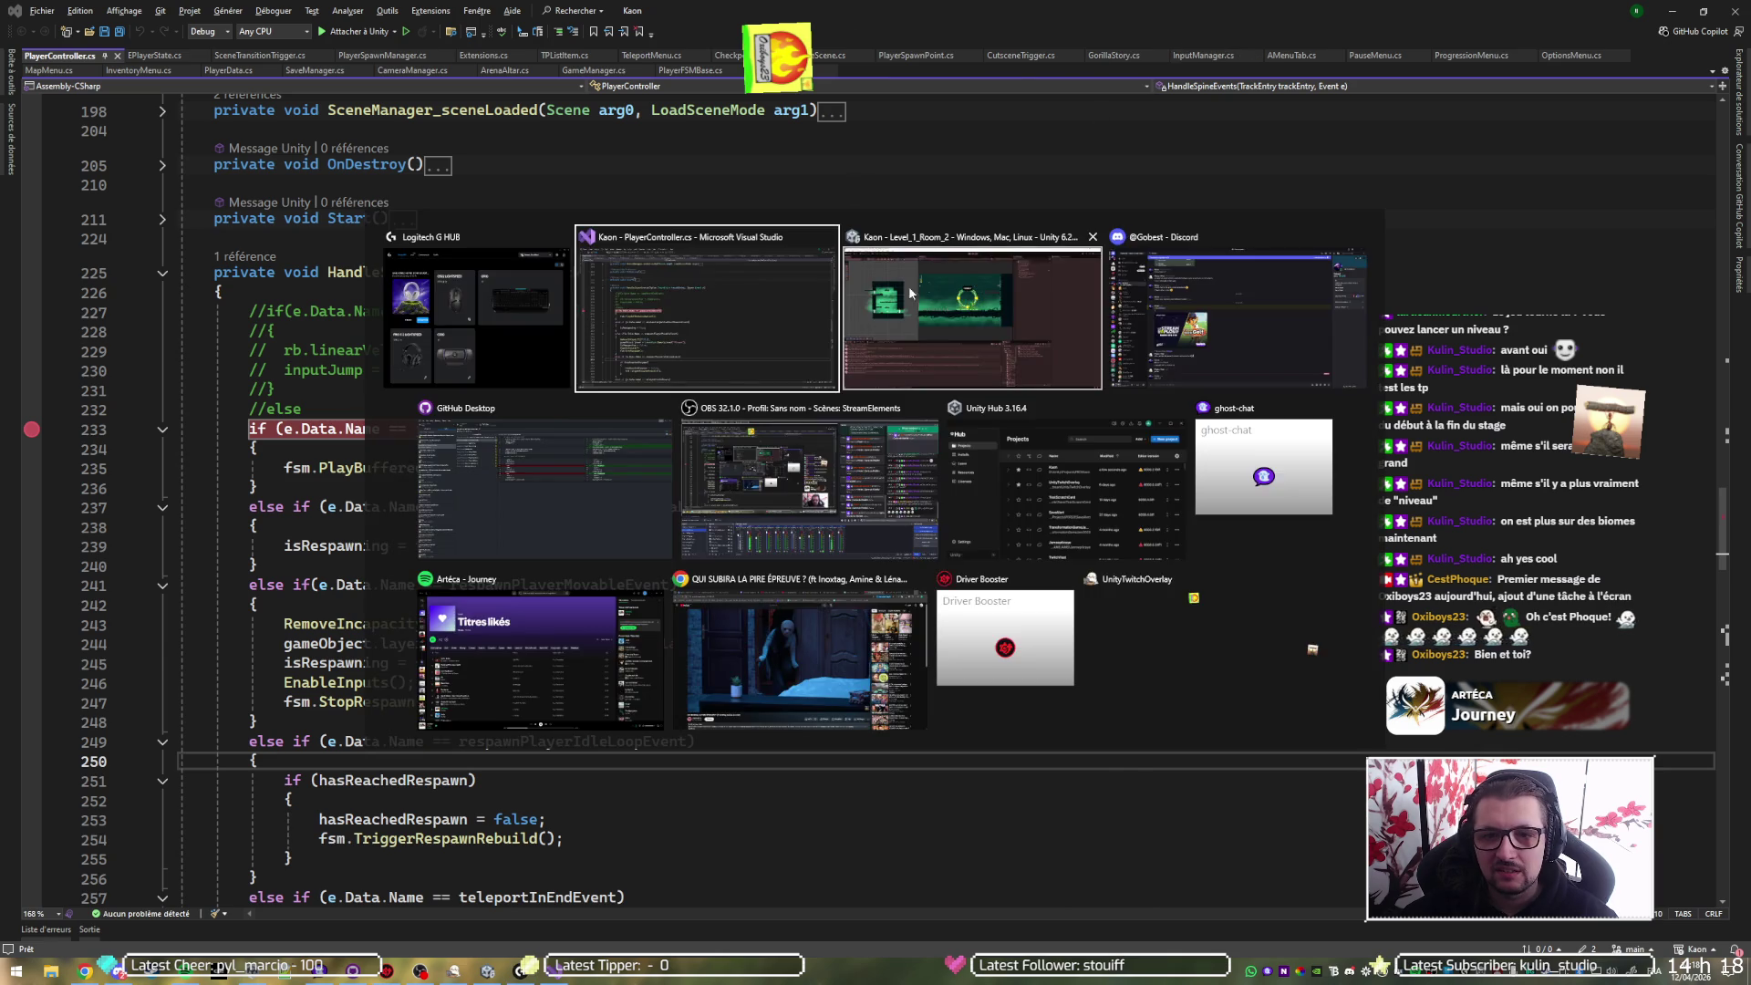
click(854, 42)
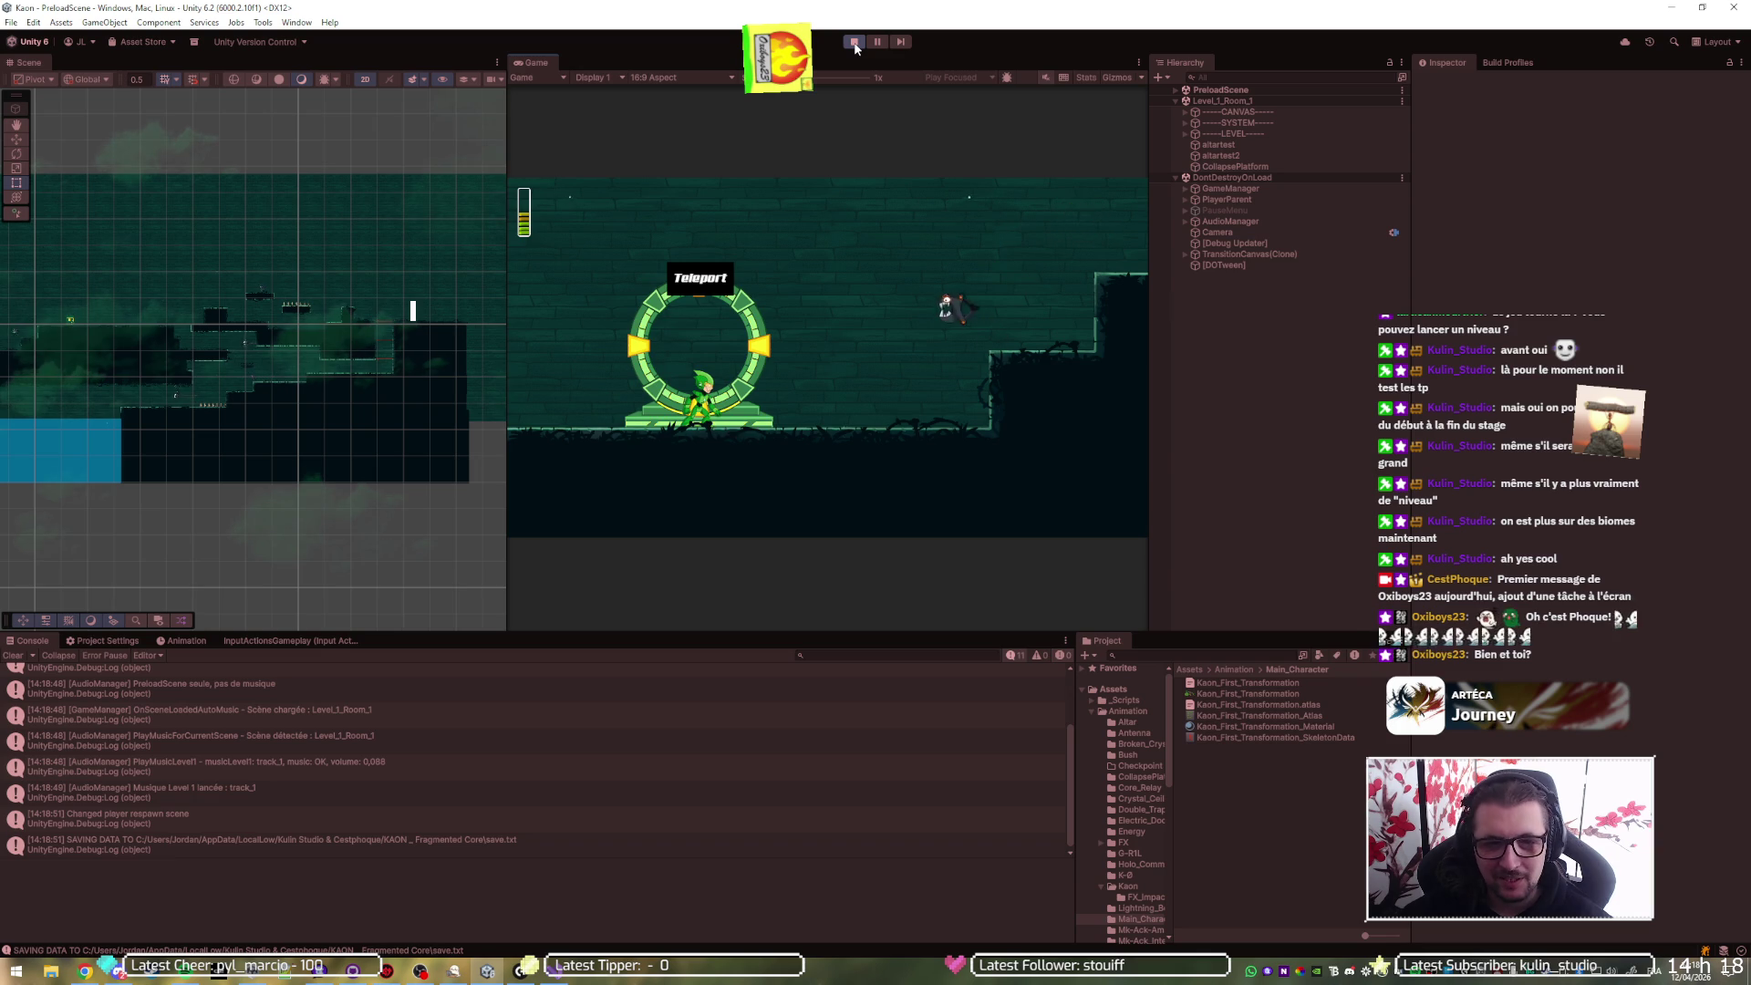
- Stop the game, attach the Visual Studio debugger to Unity, and bring Spotify forward
click(854, 41)
key(alt+Tab)
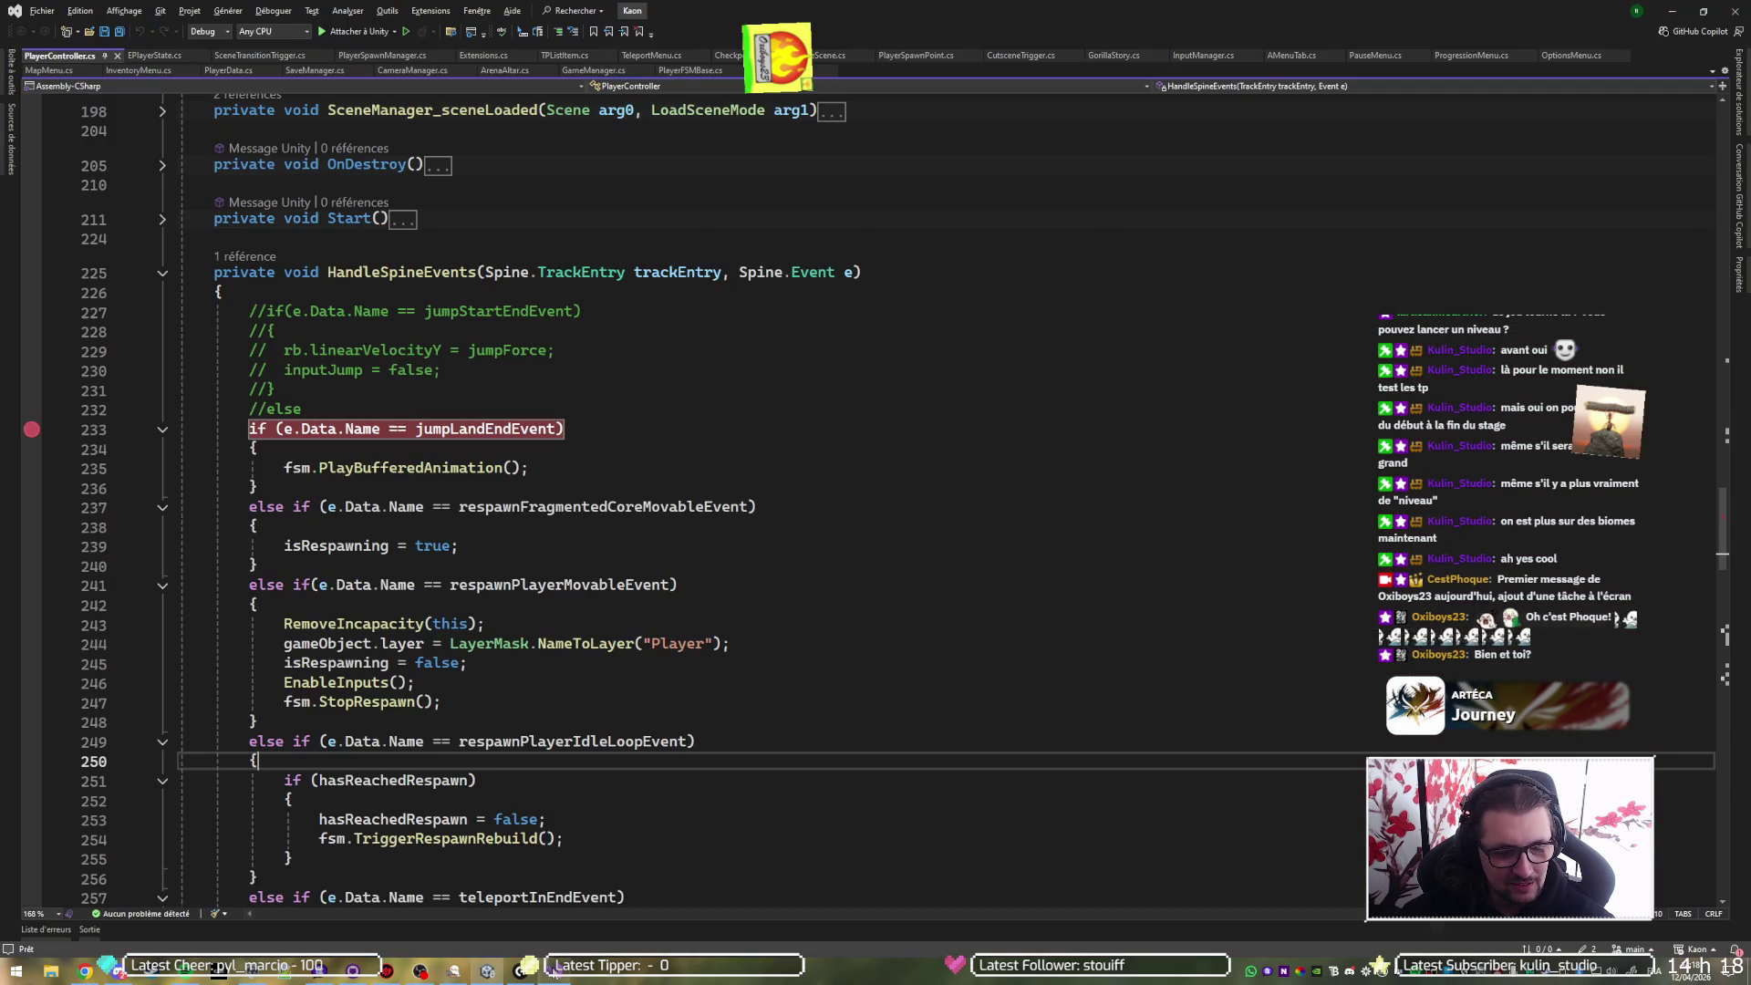
click(351, 31)
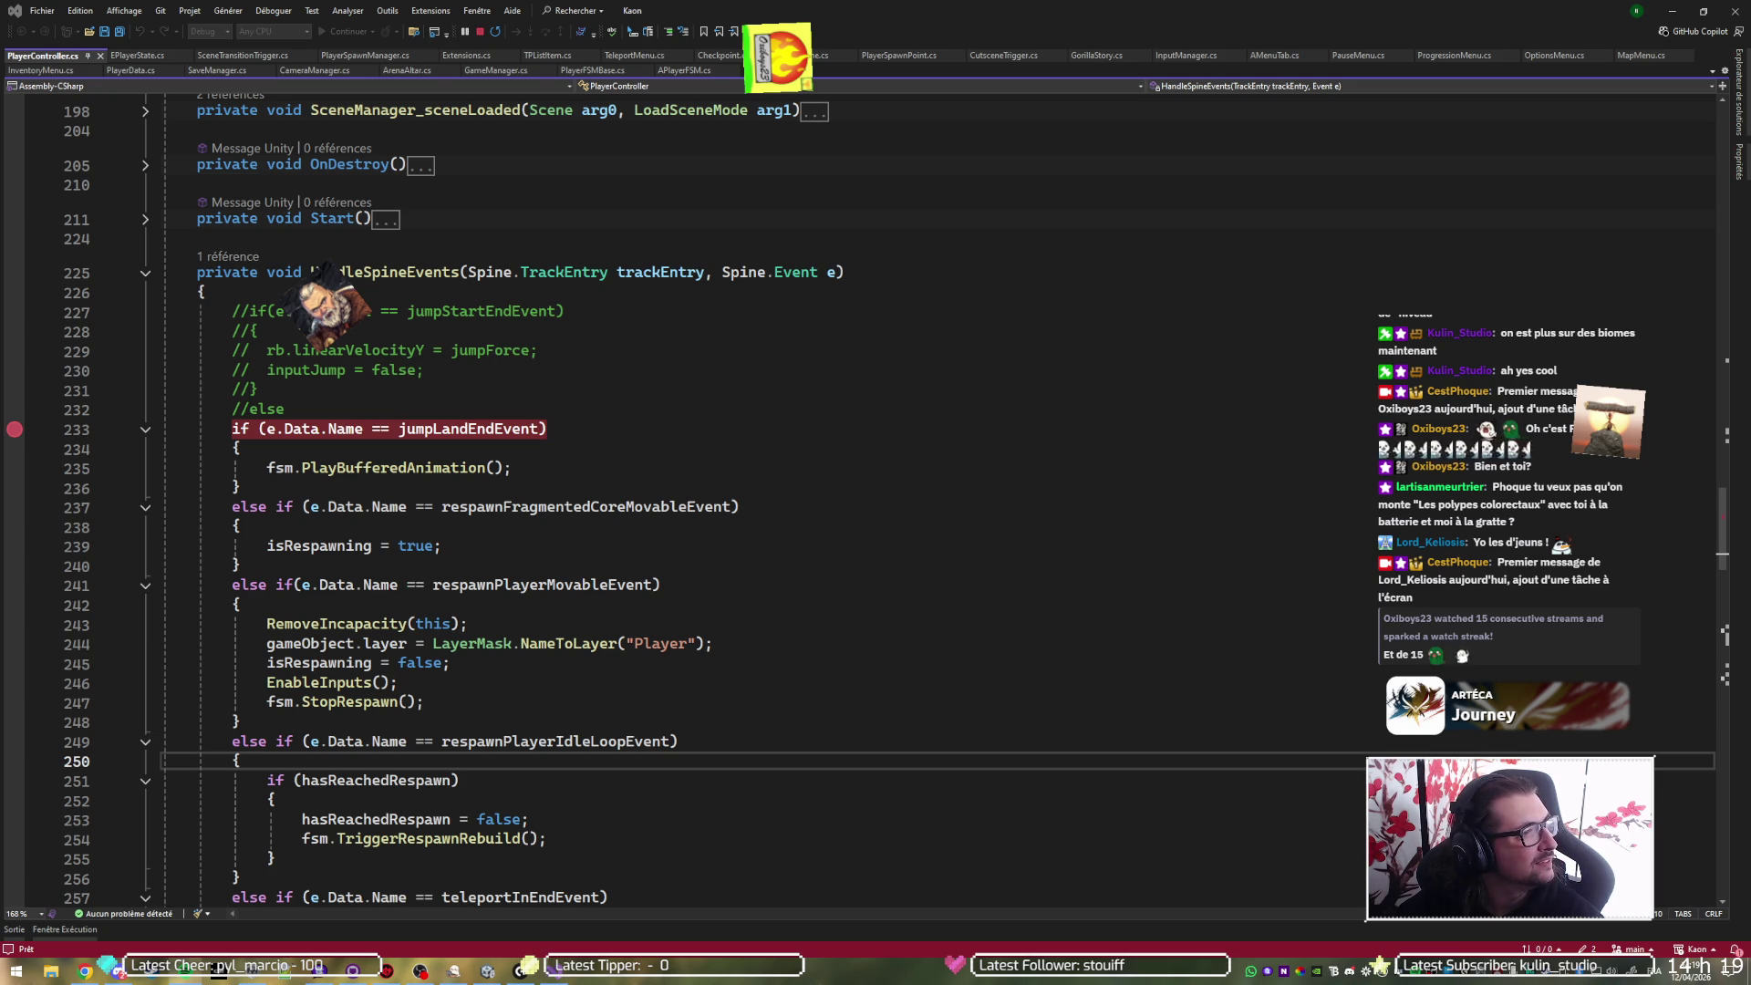
key(alt+Tab)
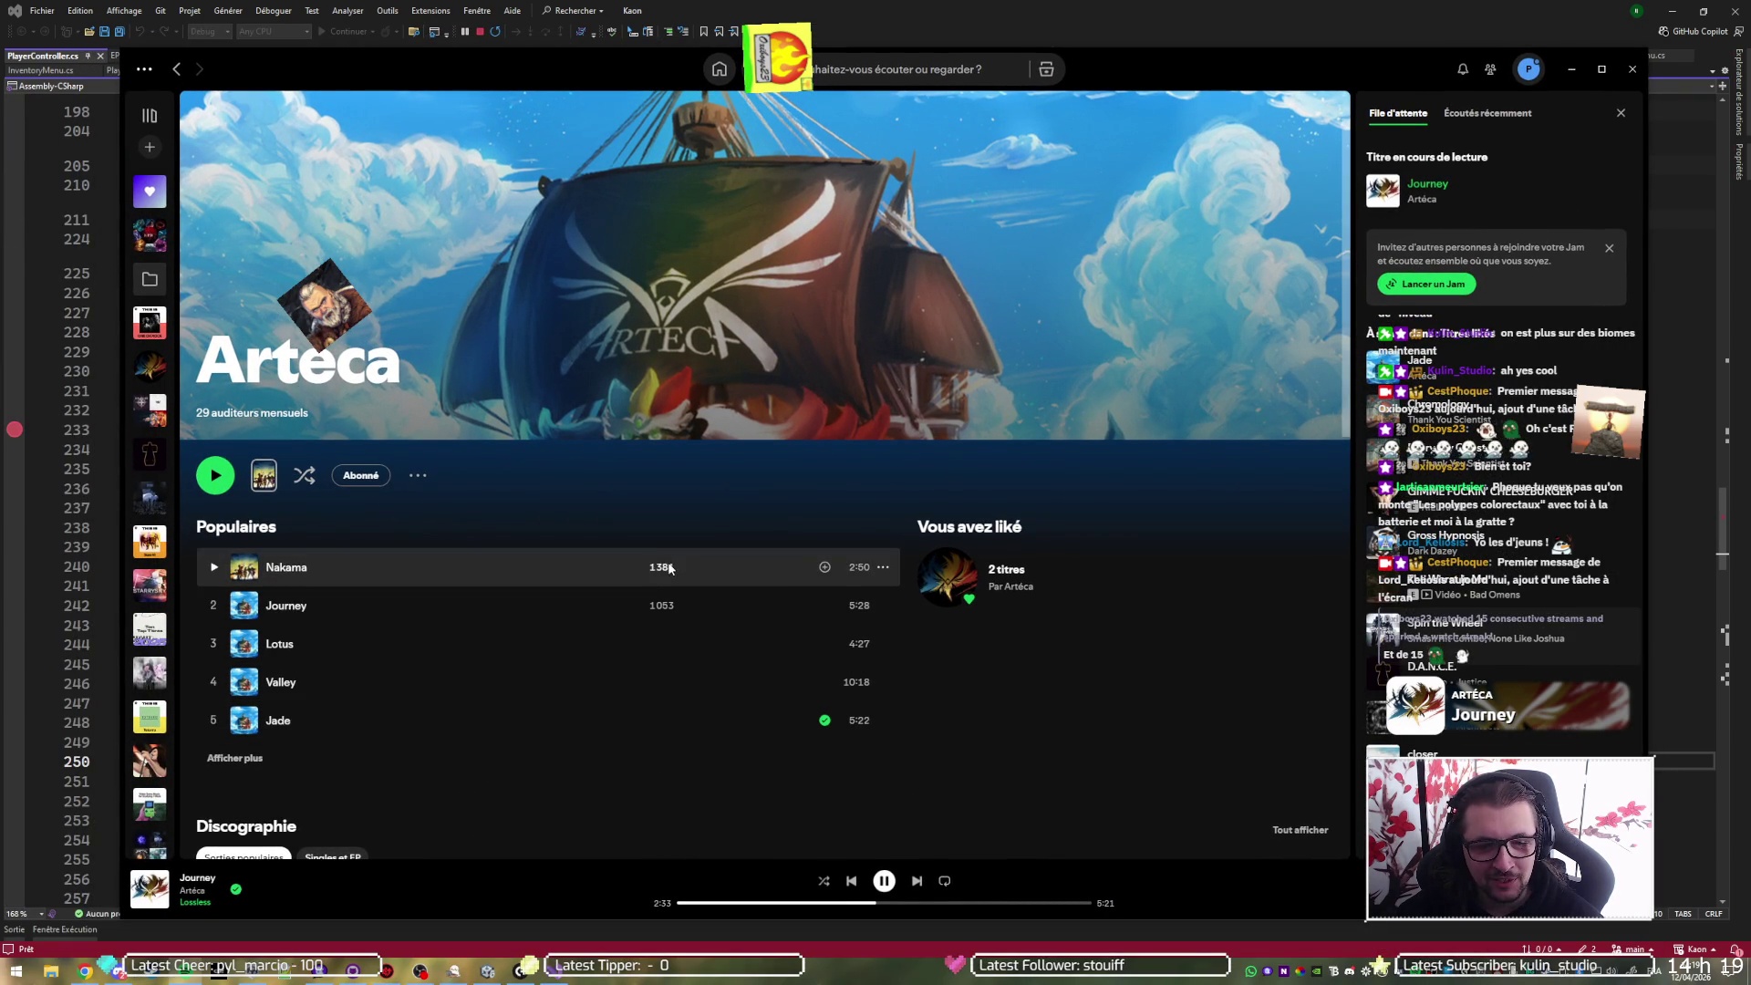
- Scroll Artéca's discography, return to the code at line 234, then start the game in Unity
scroll(599, 699, down, 3)
scroll(599, 699, down, 3)
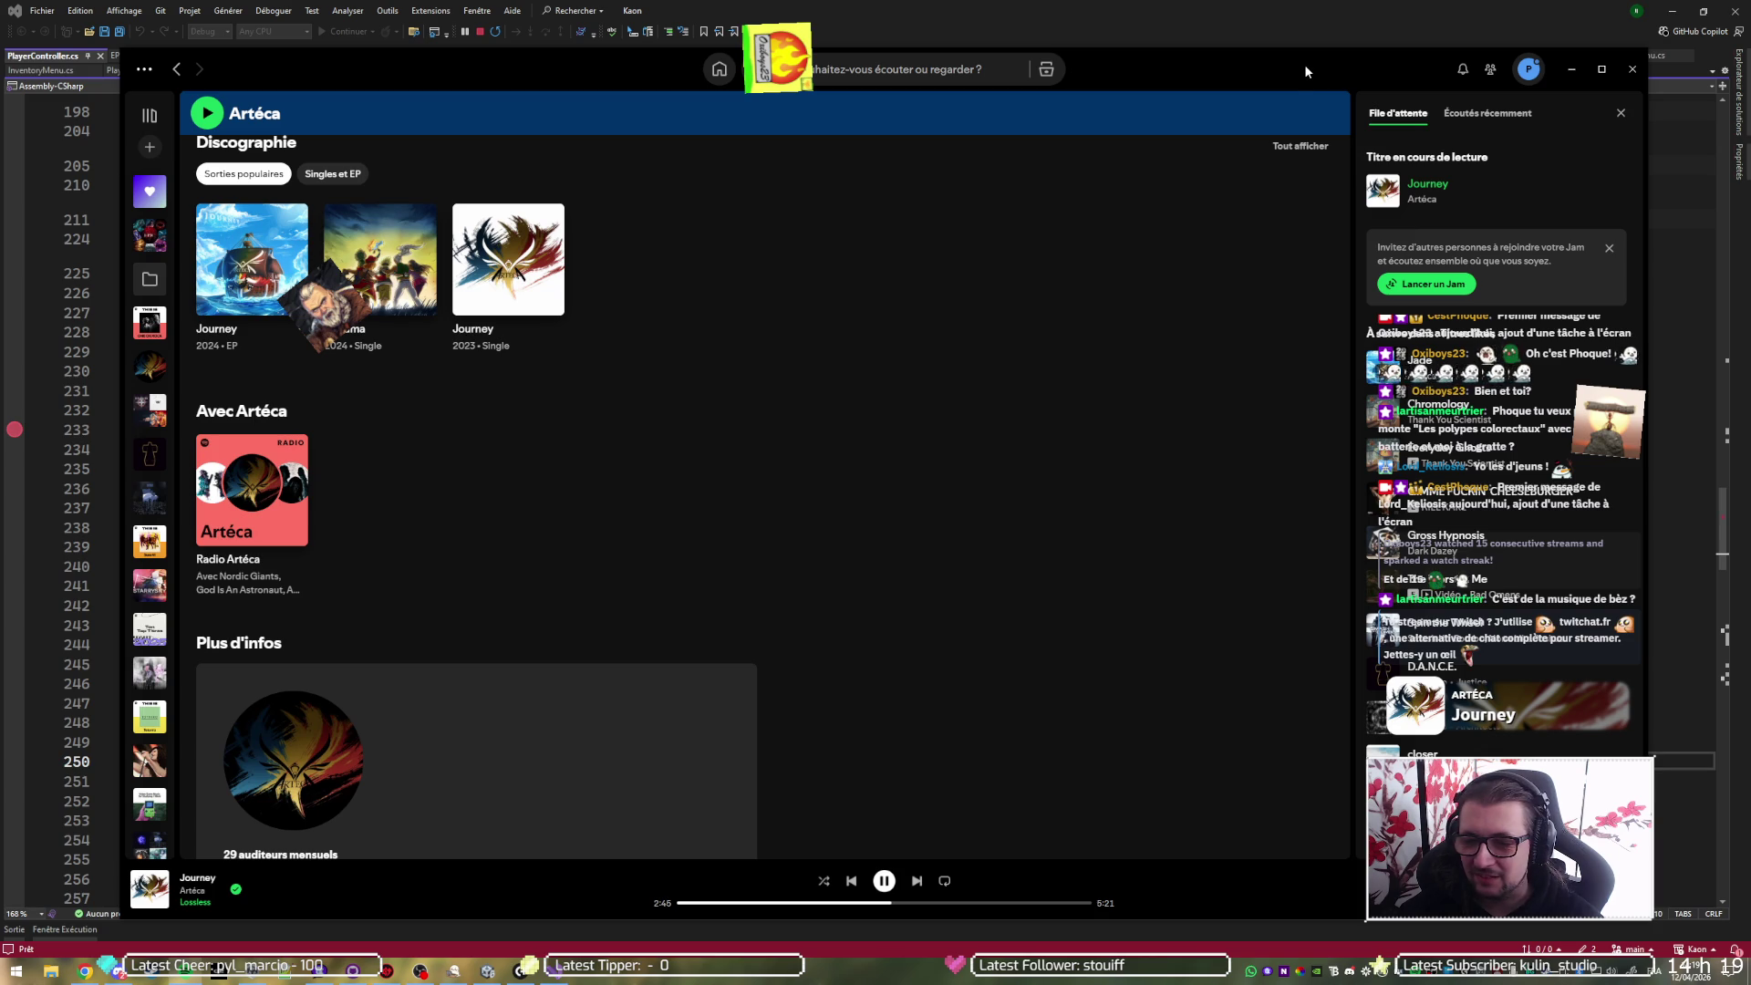
key(alt+Tab)
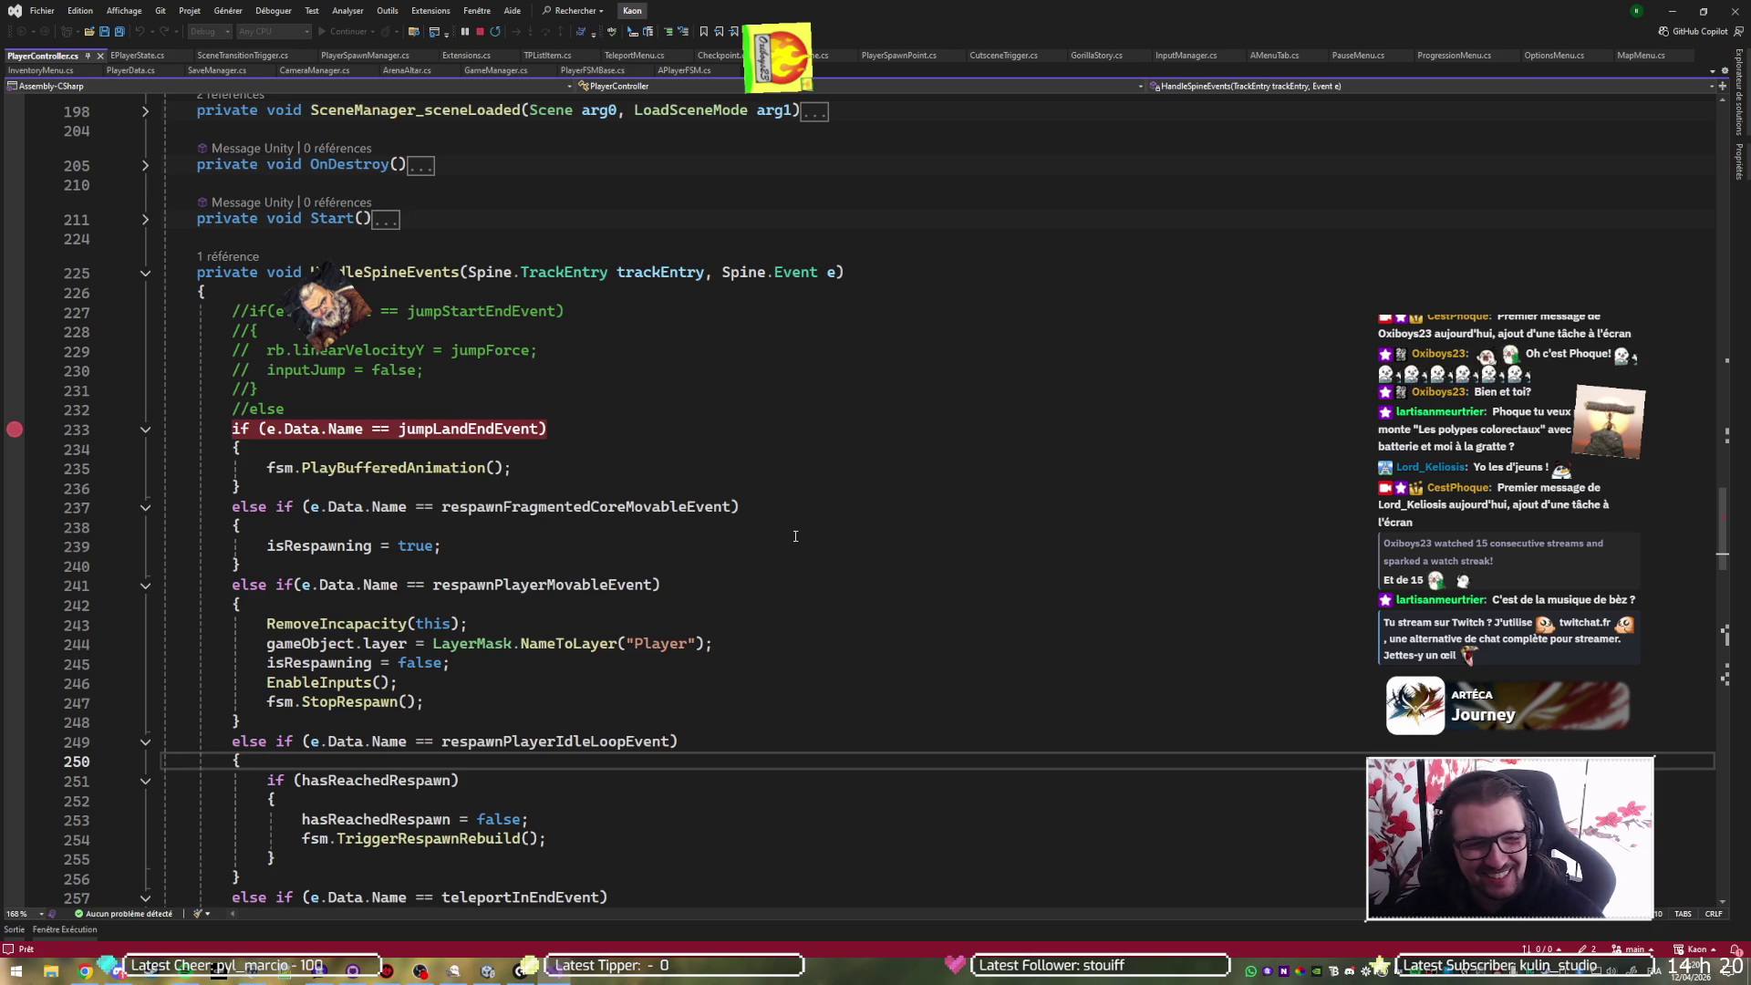
click(456, 448)
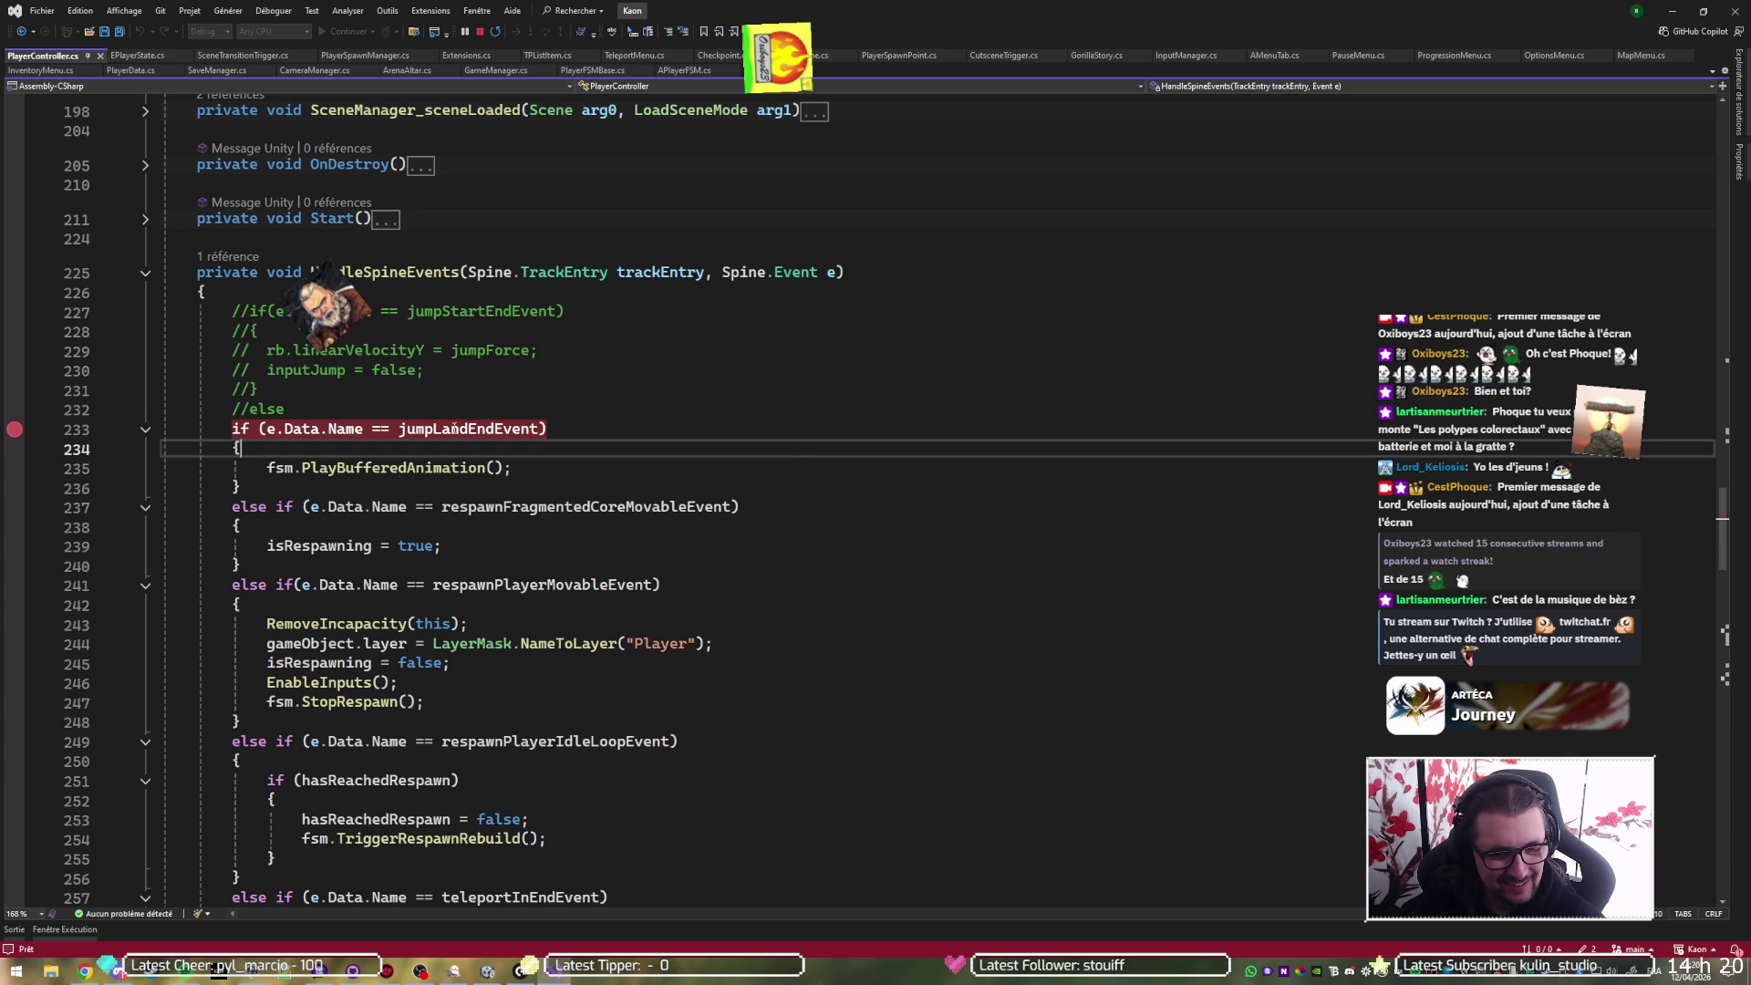
click(486, 972)
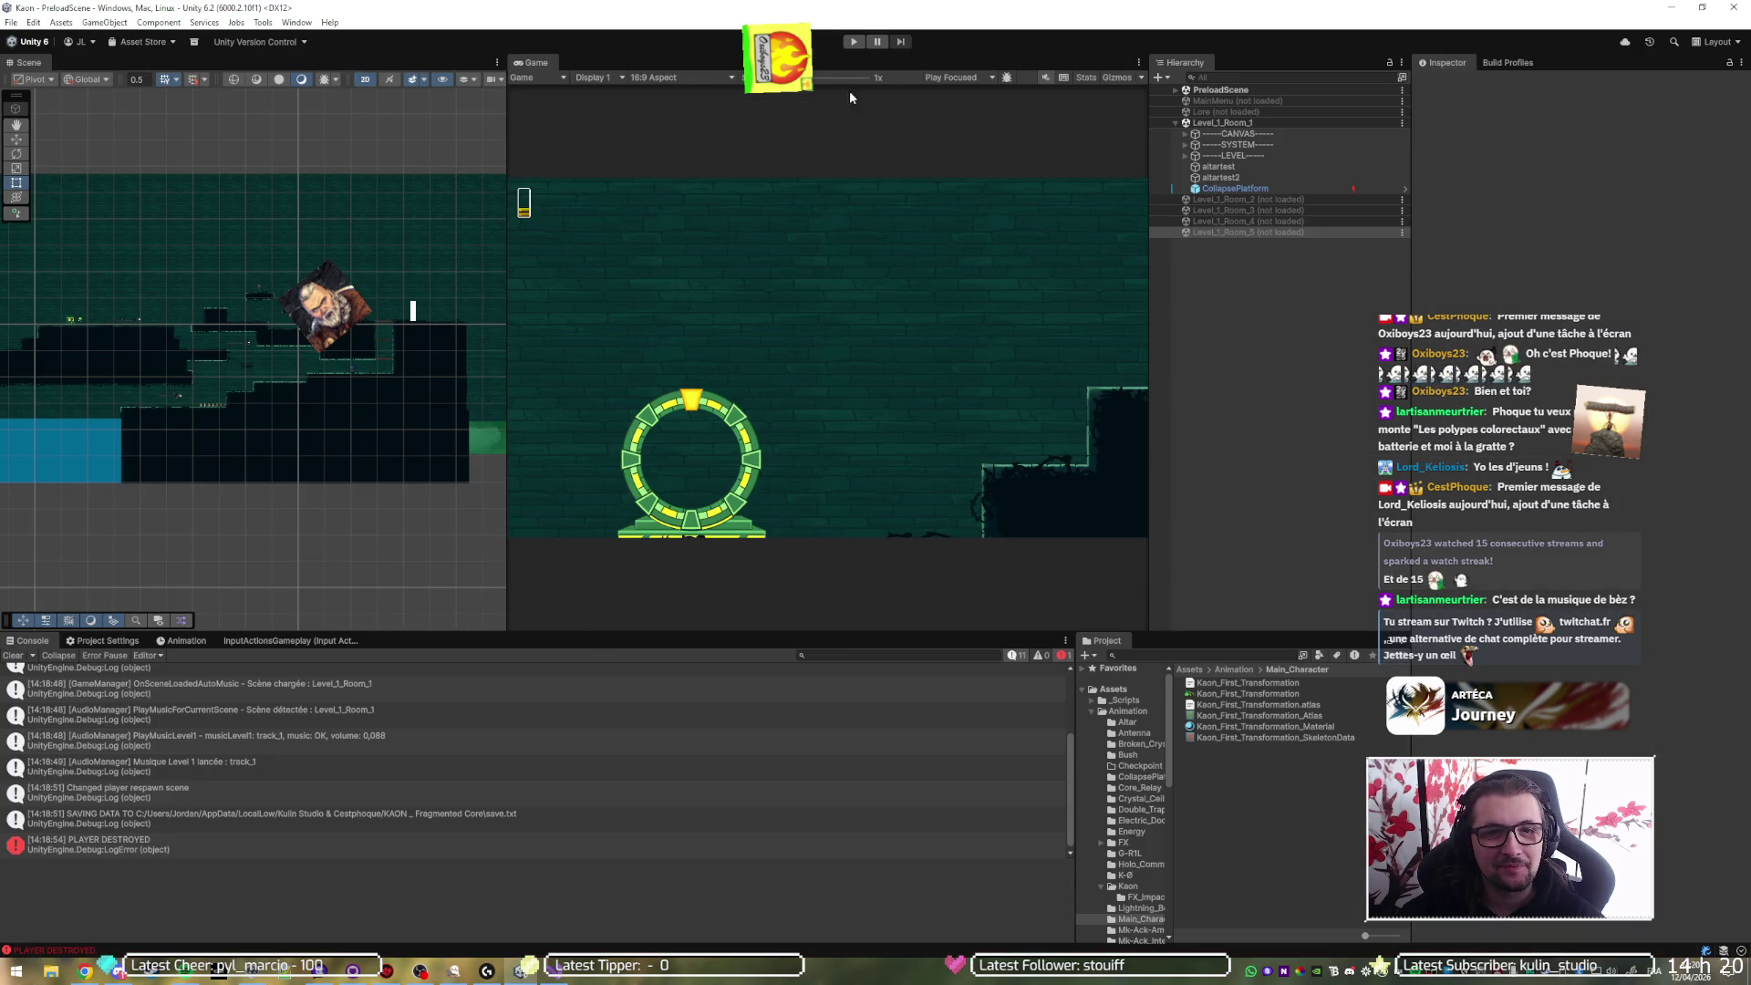
click(854, 42)
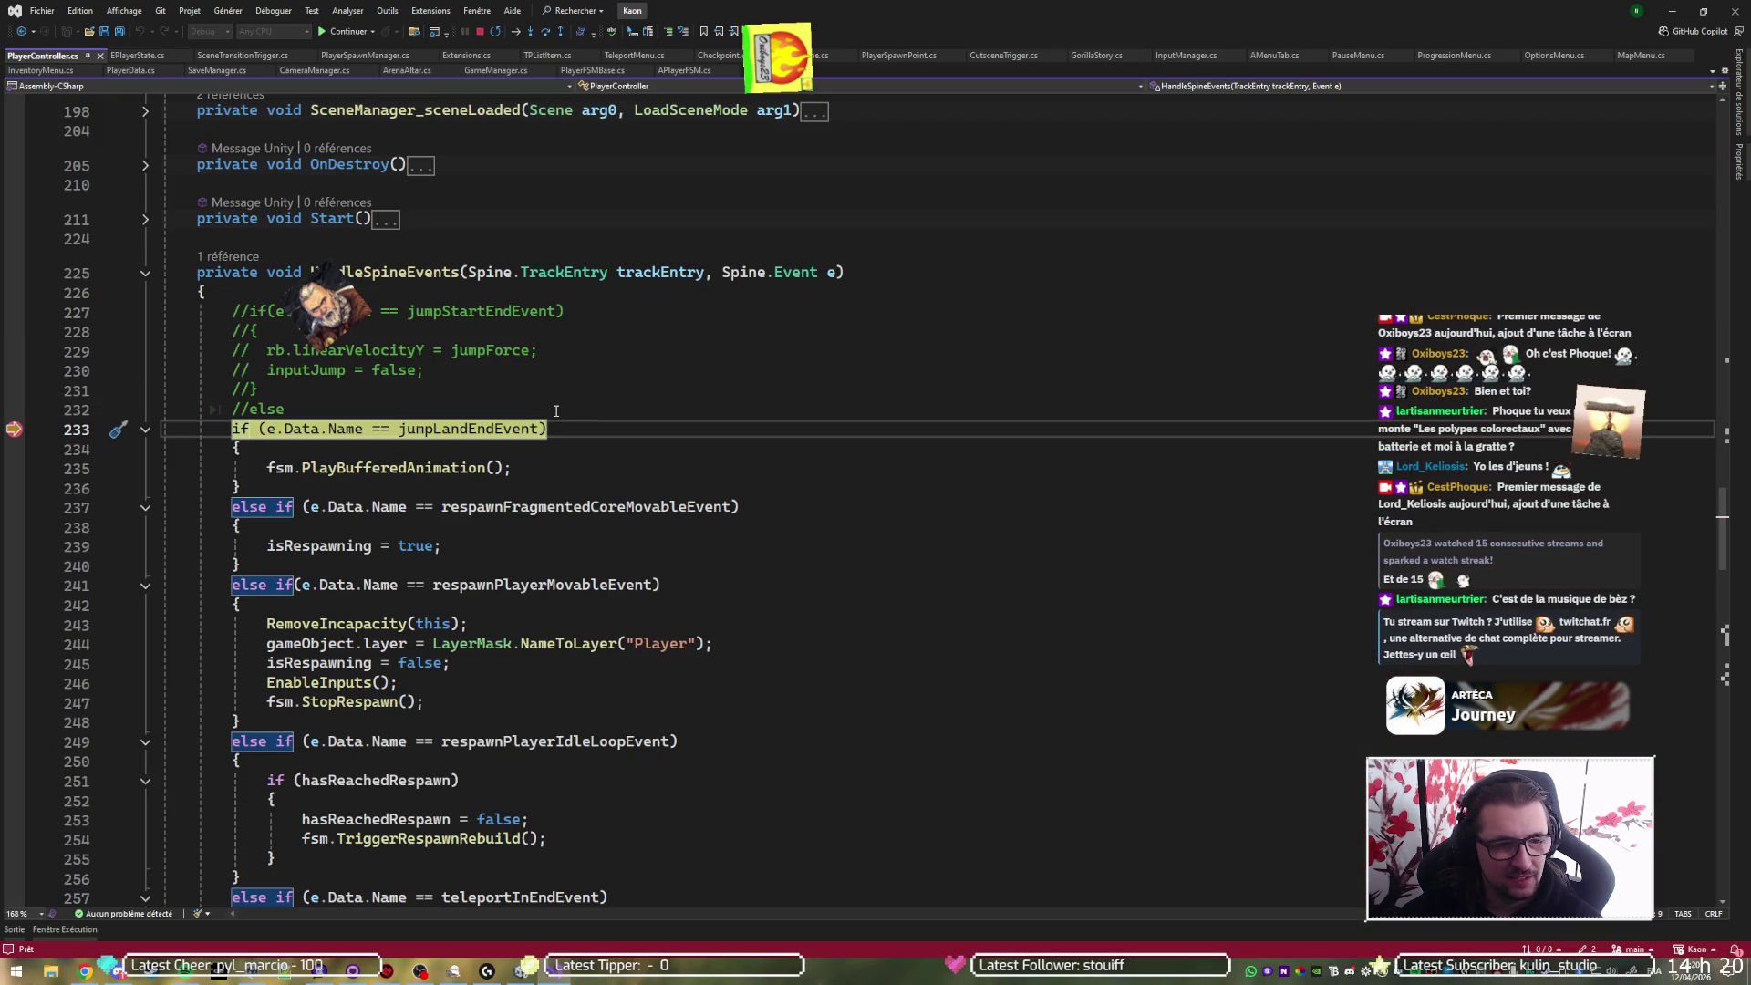
- Step through the teleportOutEndEvent branch's UnlockAnimation, ForceAnimation(SetCheckpointOut) and LockAnimation calls to line 280
key(F10)
key(F10)
key(F10)
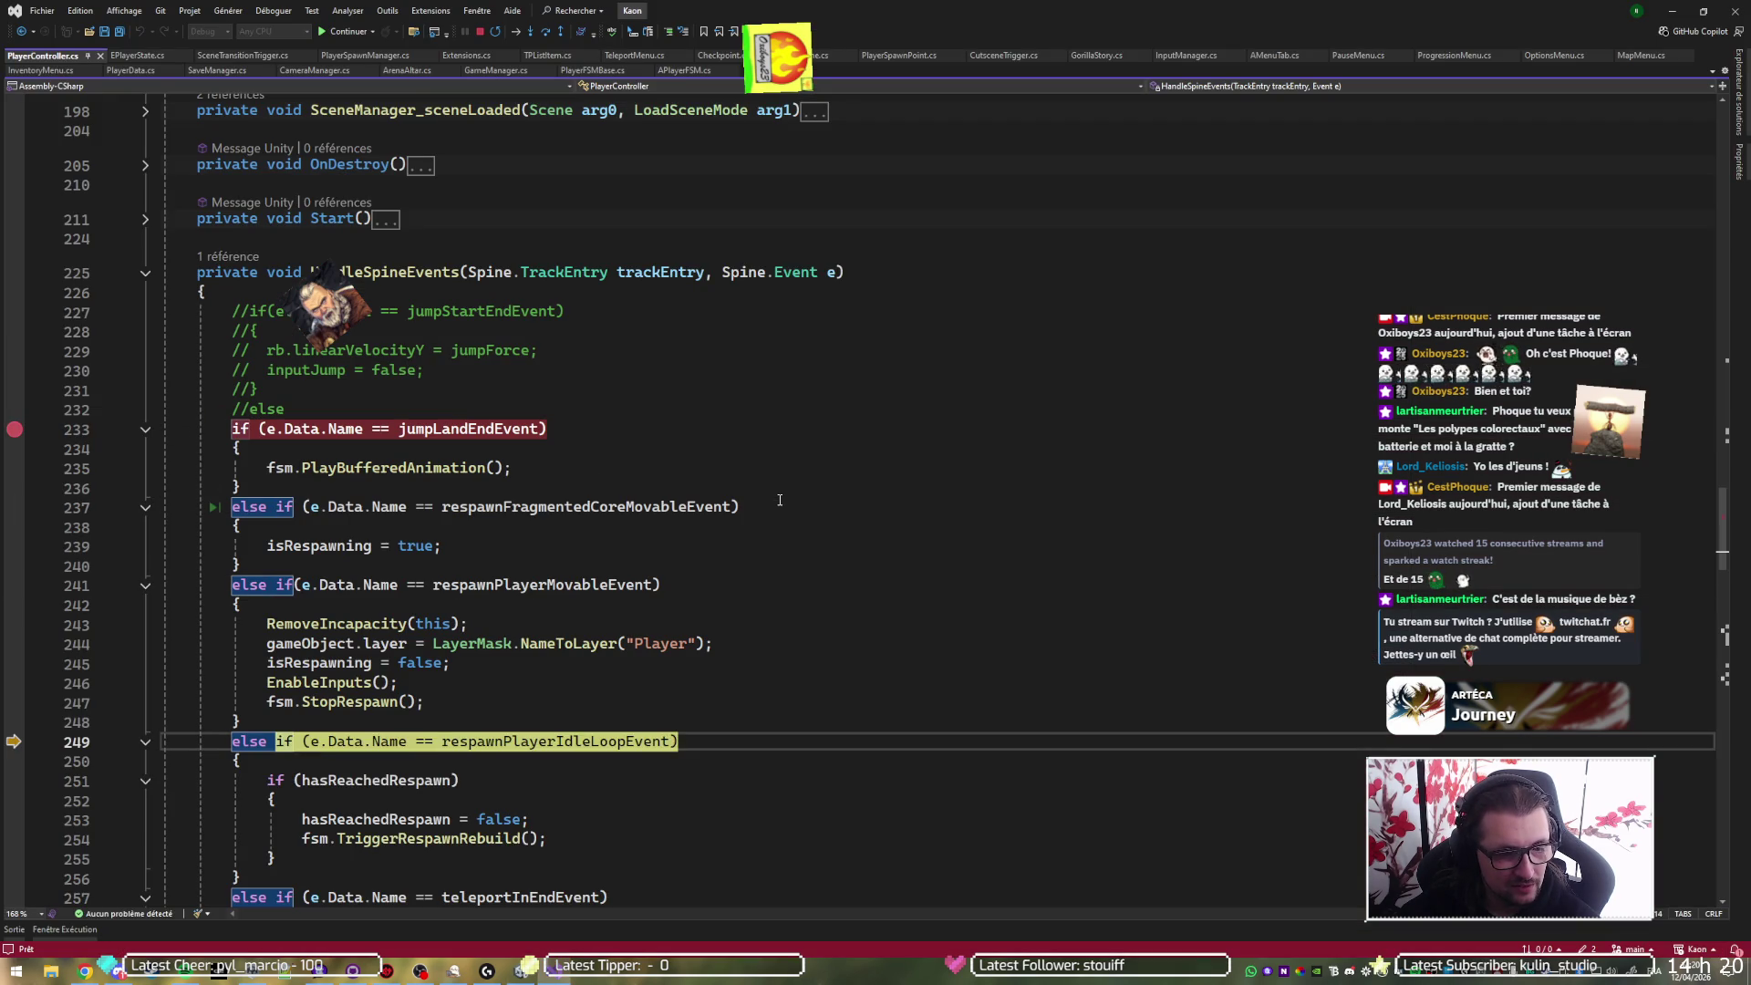
key(F10)
key(F10)
key(F10)
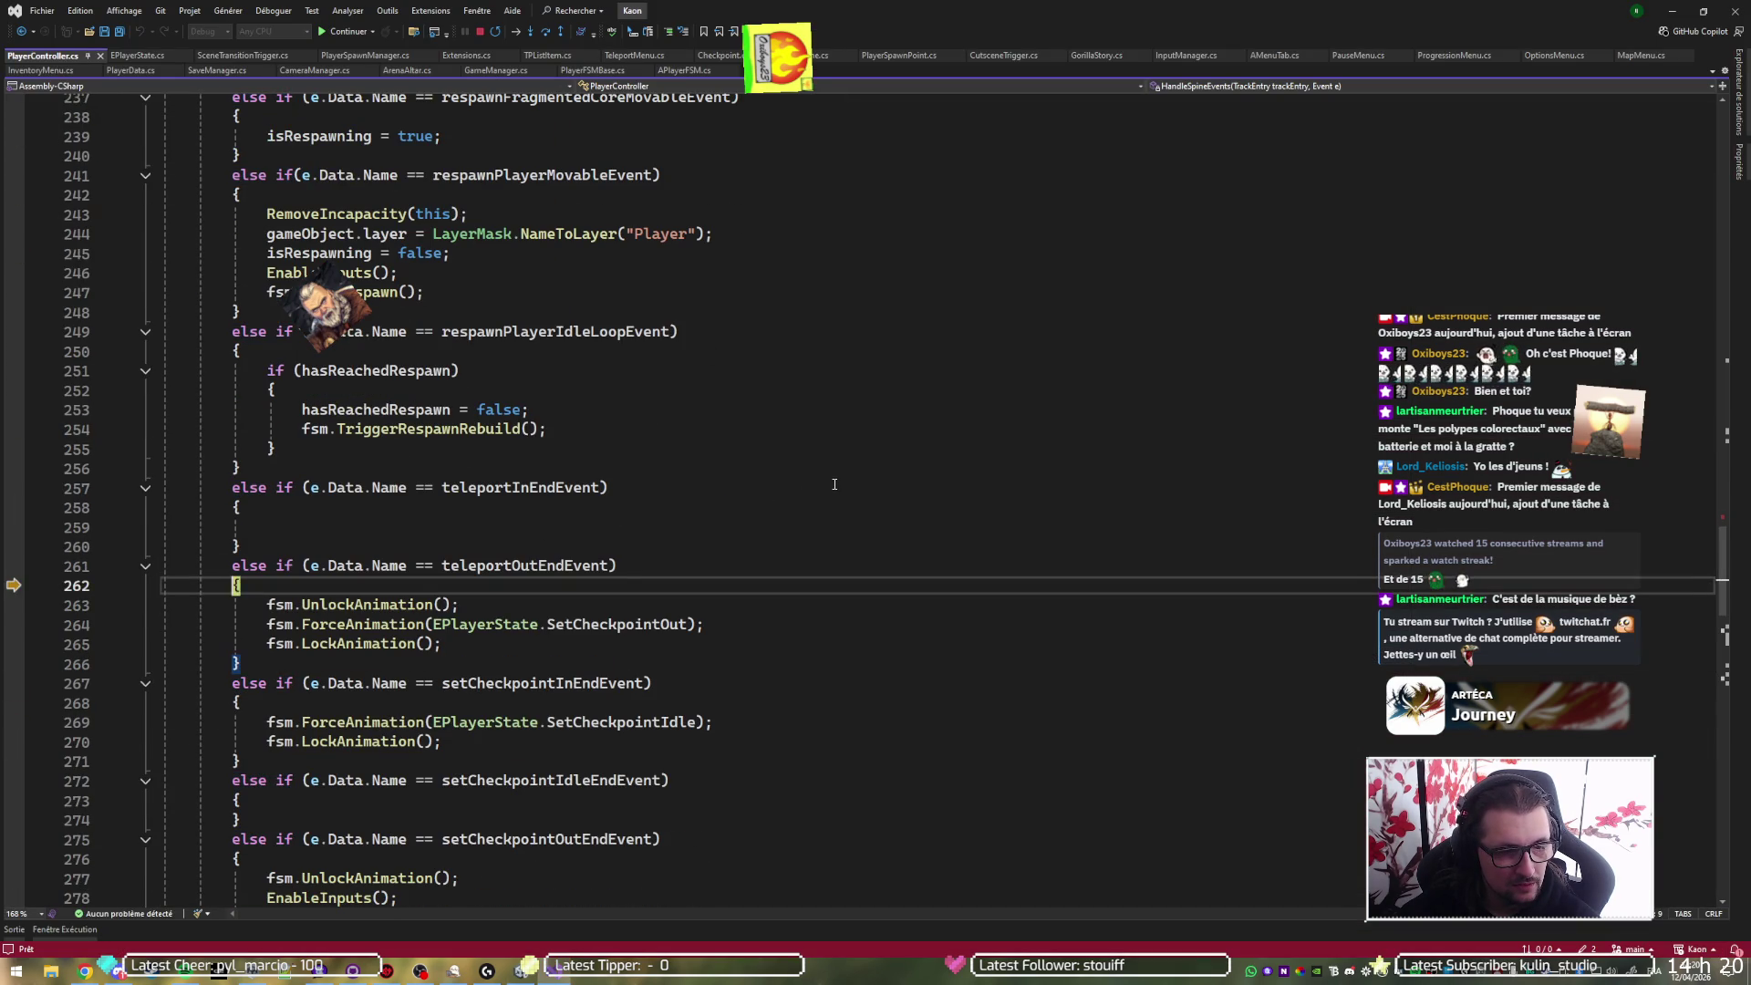
key(F10)
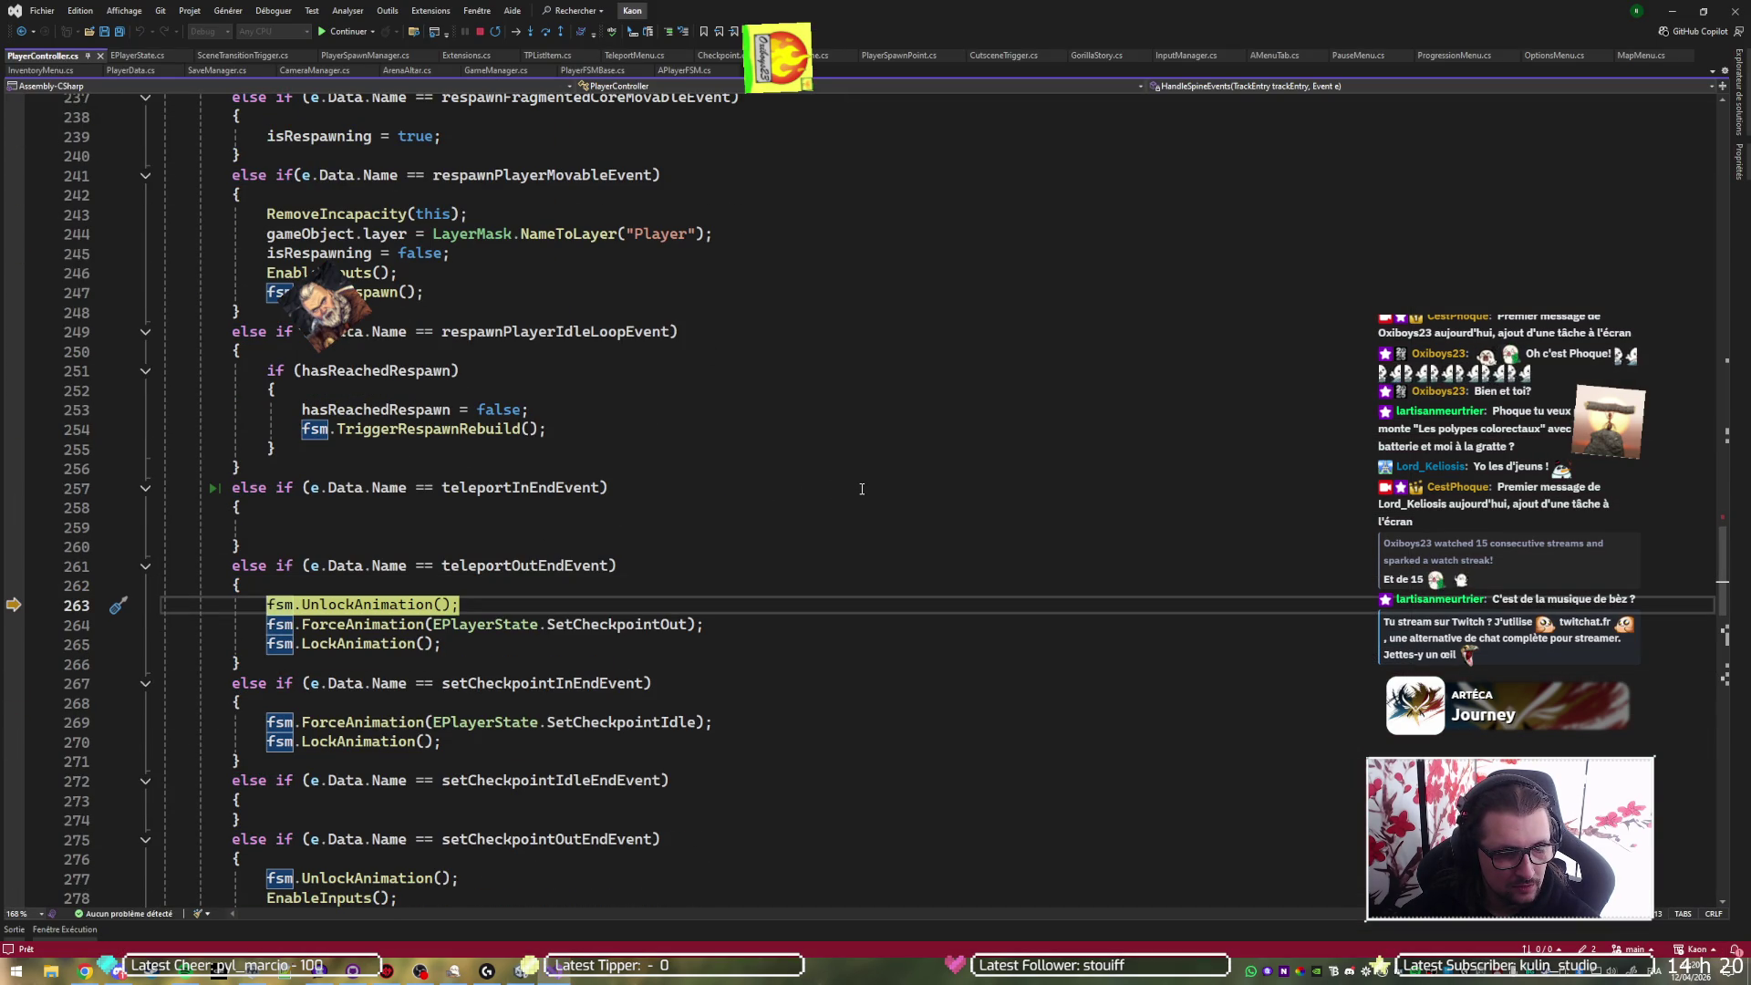
key(F10)
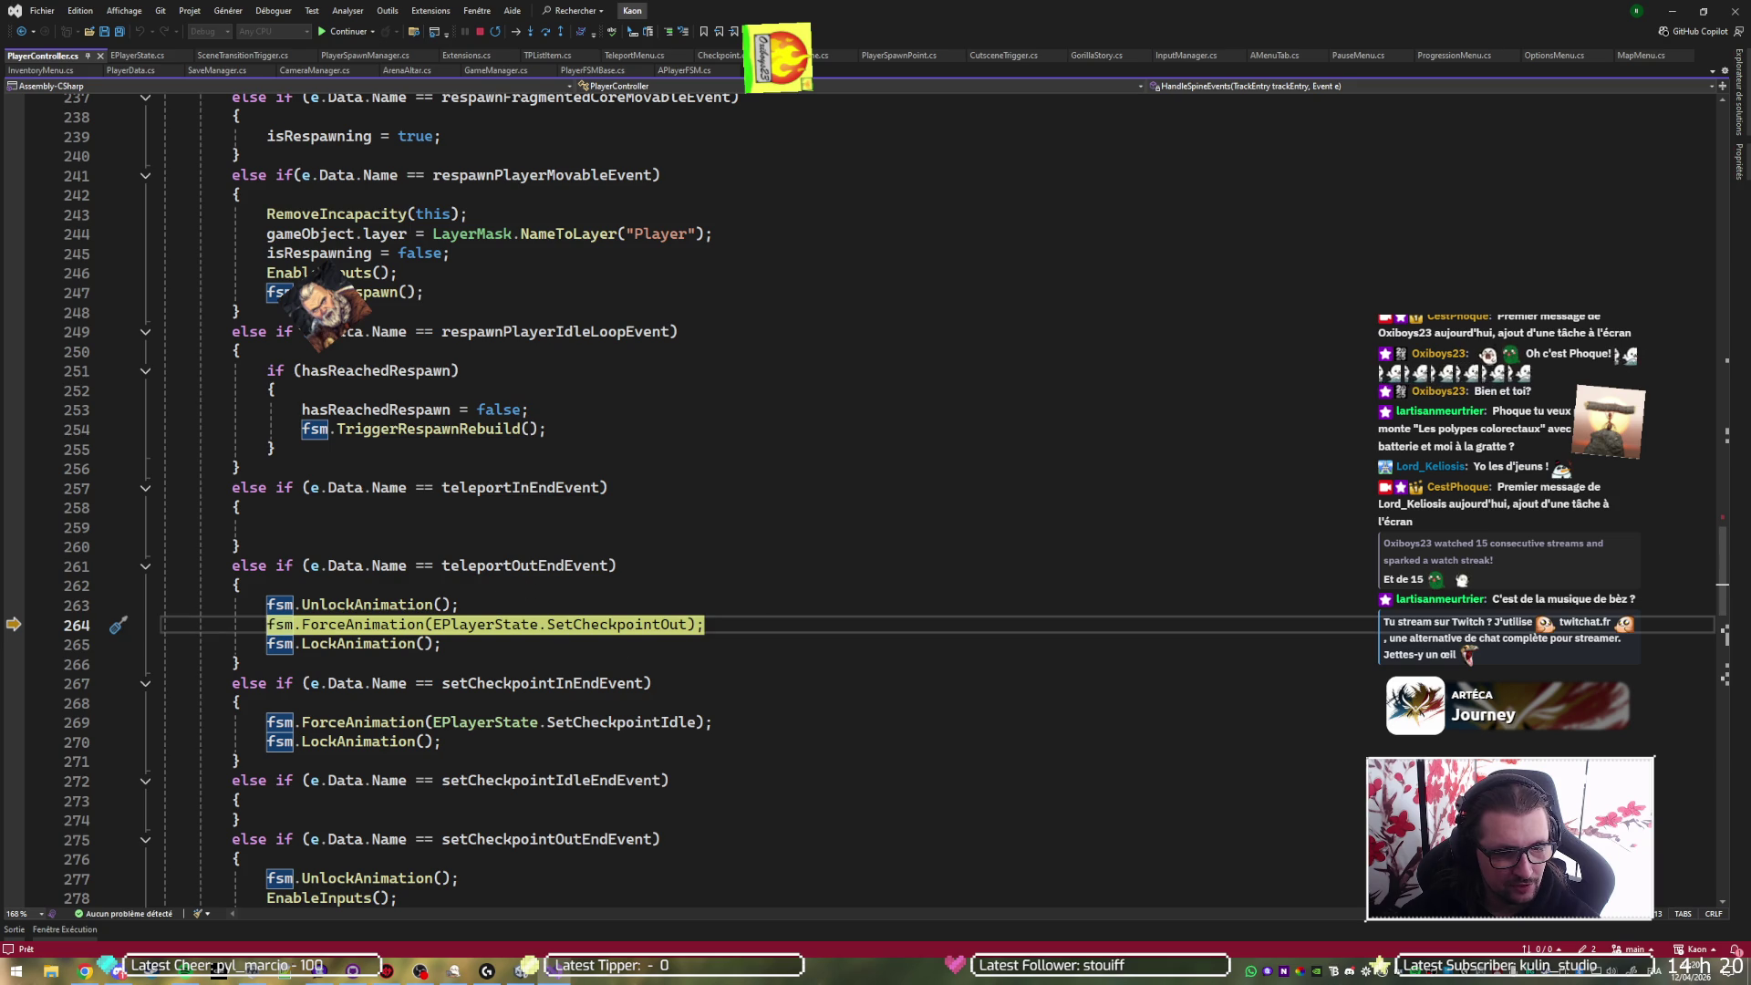
key(F10)
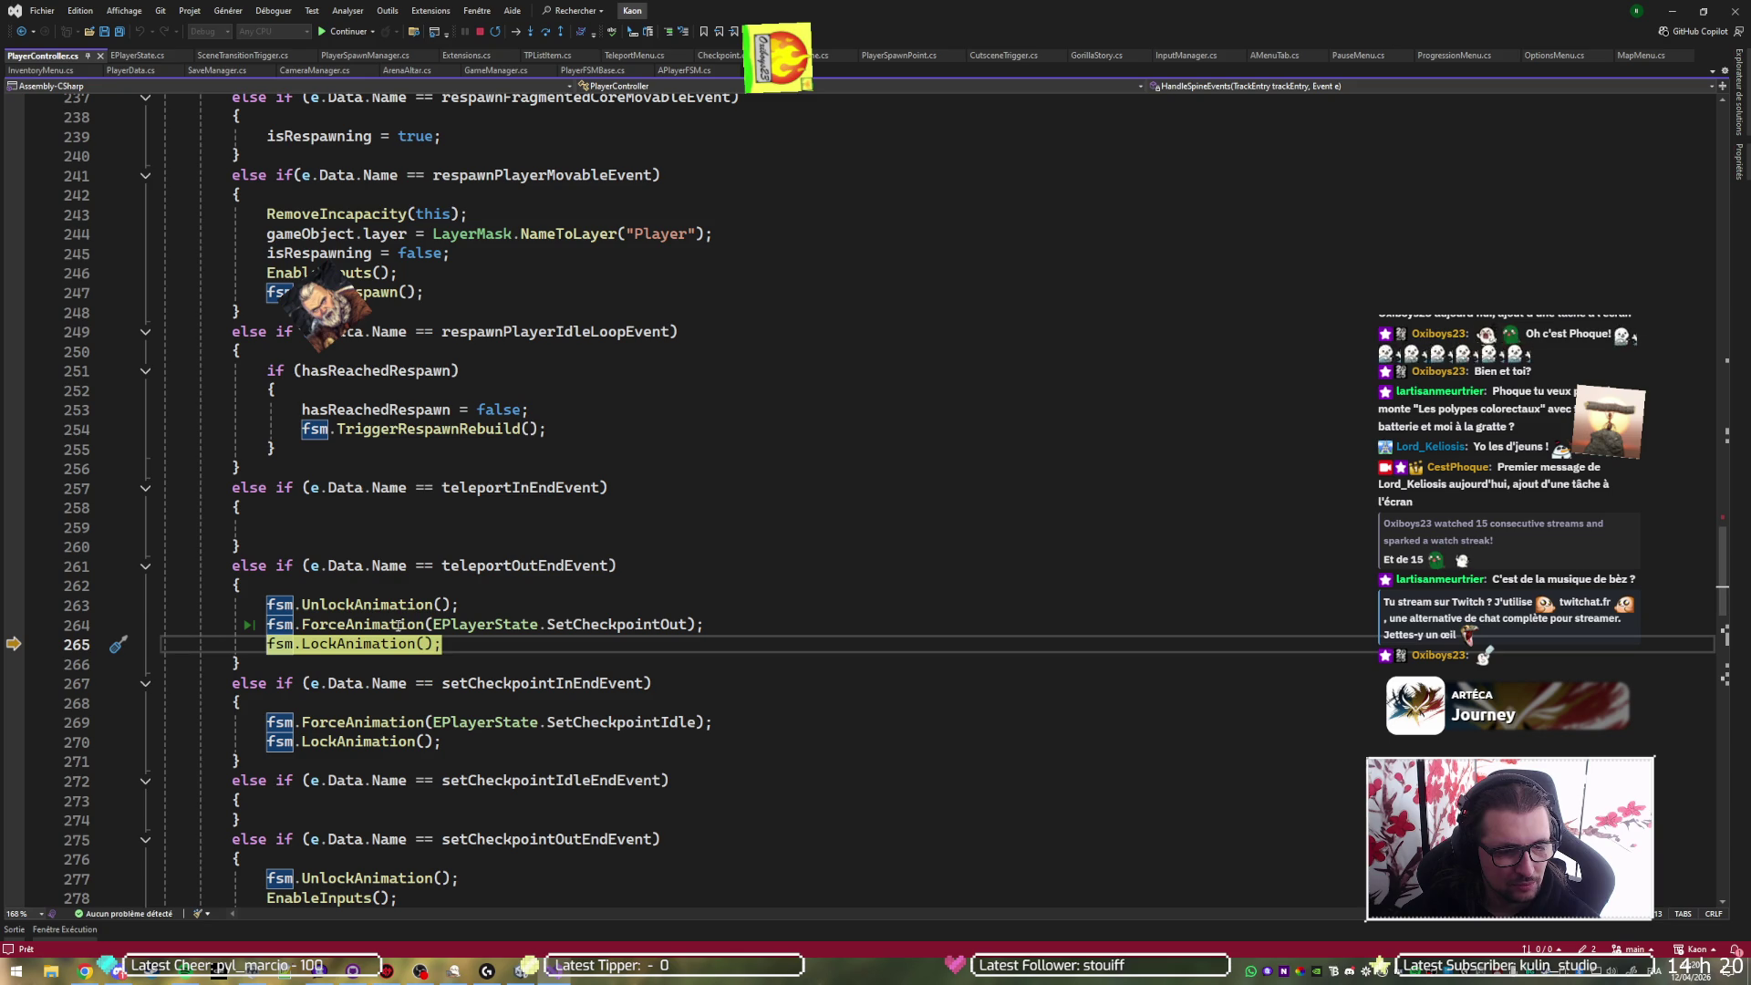
key(F10)
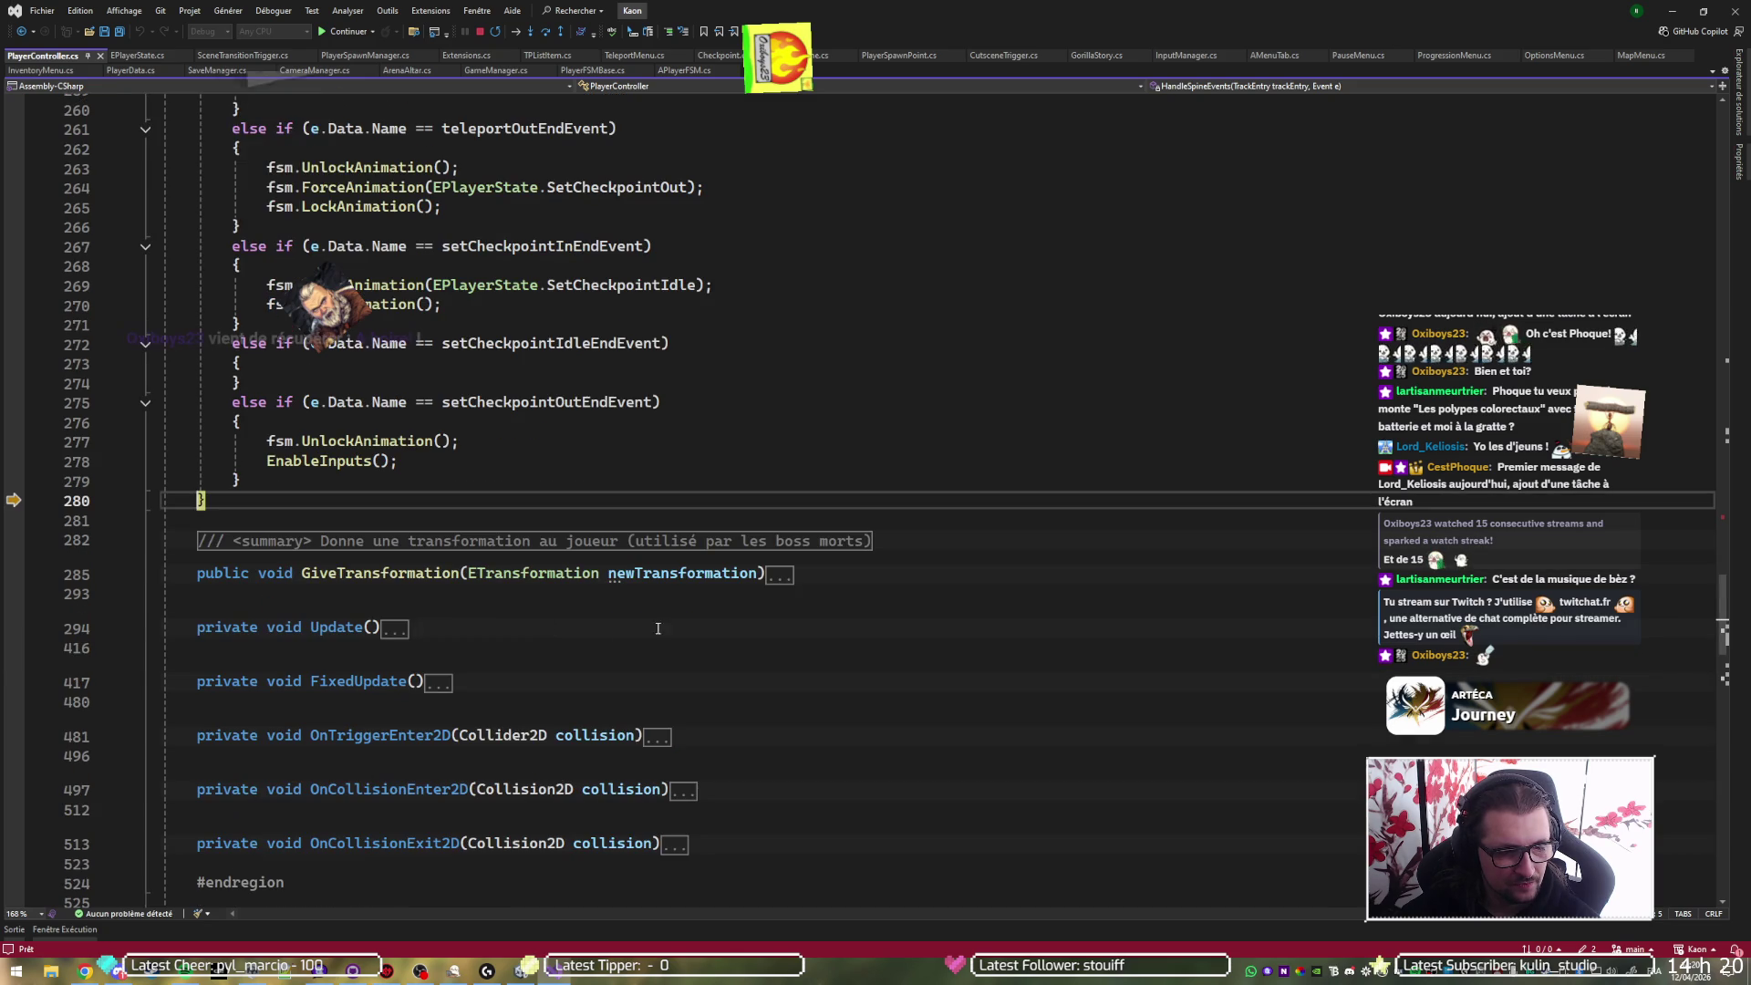
- Continue execution until the jumpLandEndEvent breakpoint on line 233 halts again
key(F10)
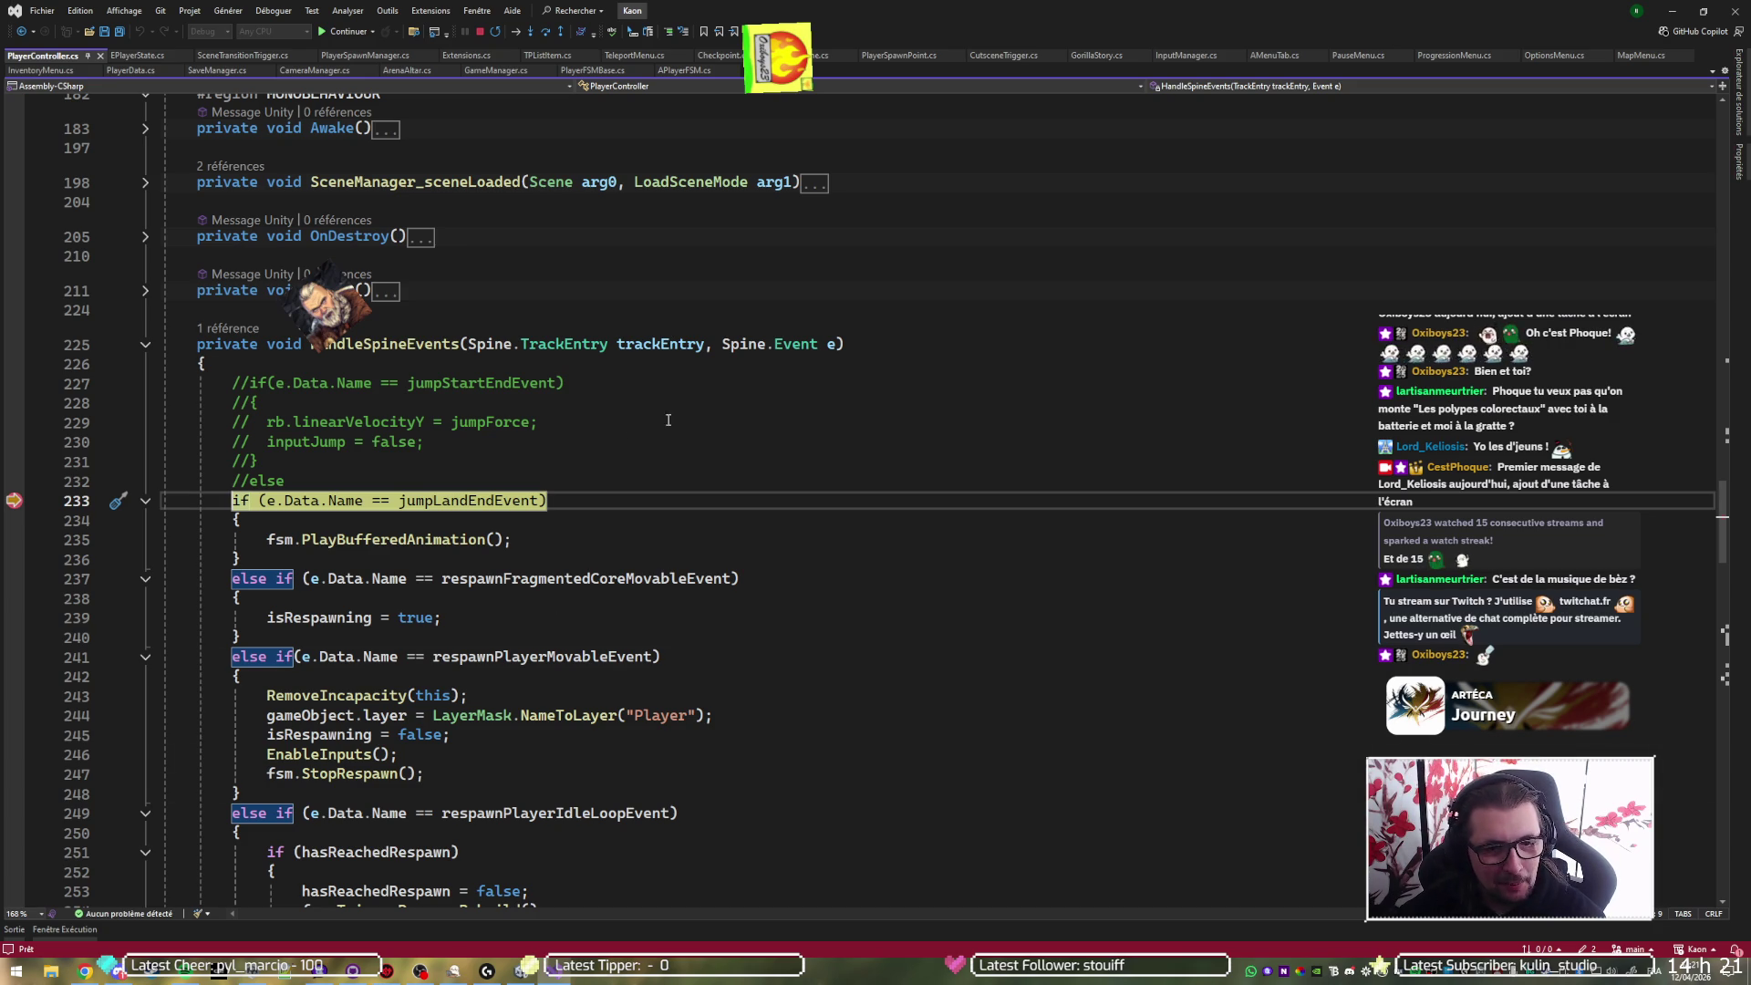
- Step to line 280 and check that e.Data.Name reads Checkpoint_In_End
key(F10)
key(F10)
key(F10)
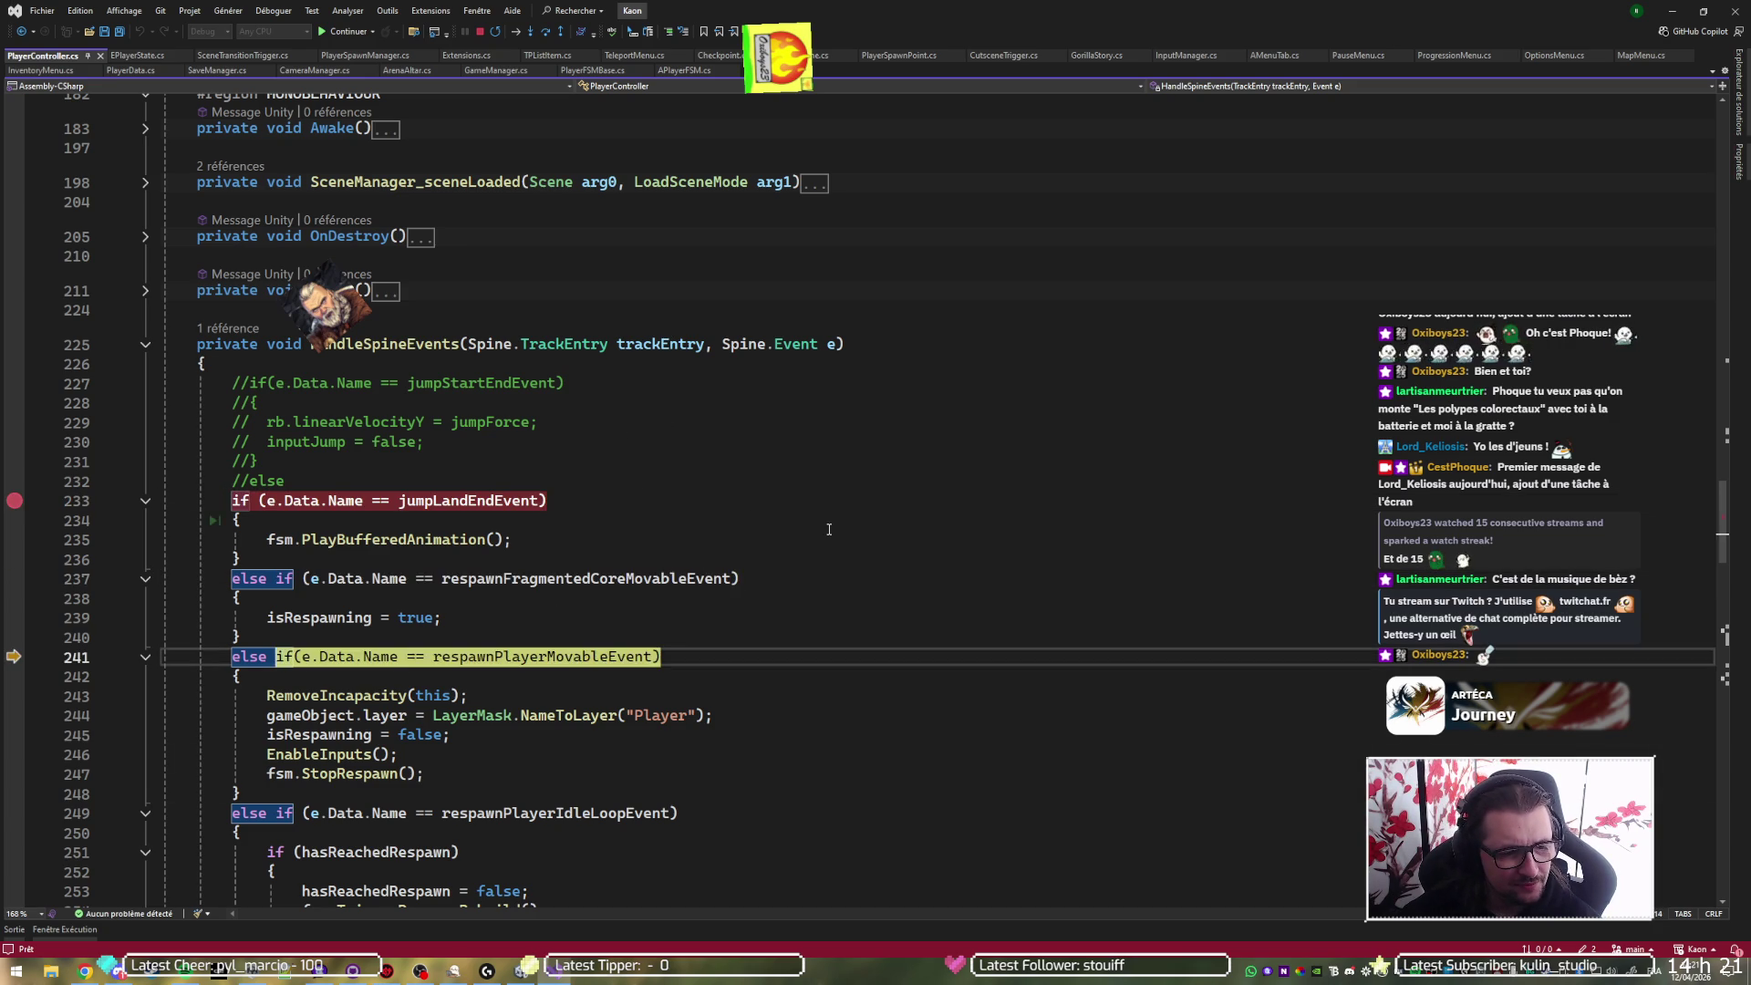
key(F10)
key(F10)
key(F10)
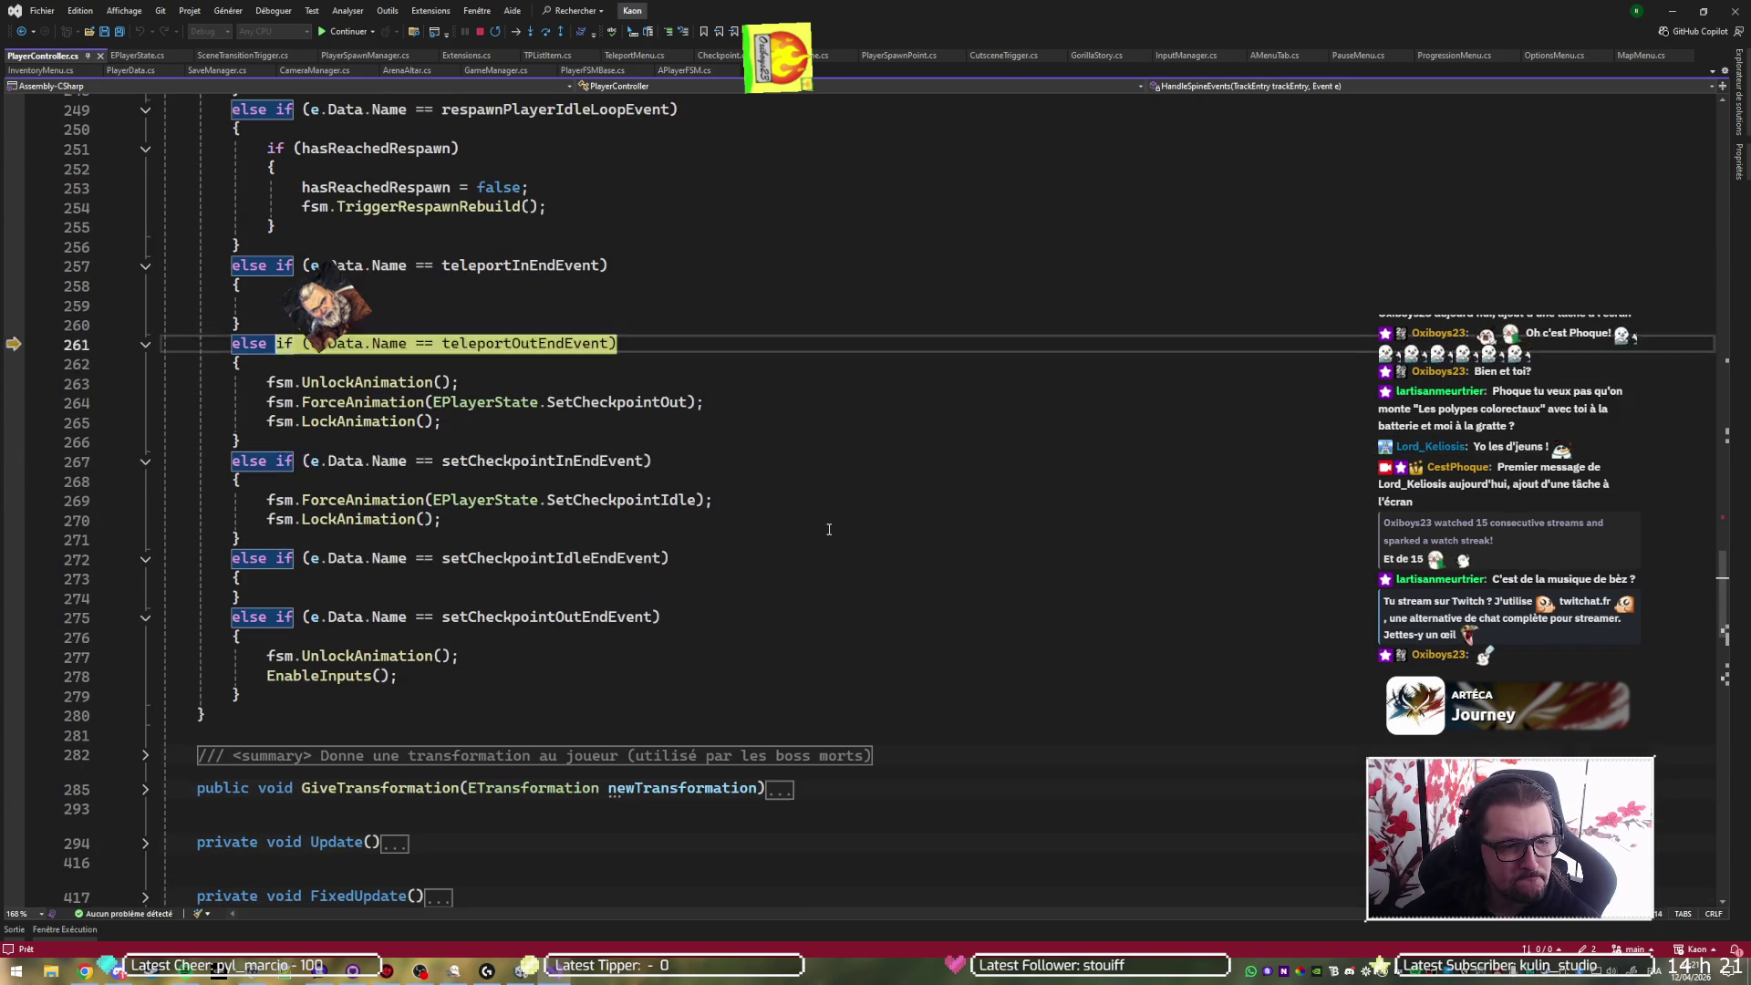
key(F10)
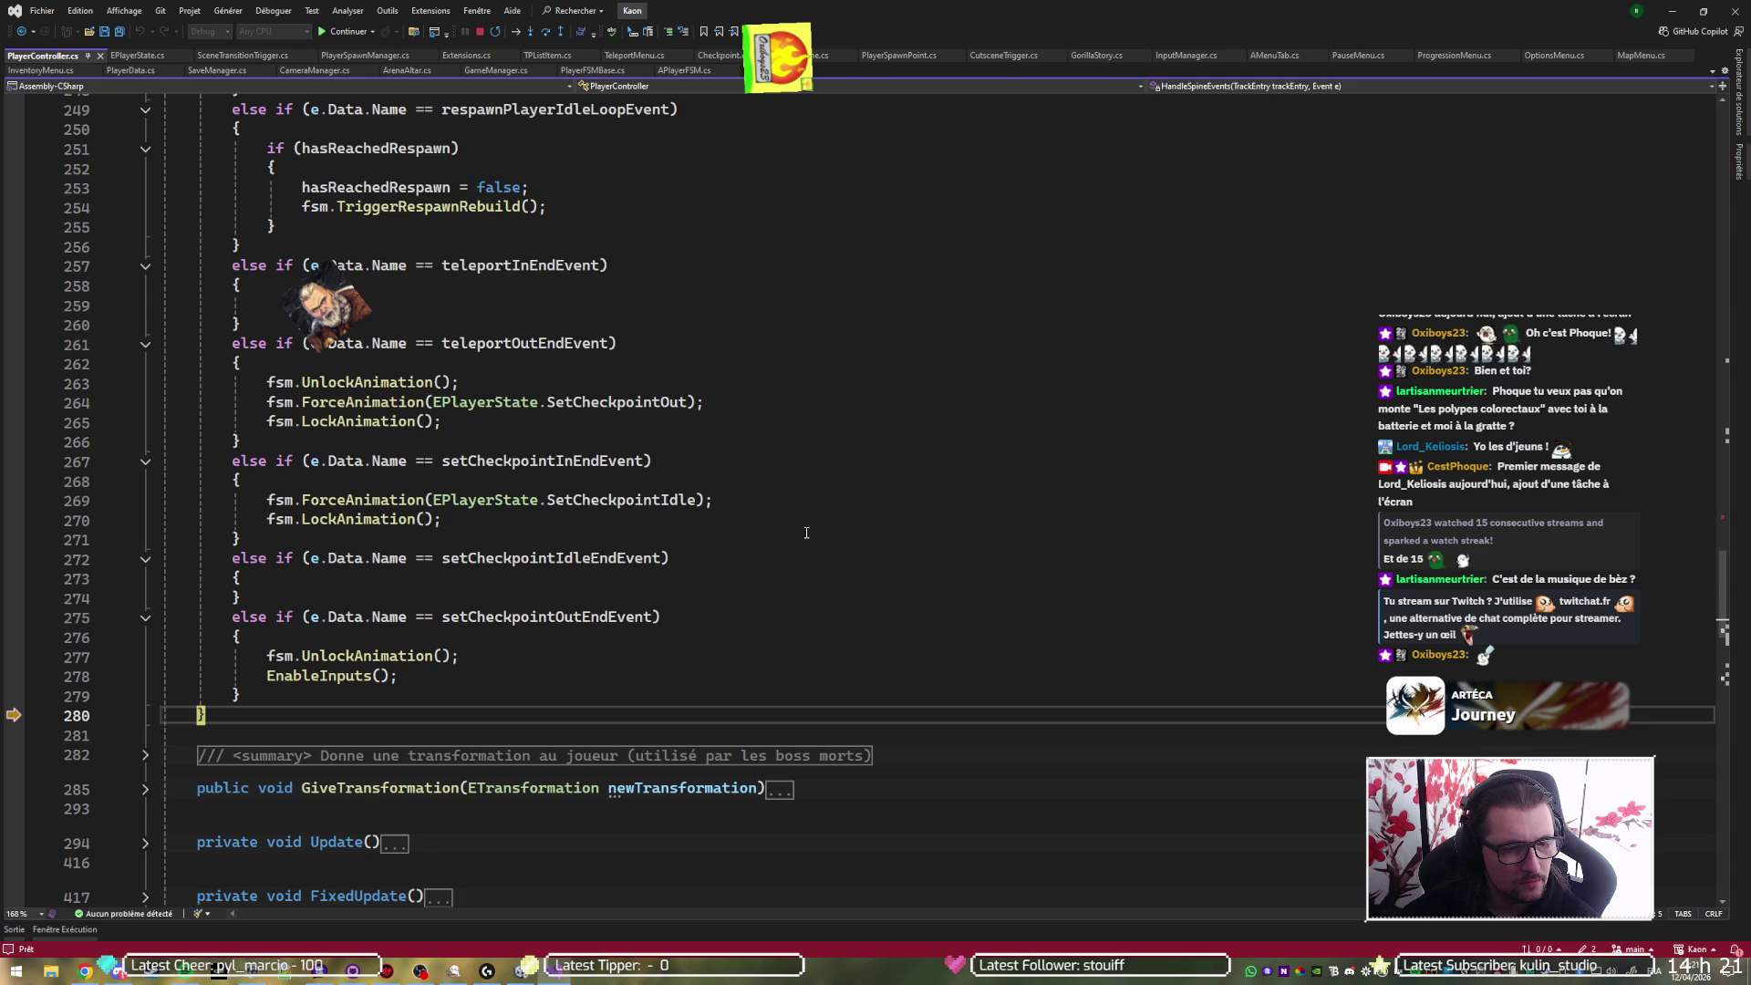
mouse_move(388, 618)
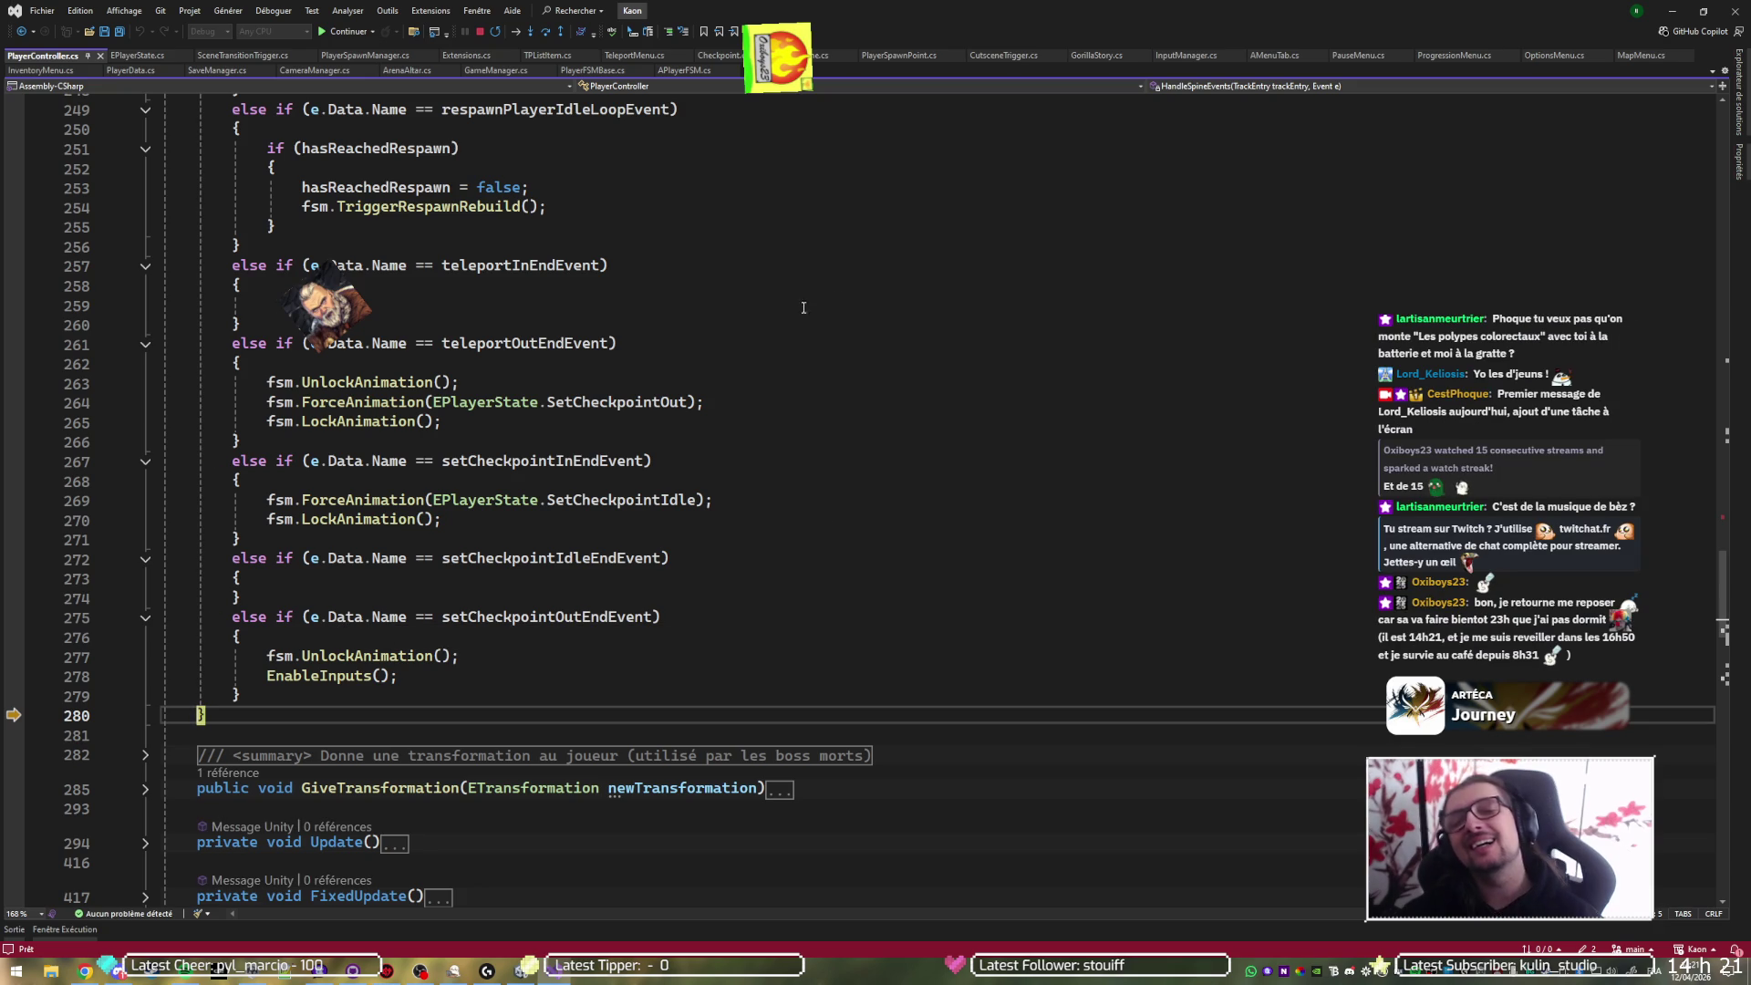
- Continue past the breakpoint again and let the game resume running
key(F5)
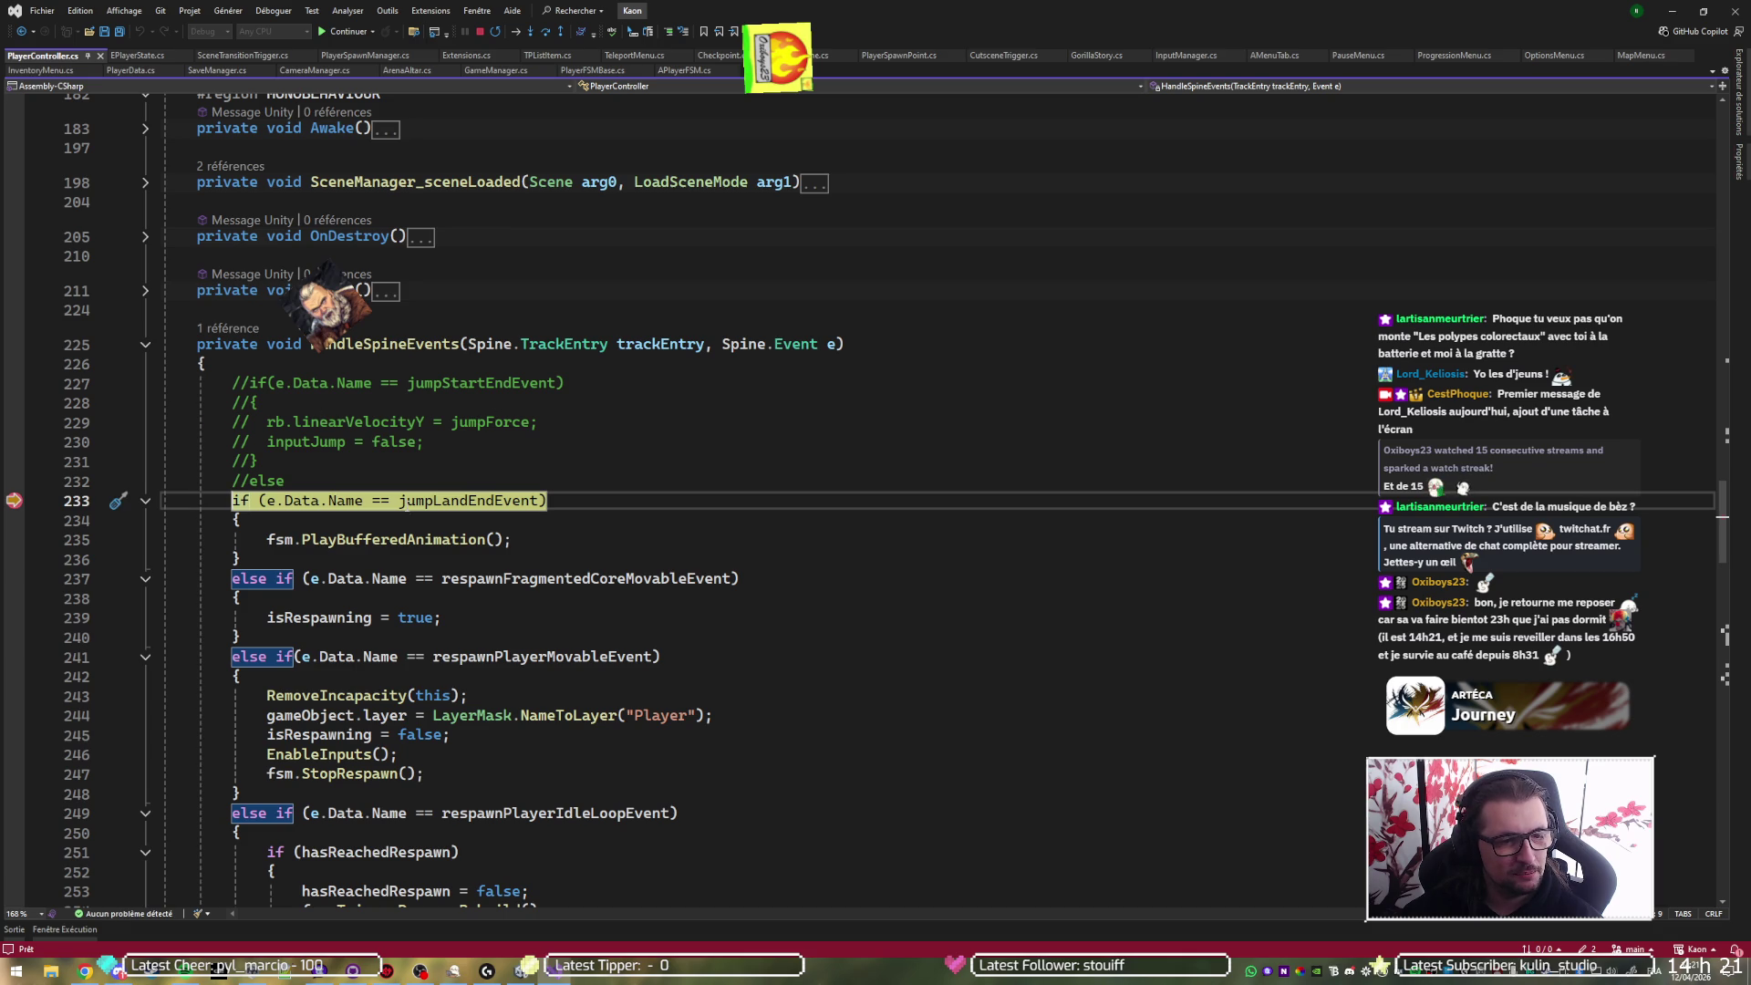
mouse_move(333, 501)
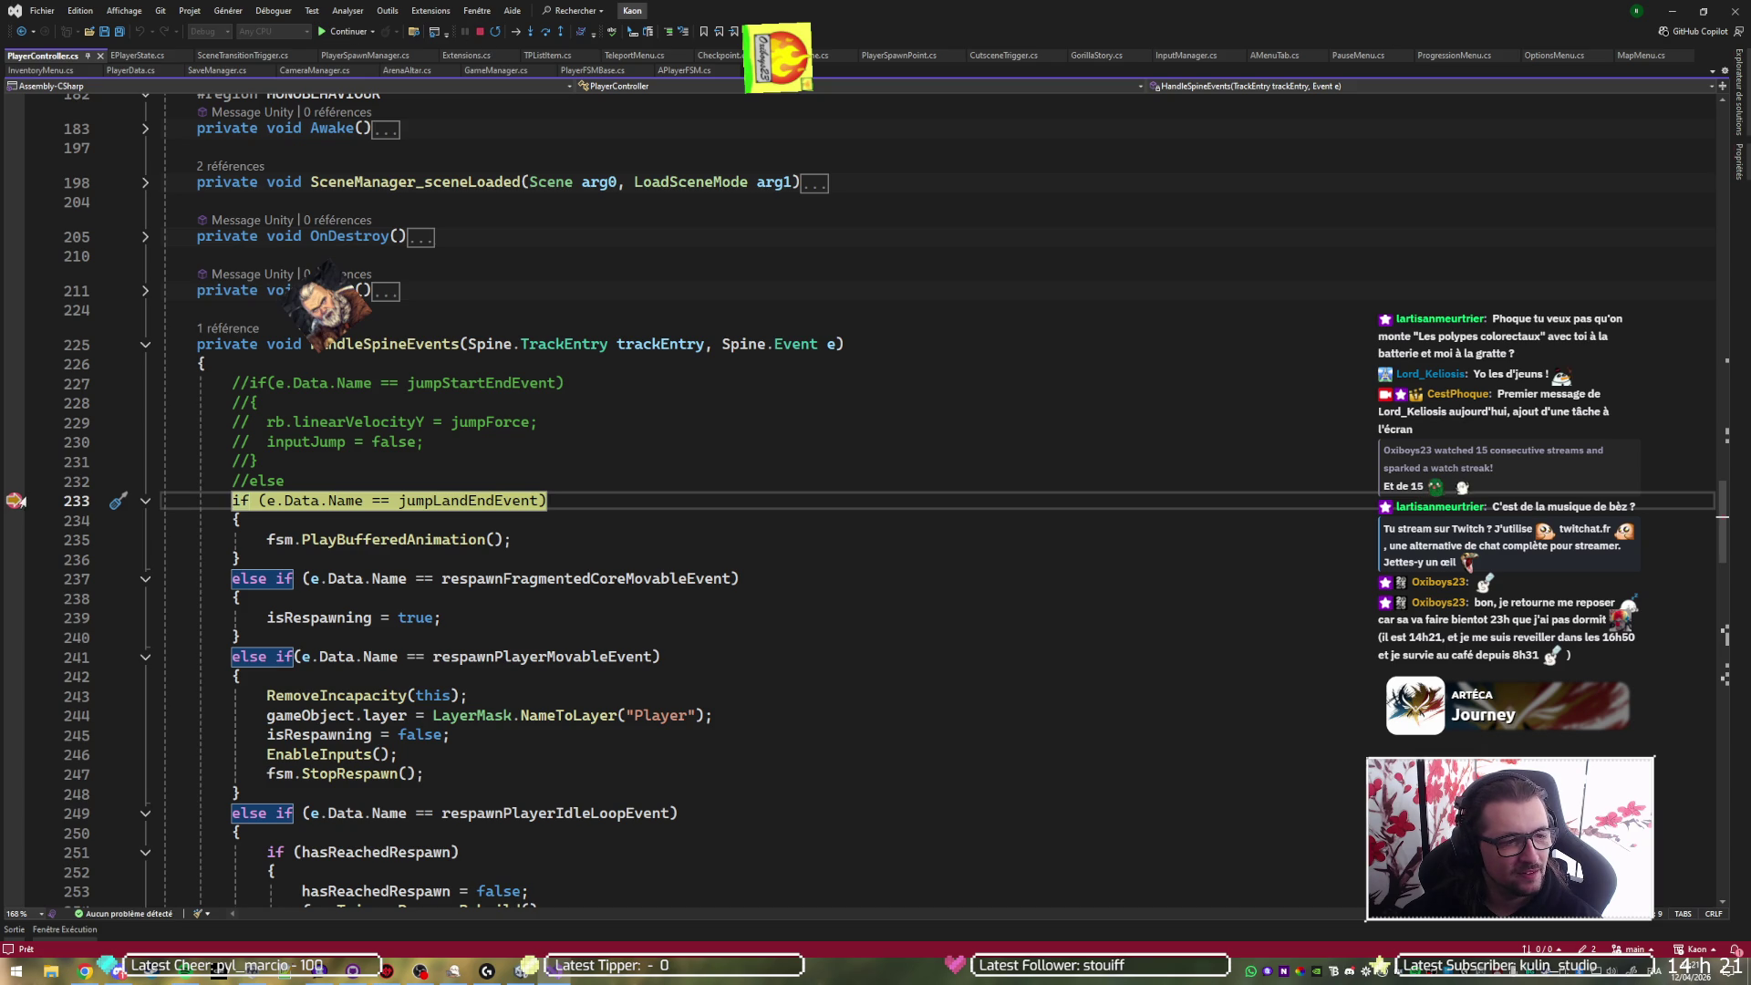
key(F5)
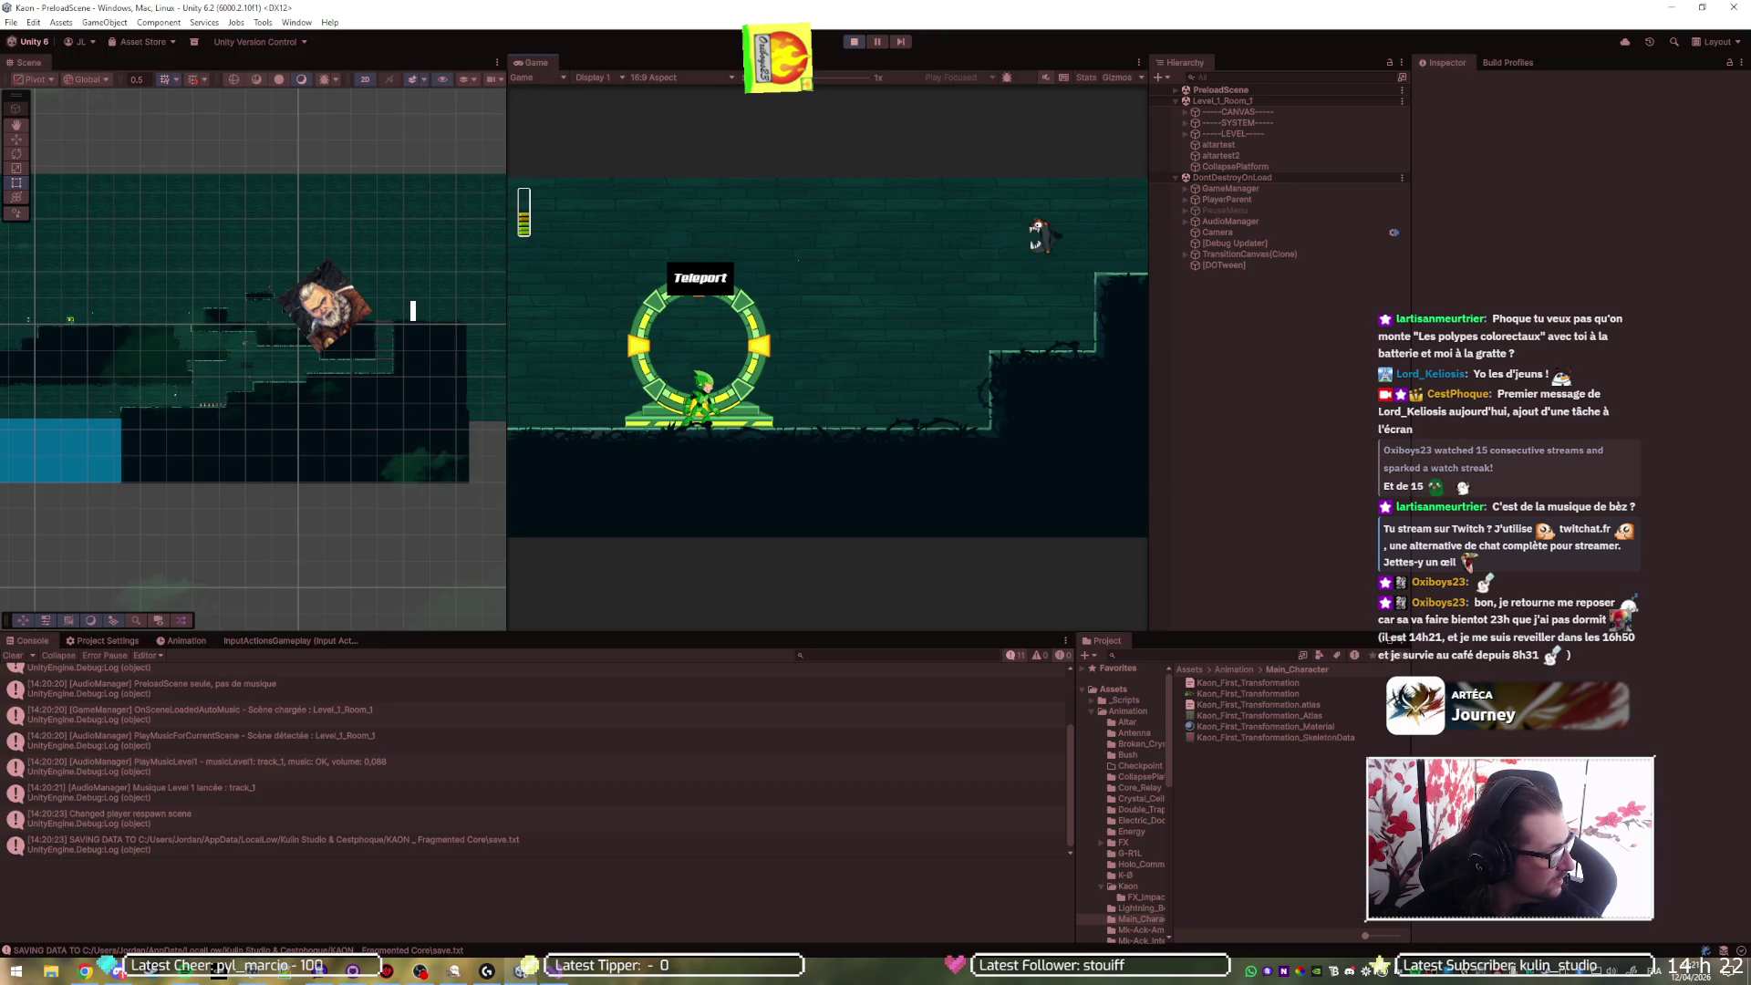
- Switch back to Unity to watch the character standing in the teleport ring
key(alt+Tab)
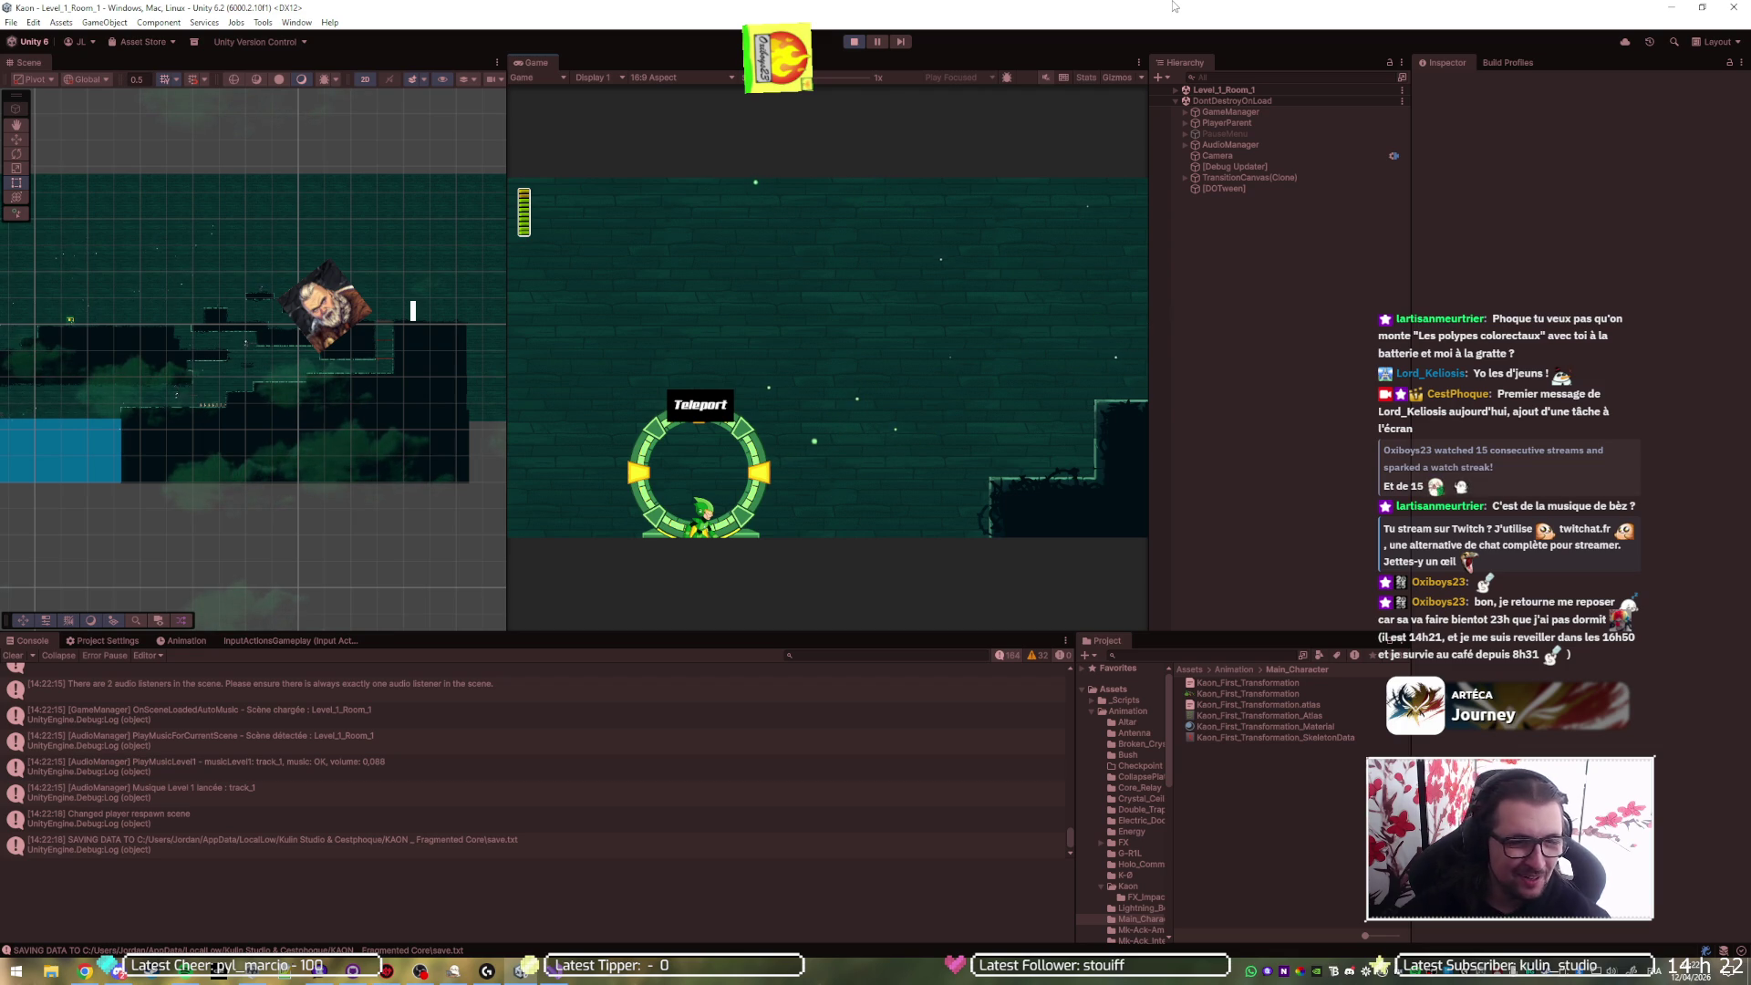
- Stop the running teleport test so the editor leaves Play mode
click(854, 42)
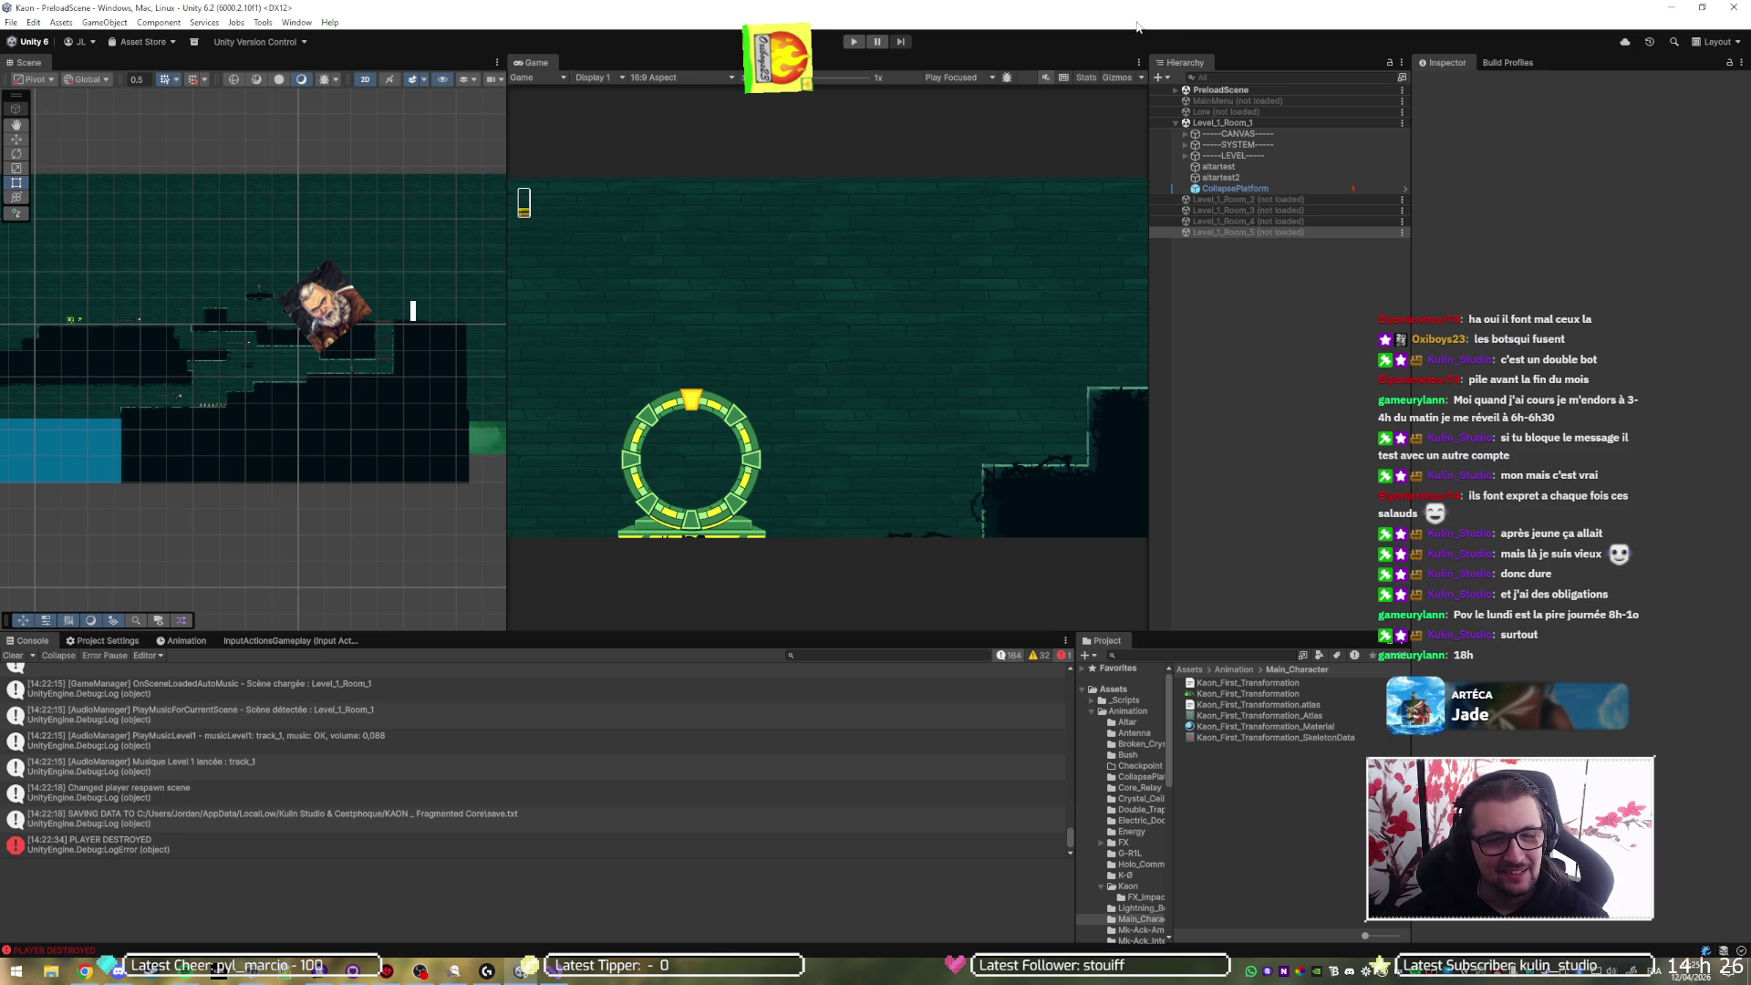
- Browse to Assets/Prefabs/Player and select the Player prefab to show its components
click(1324, 407)
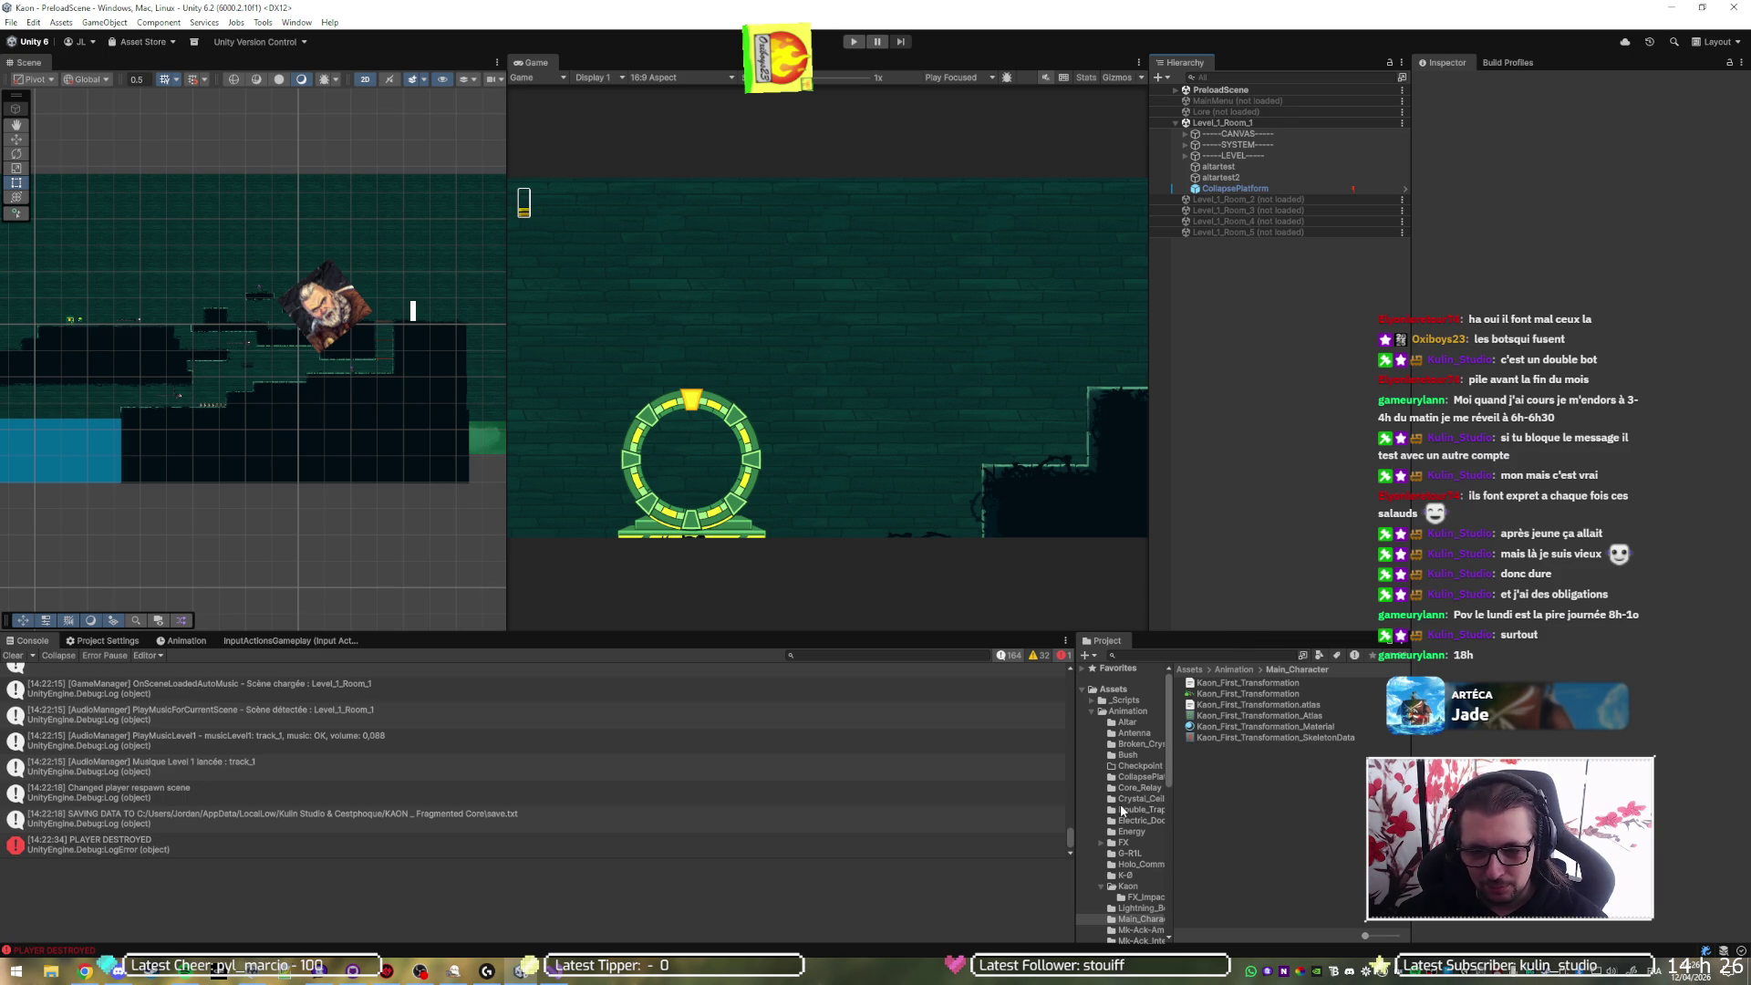
click(1091, 711)
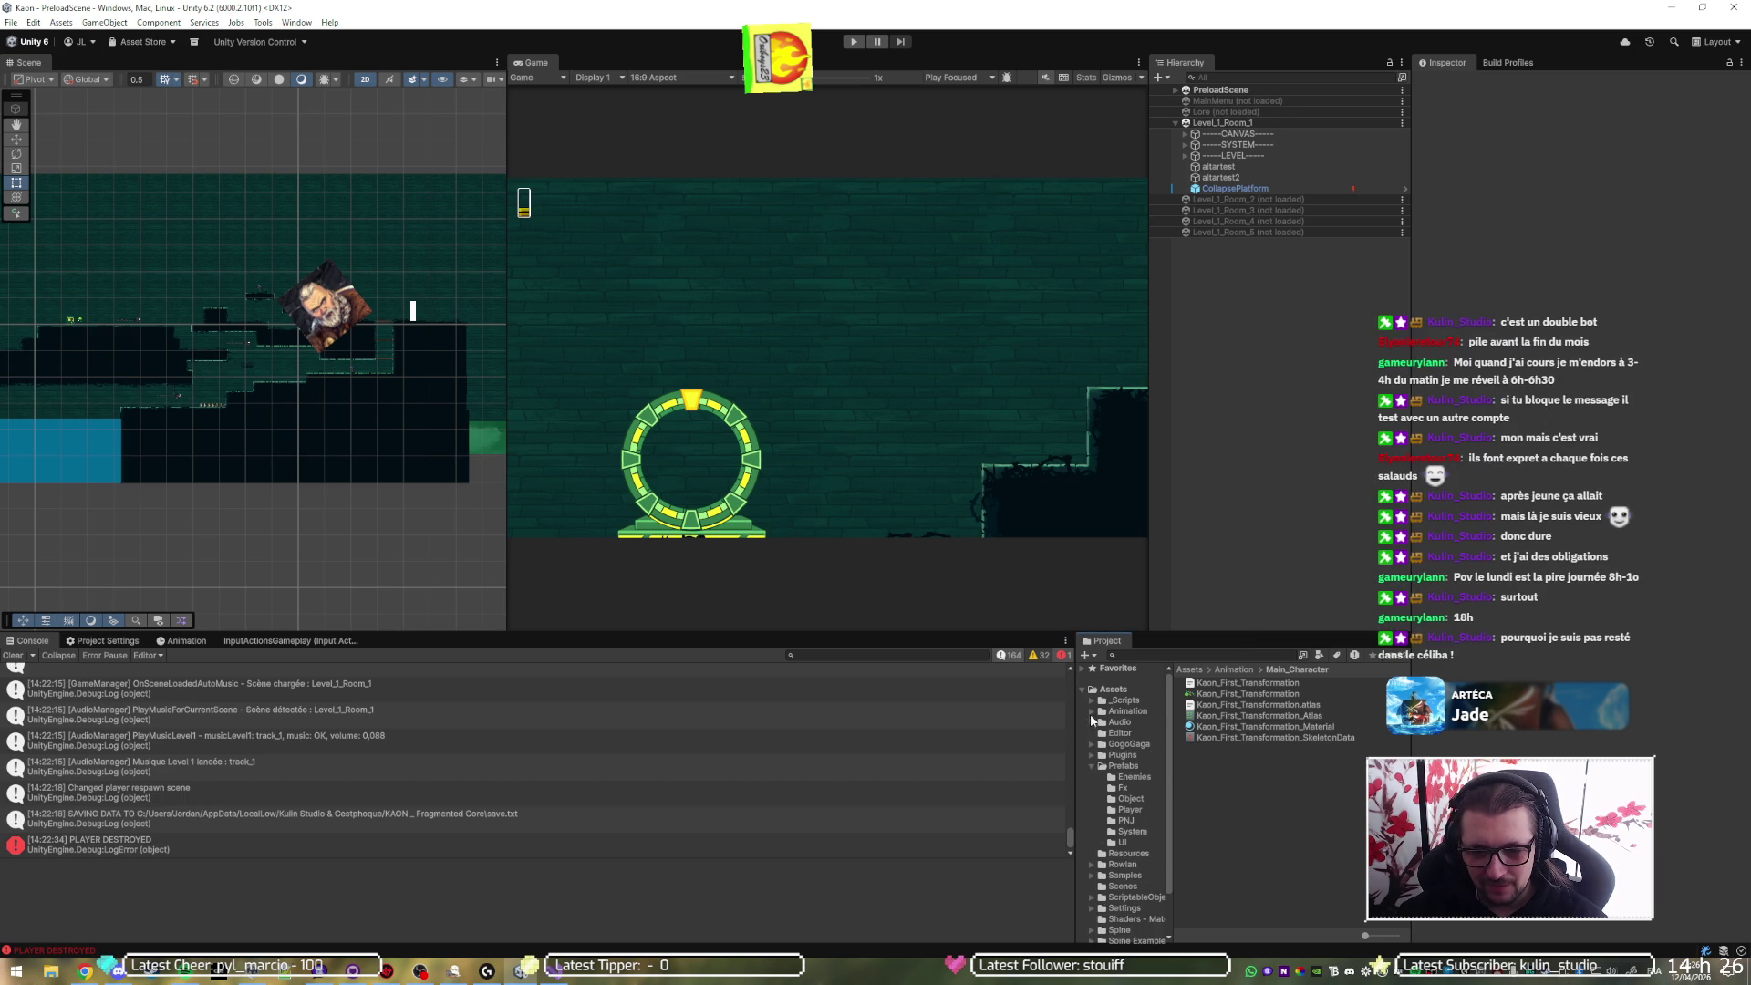
click(1128, 809)
click(1227, 682)
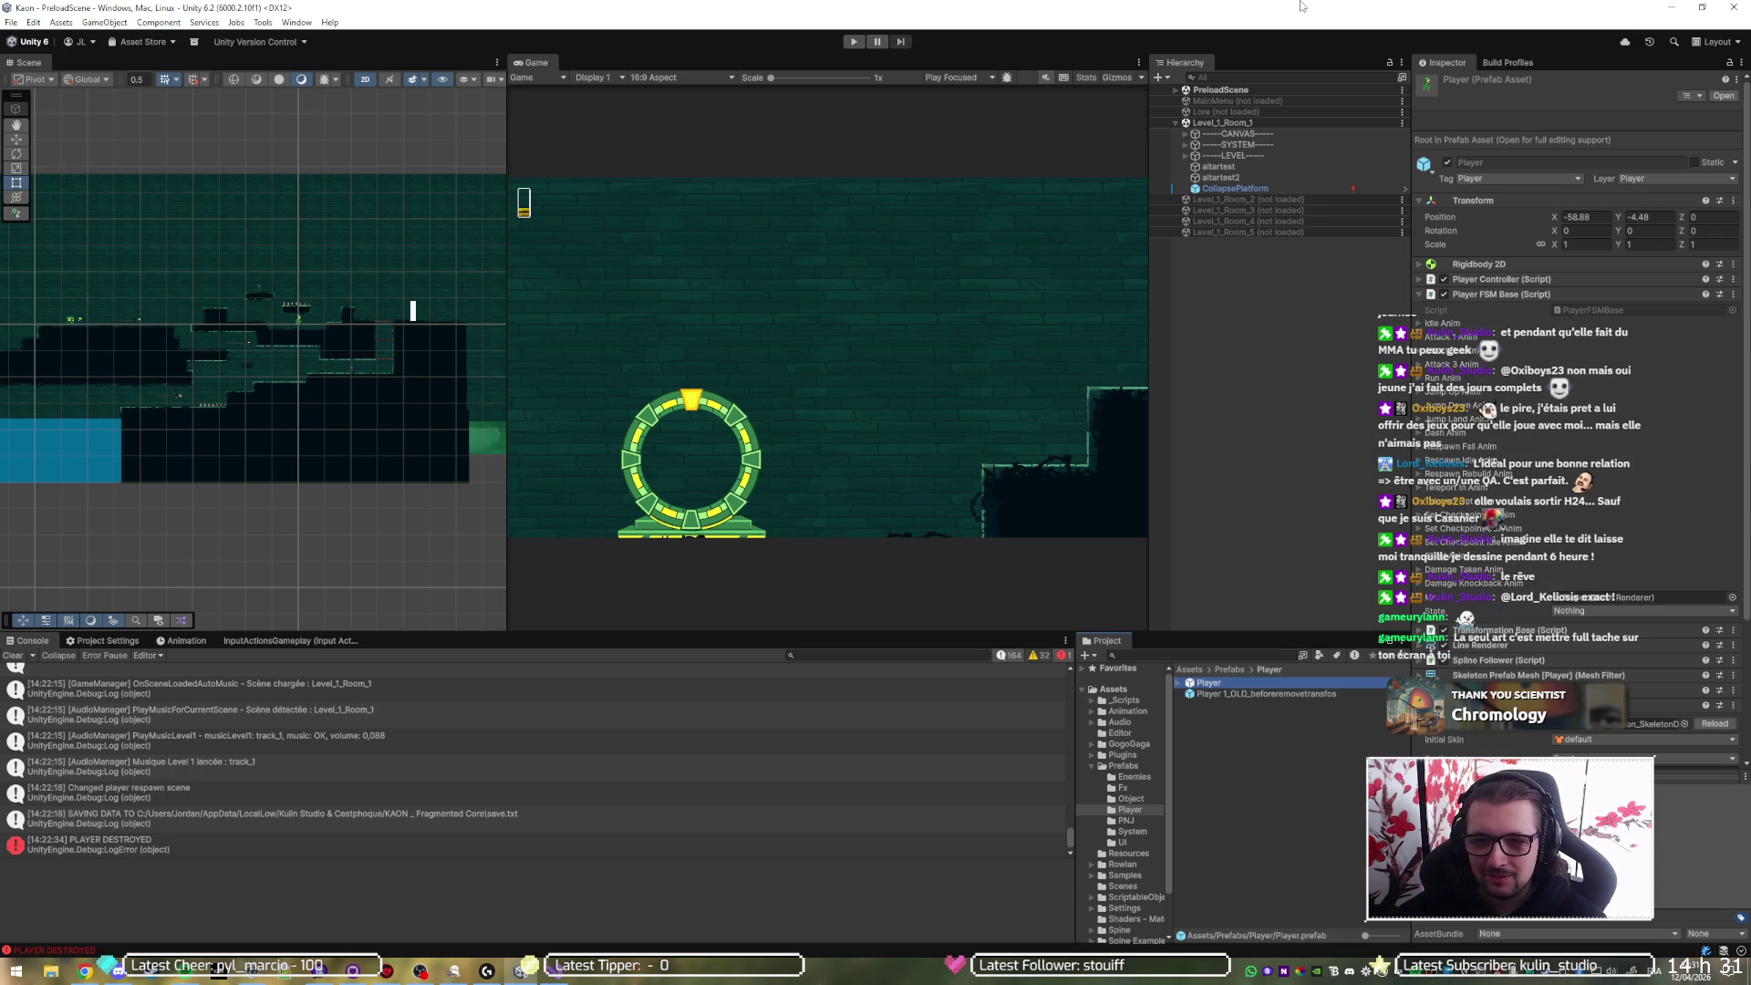
click(1281, 303)
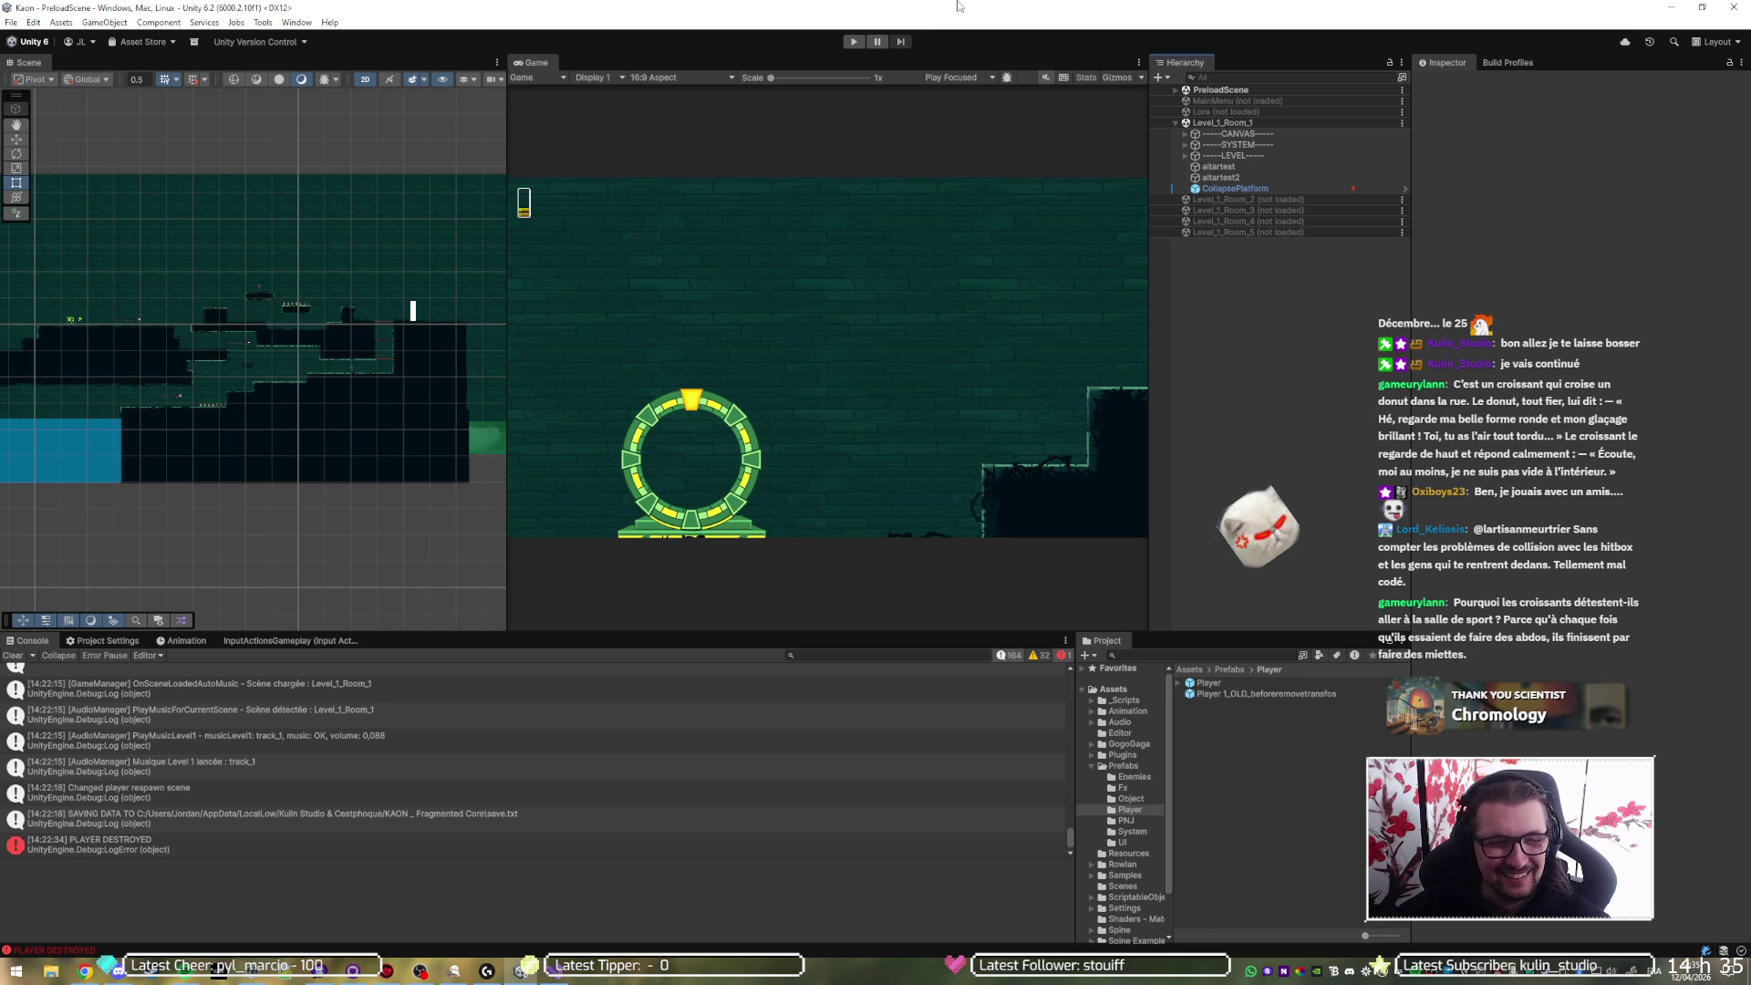
- Widen the Inspector and set the Player's Set Checkpoint Out Anim name to Checkpoint_Out
click(1228, 685)
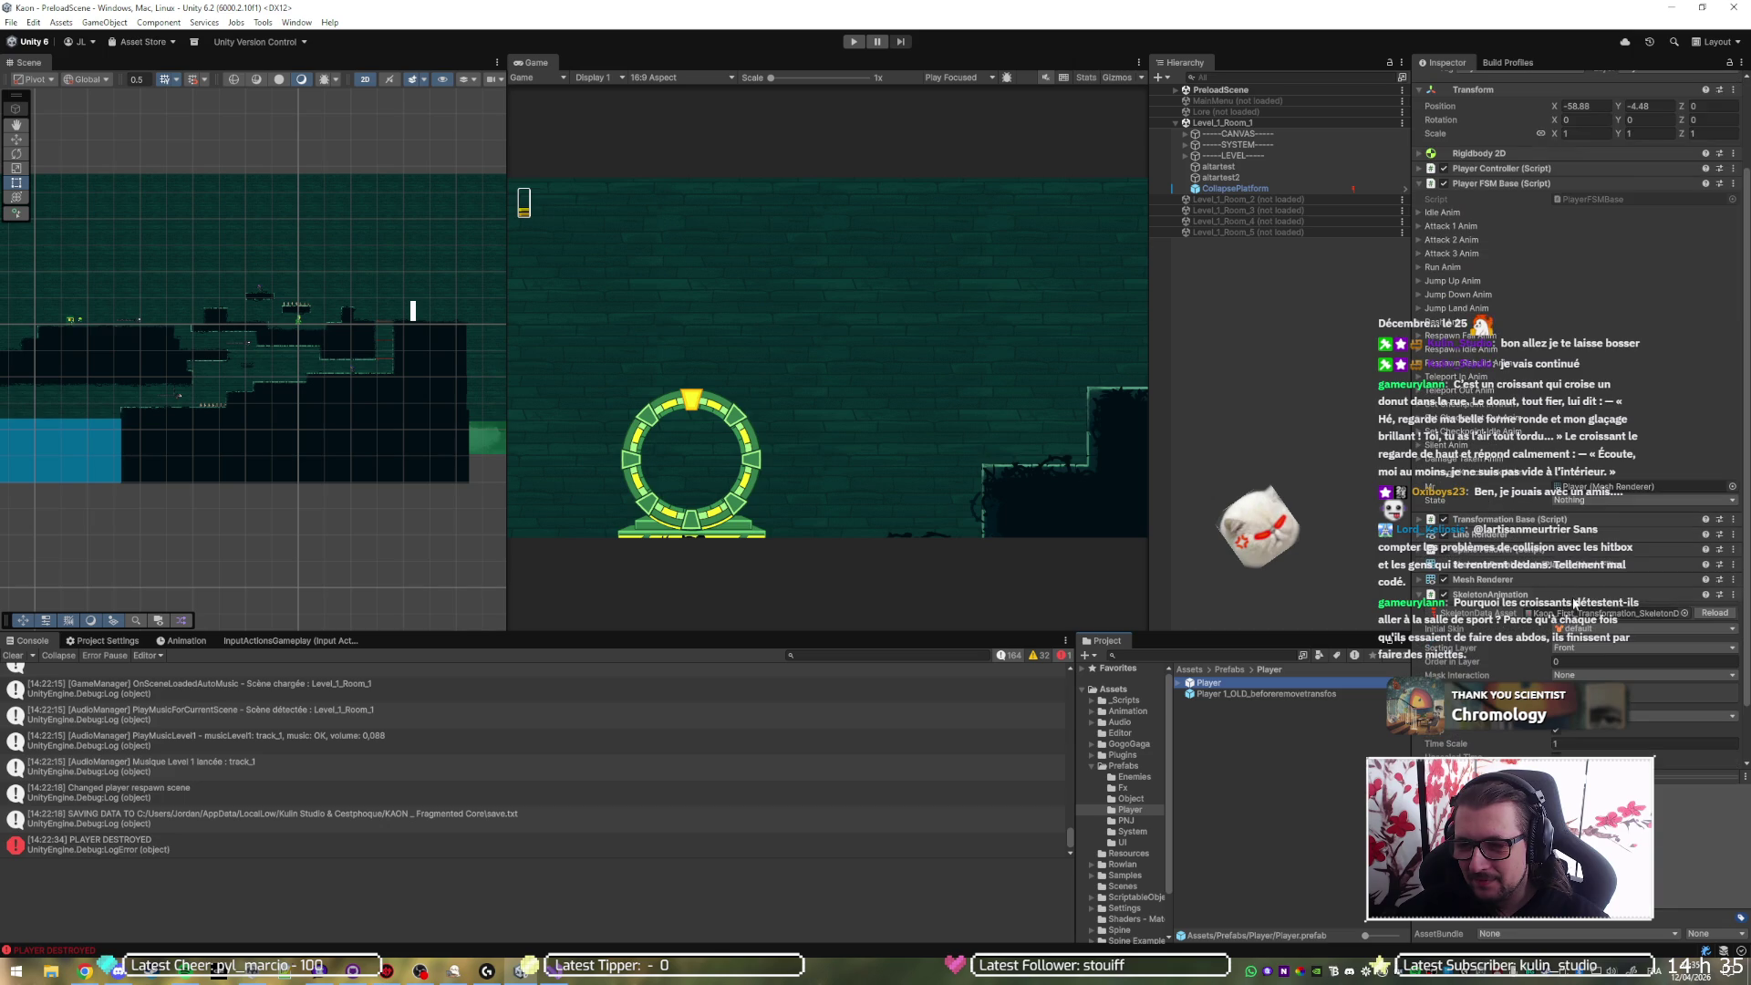
scroll(1573, 602, up, 3)
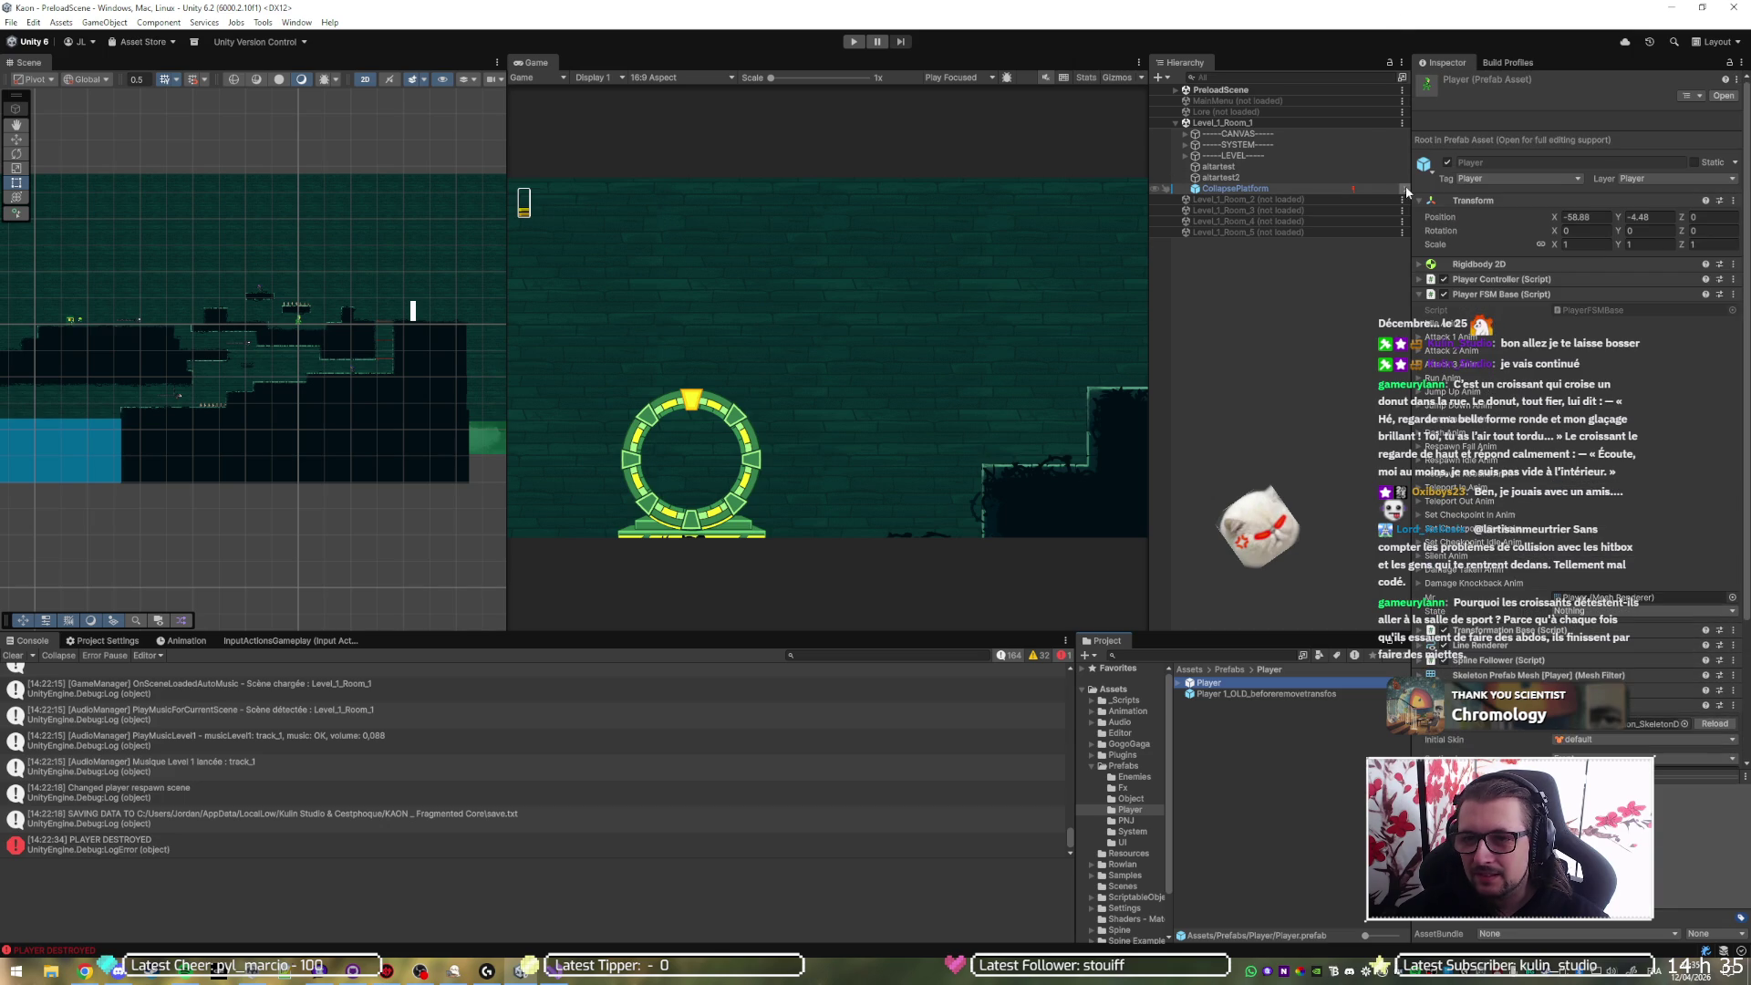
drag(1409, 191, 610, 209)
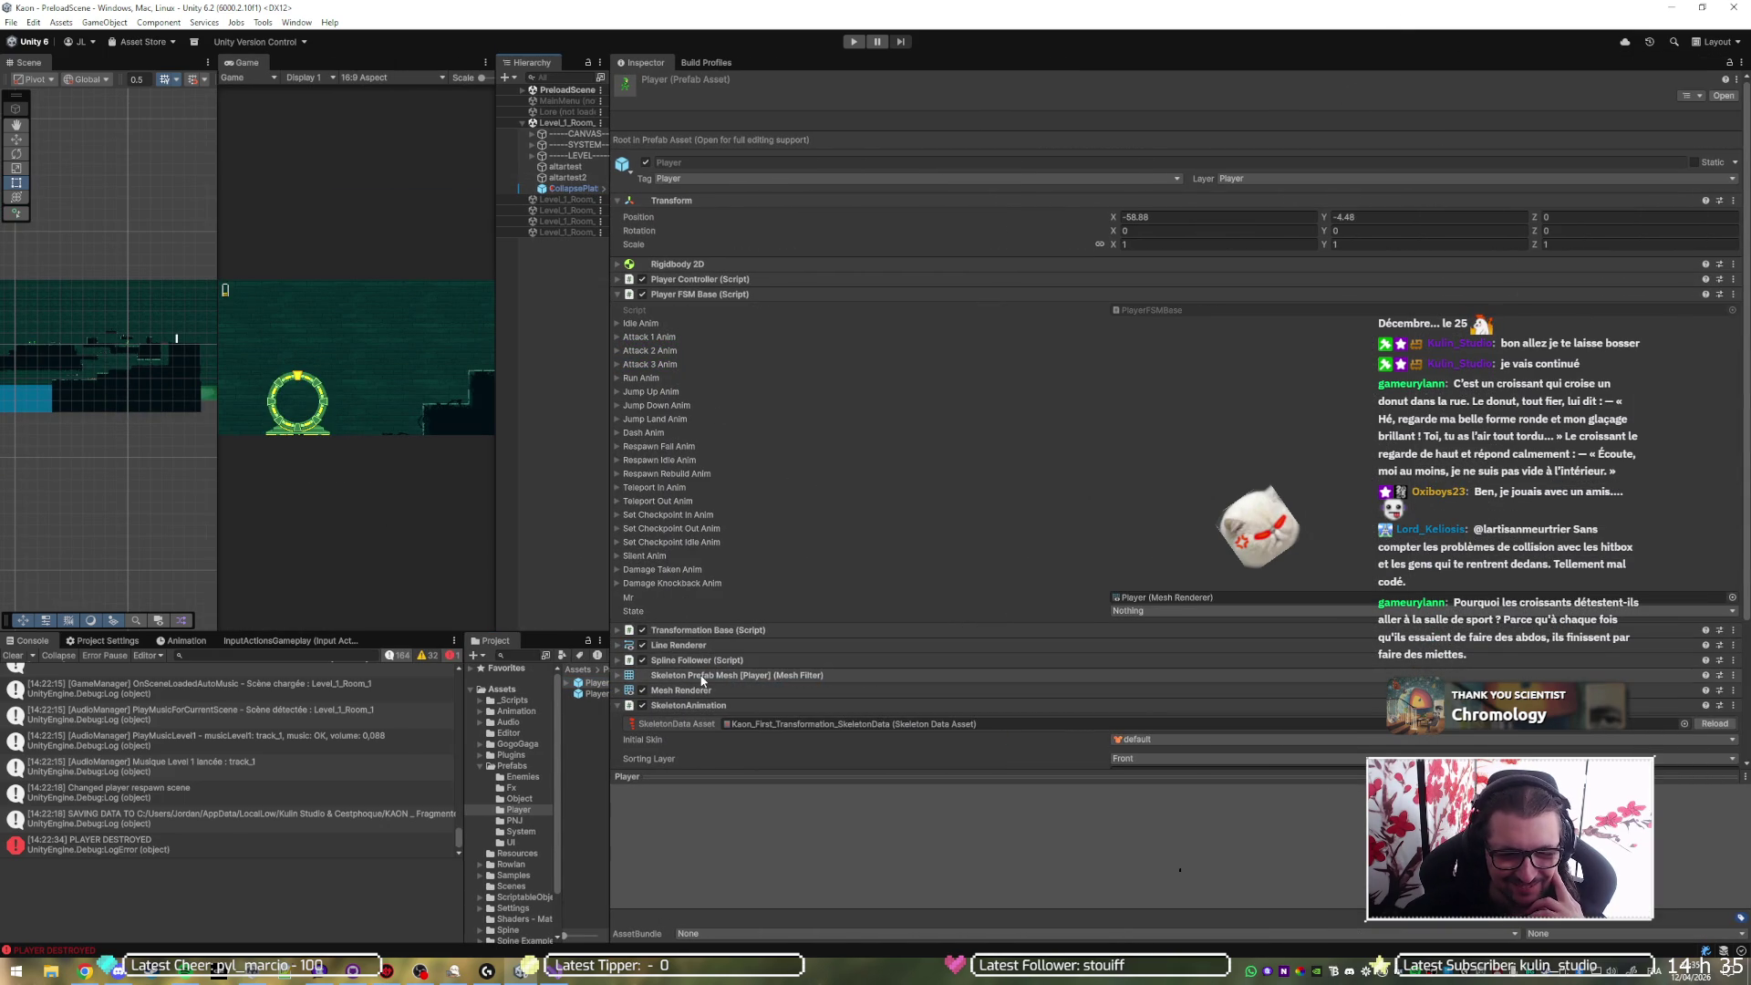
click(709, 530)
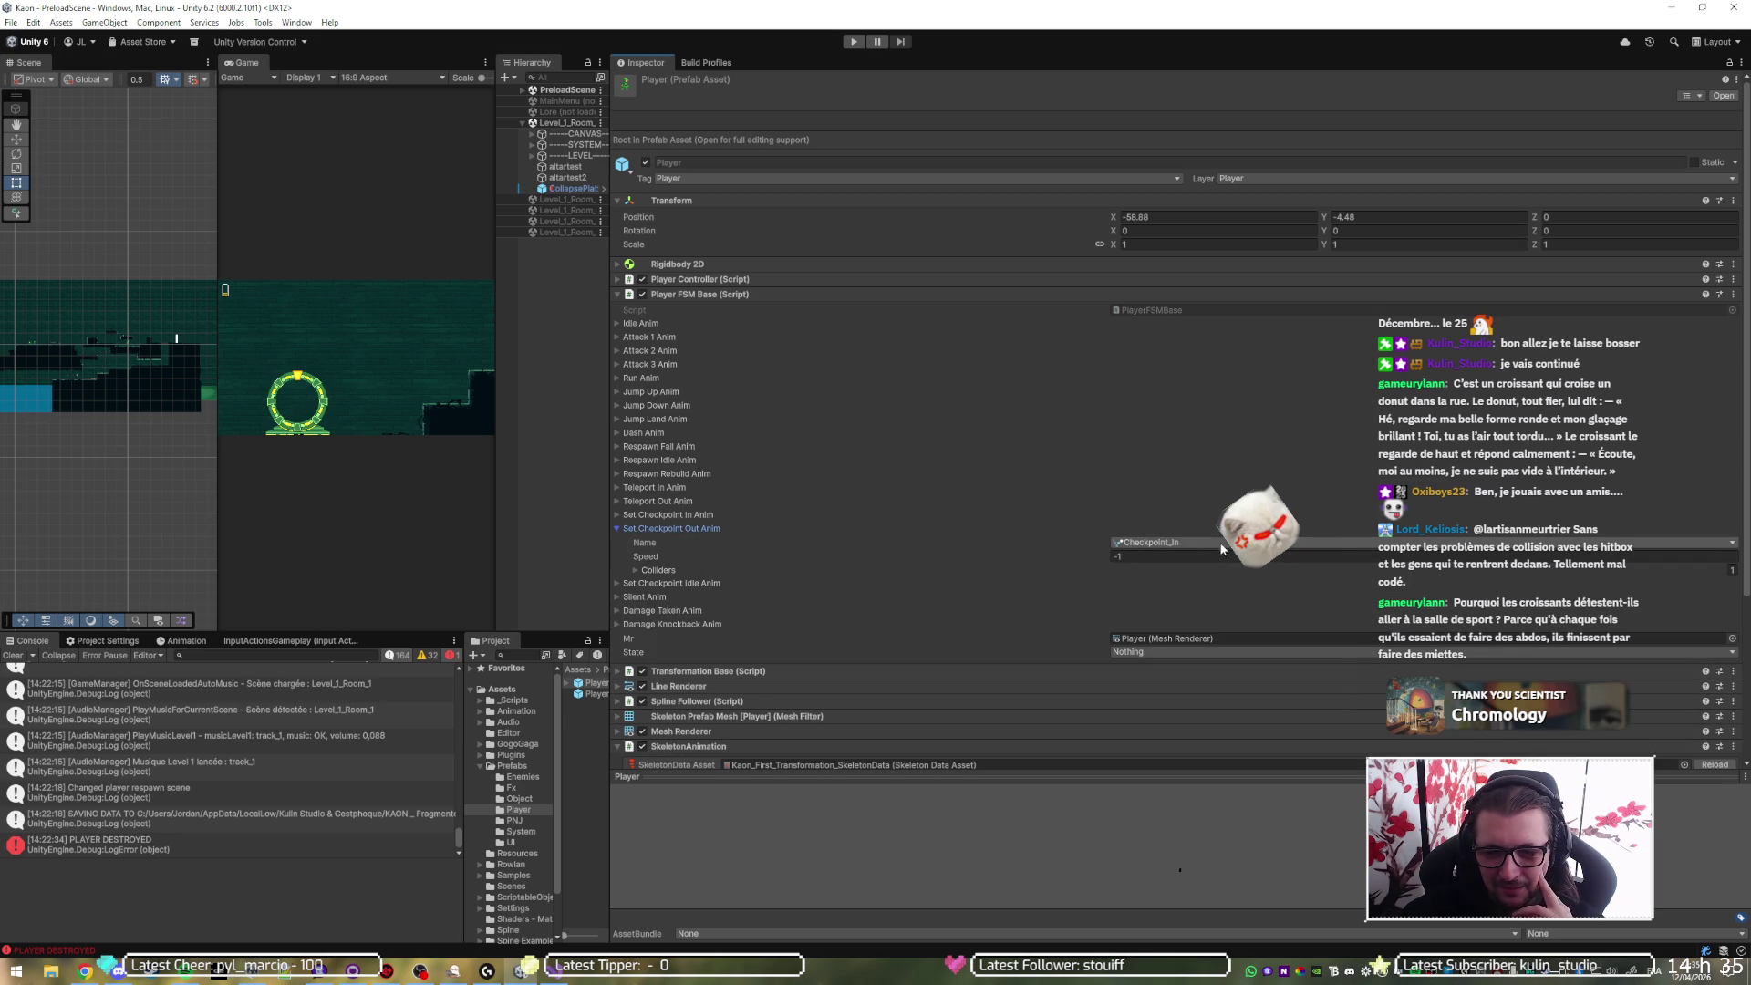
click(1186, 544)
click(1266, 654)
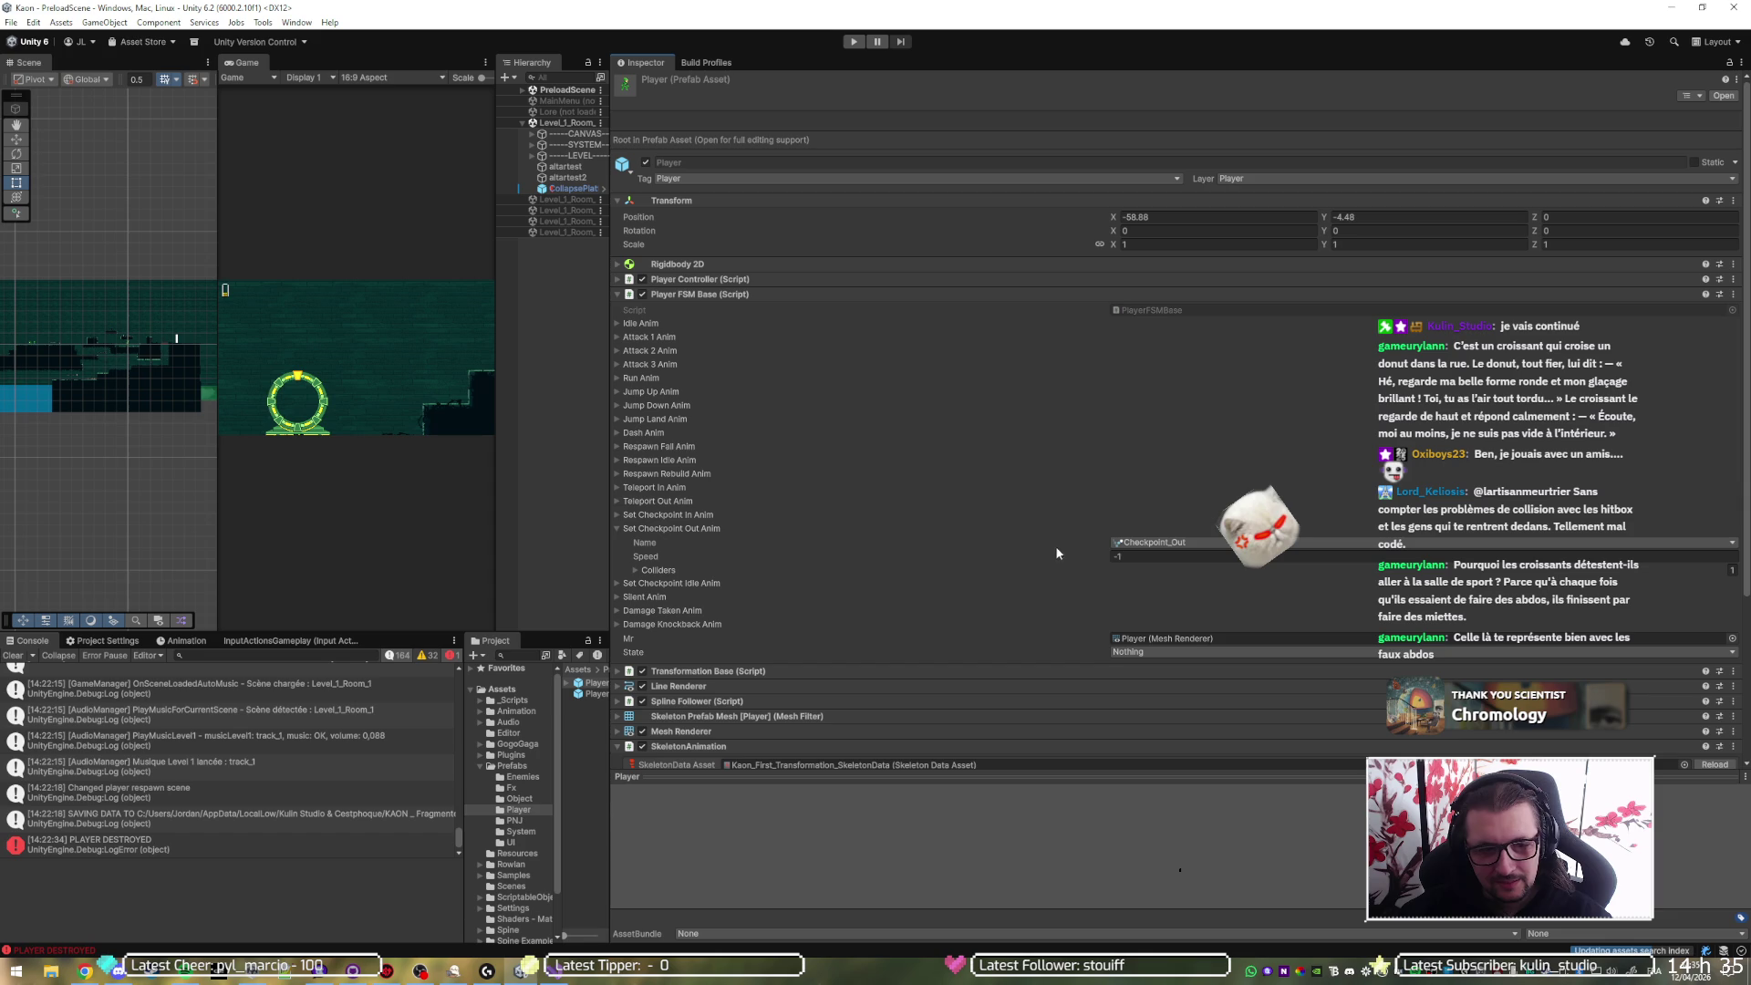
click(653, 531)
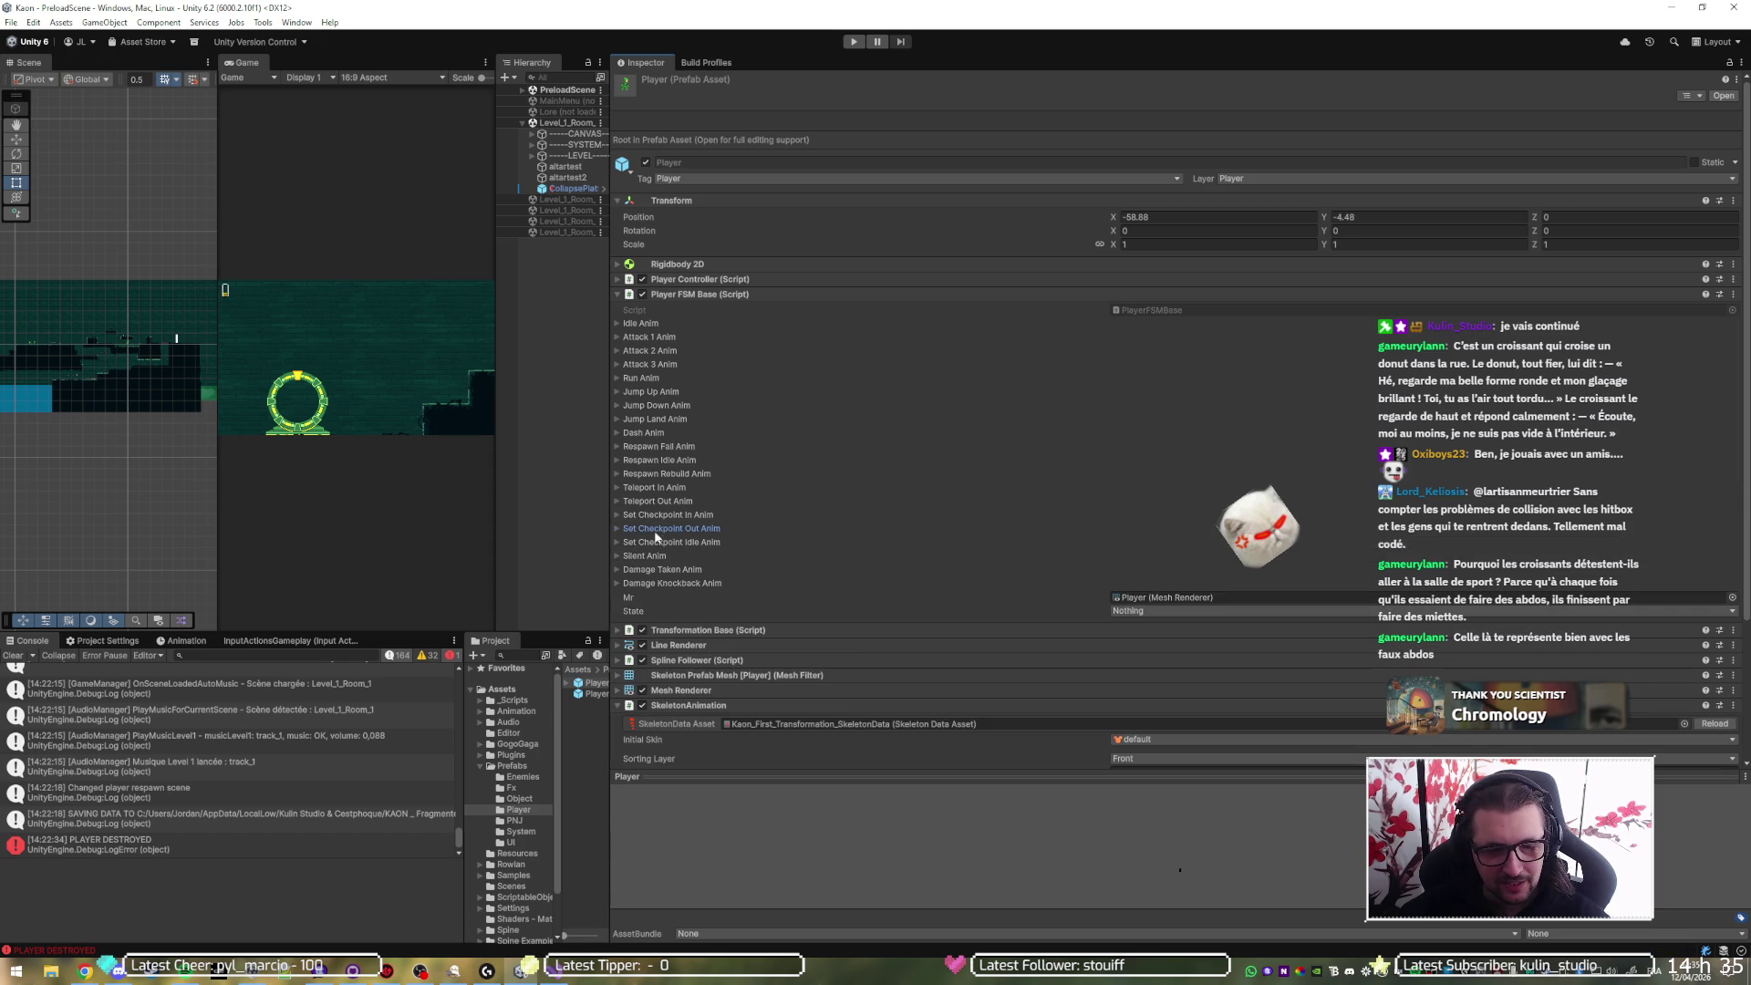
click(848, 724)
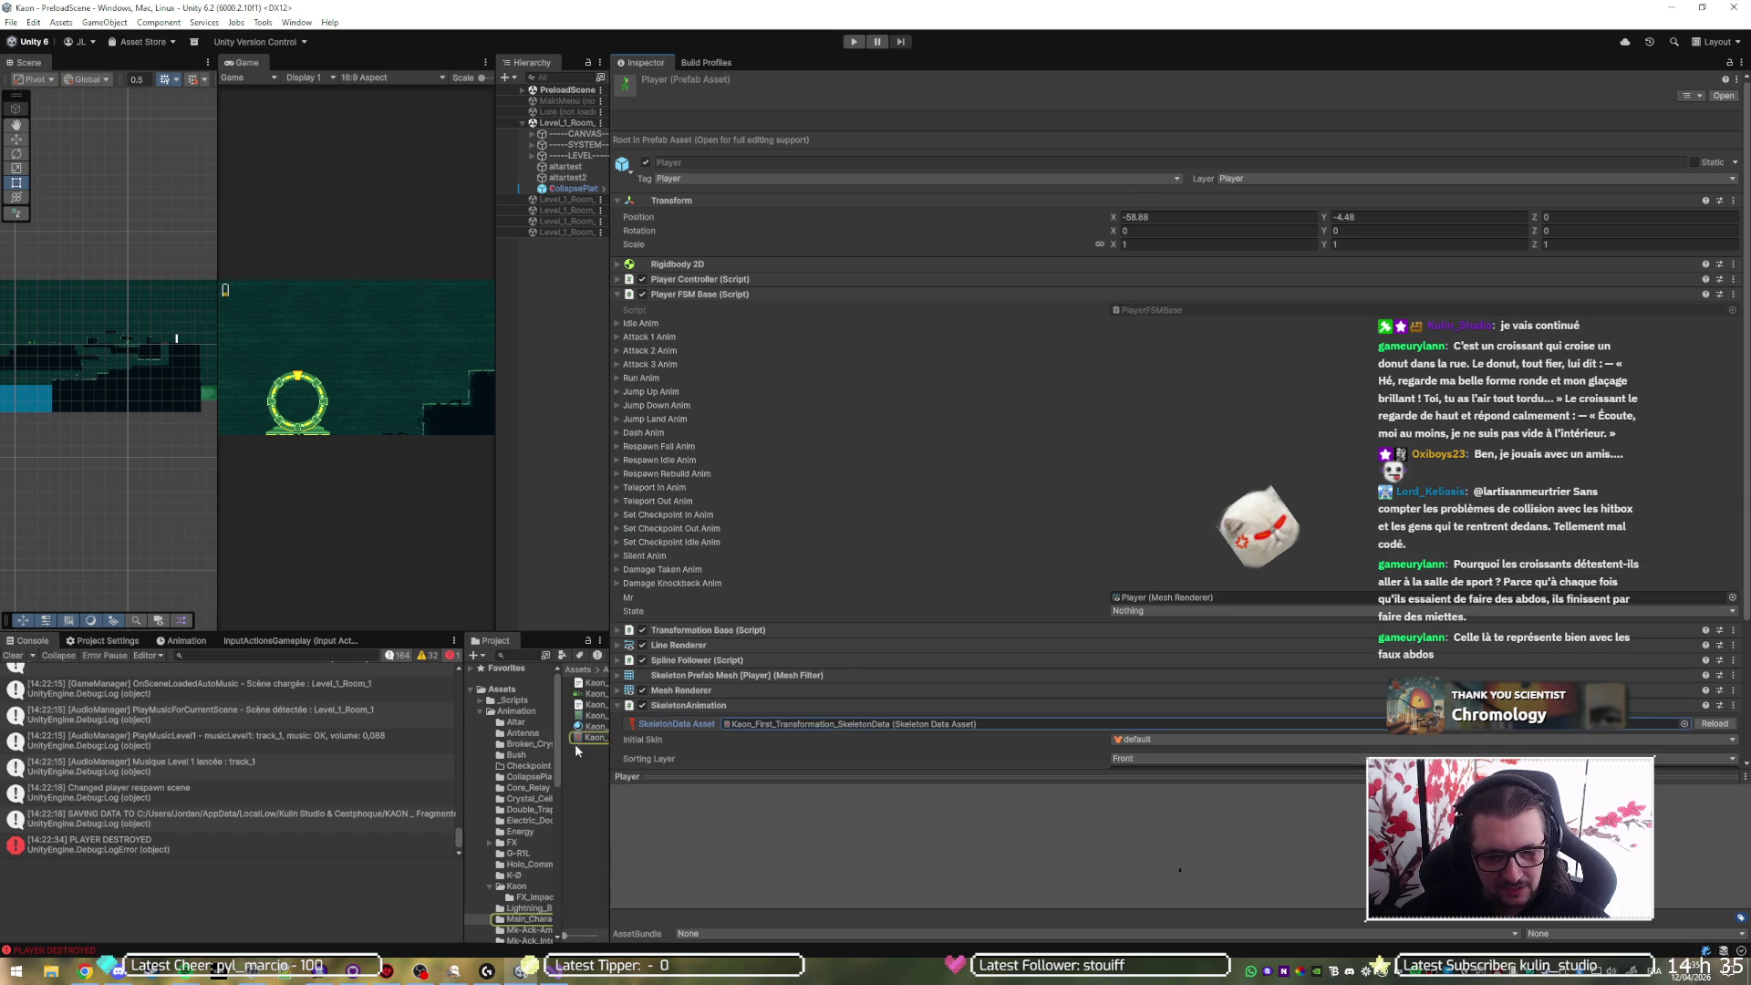
- Select Kaon_First_Transformation_SkeletonData and play its Checkpoint_Out animation in the Inspector preview
click(591, 737)
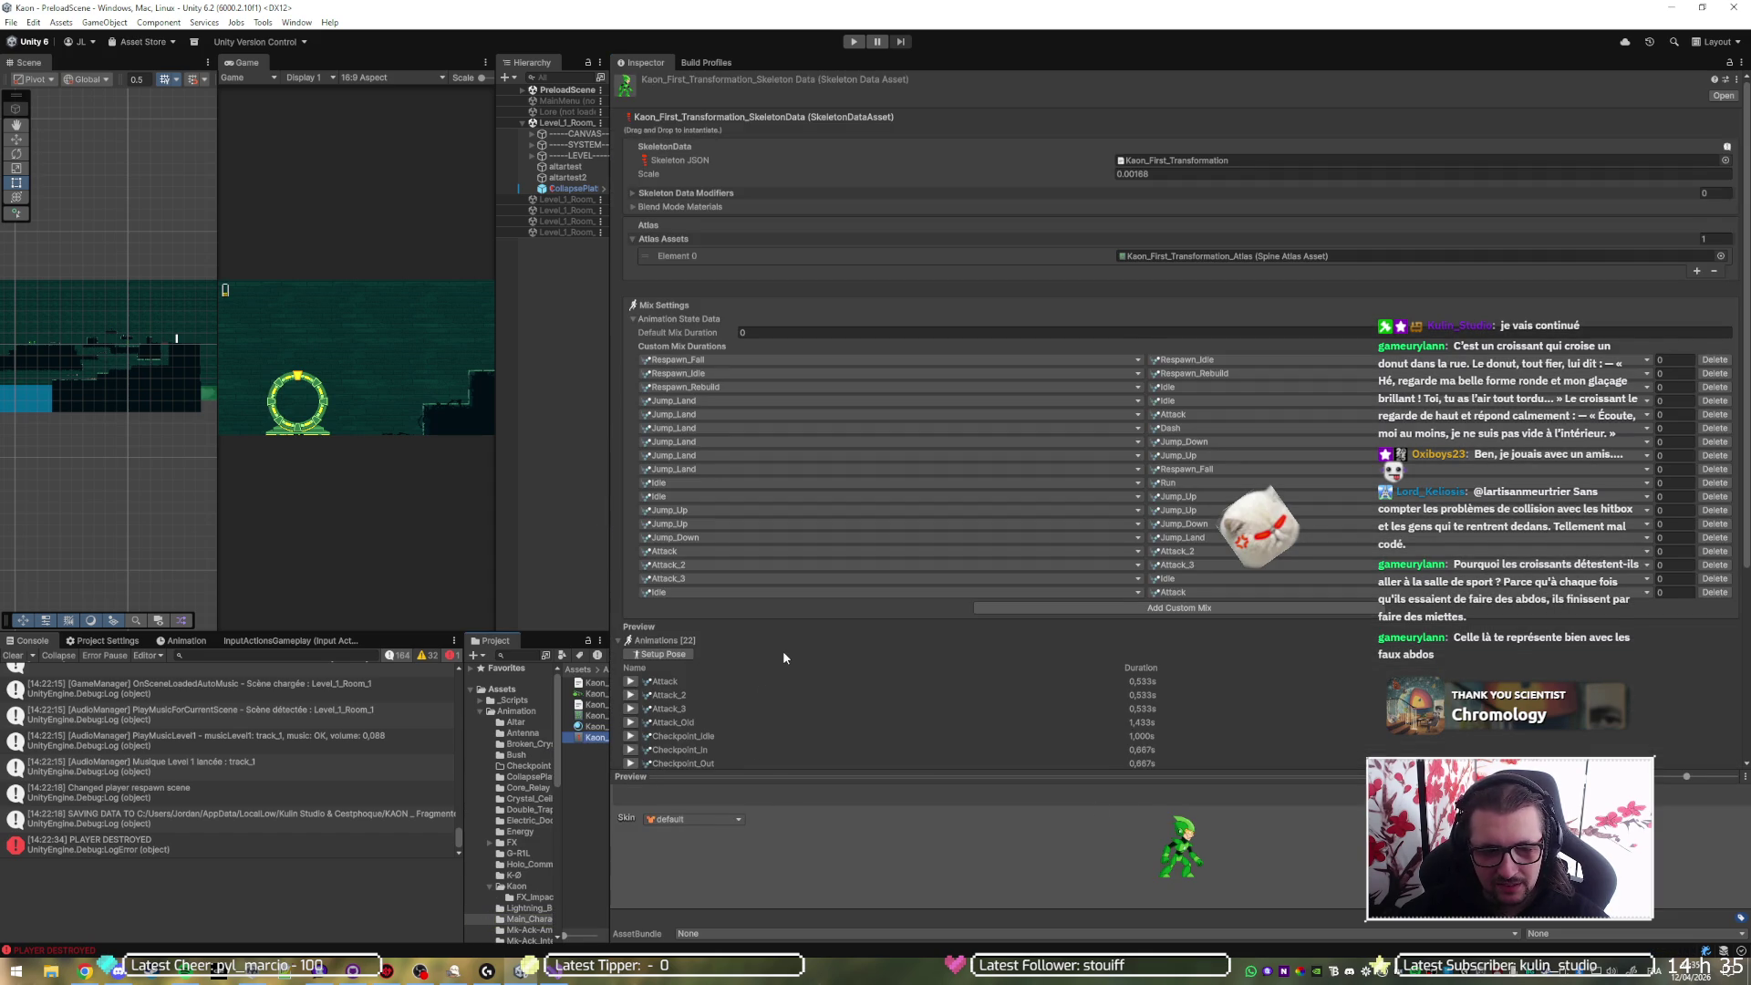
scroll(783, 649, down, 5)
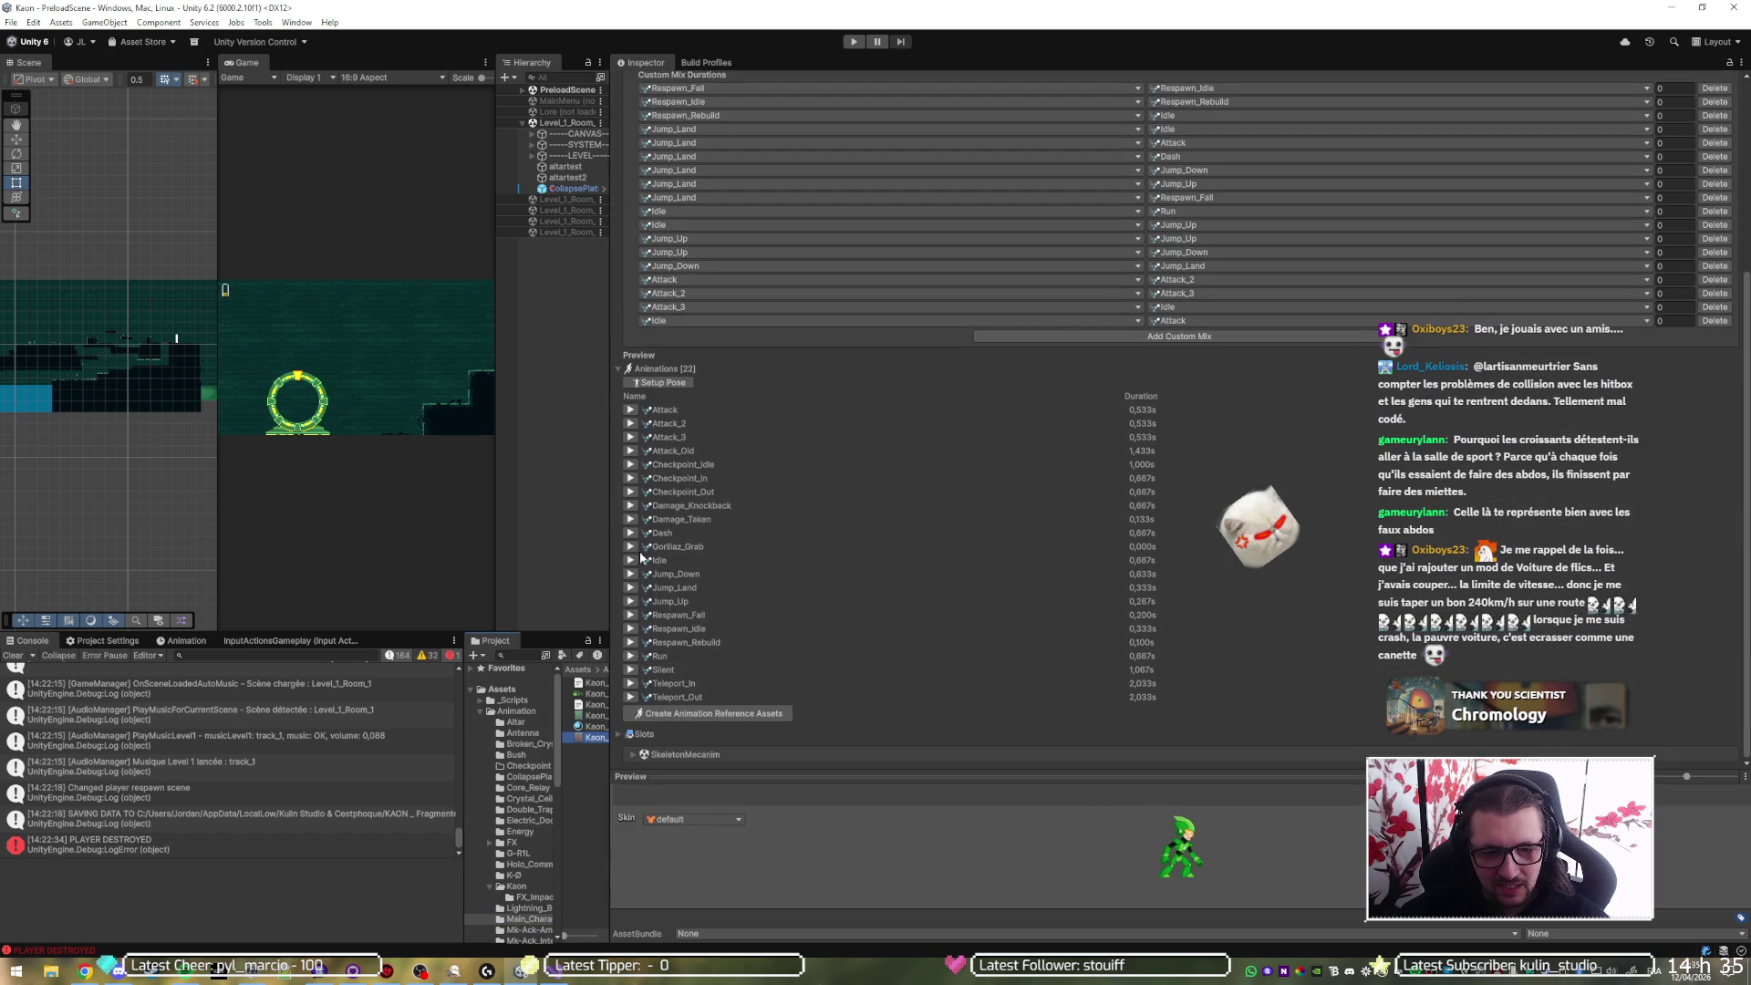
click(629, 493)
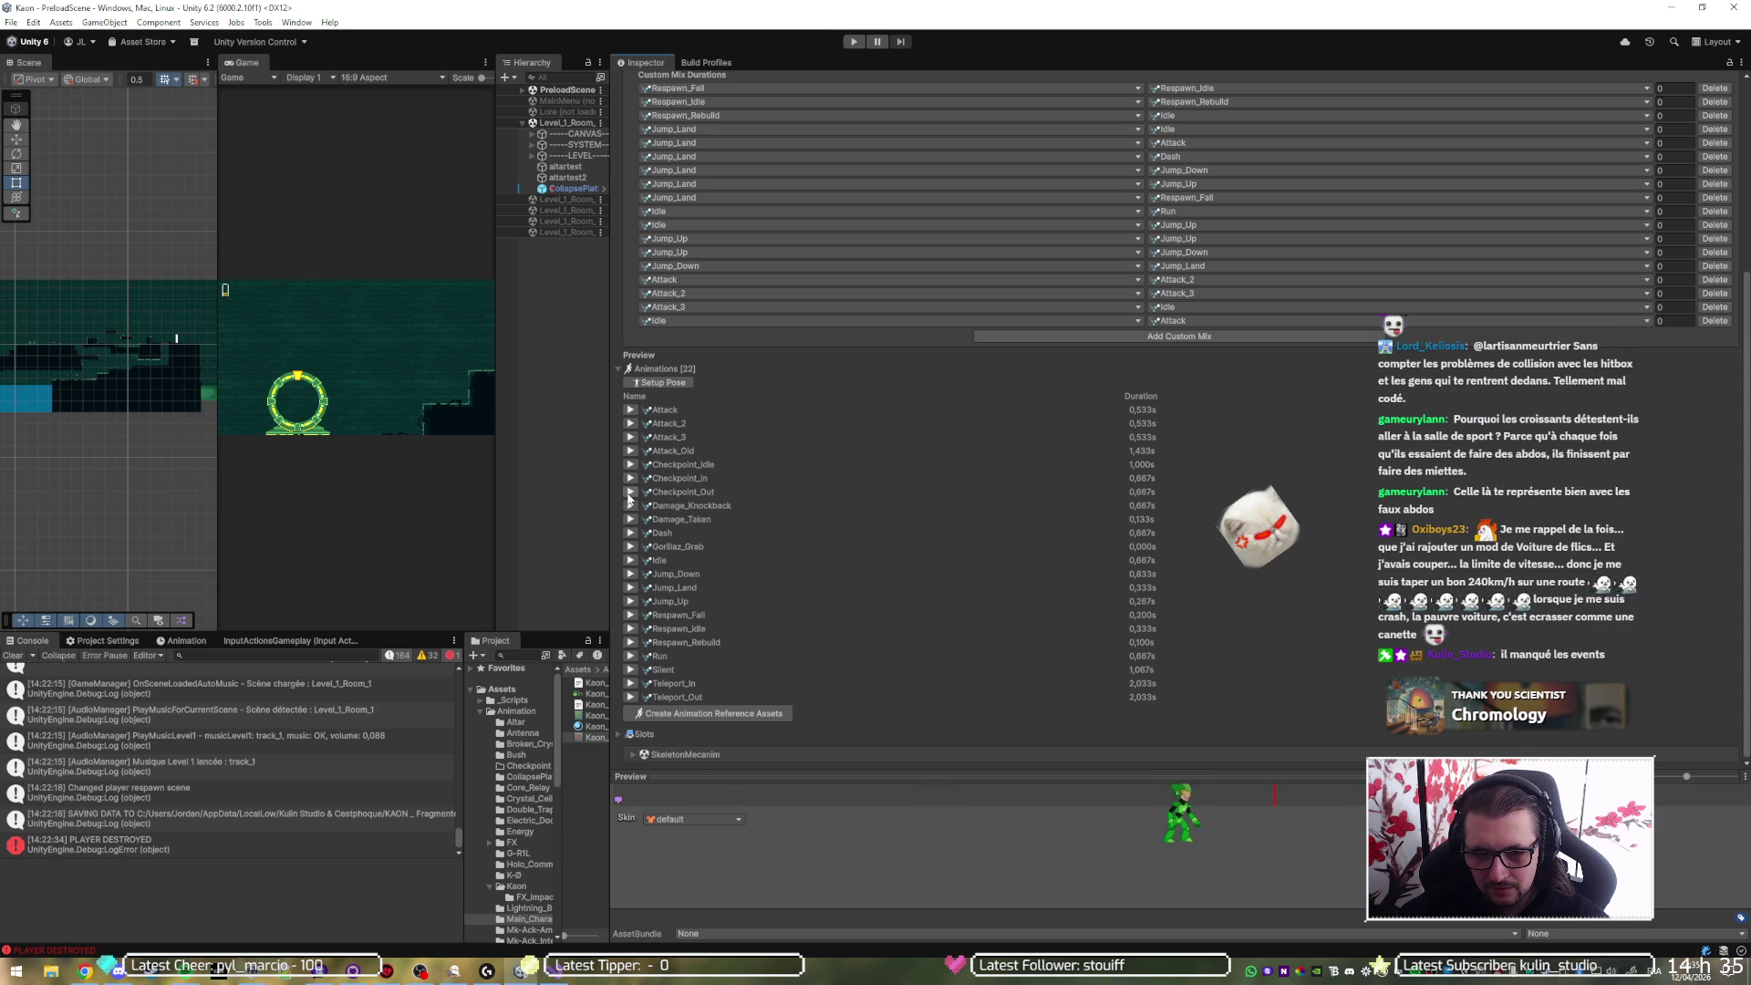
- Run a short teleport playtest with enlarged Scene/Game views, stop it, then replay Checkpoint_Out
click(852, 42)
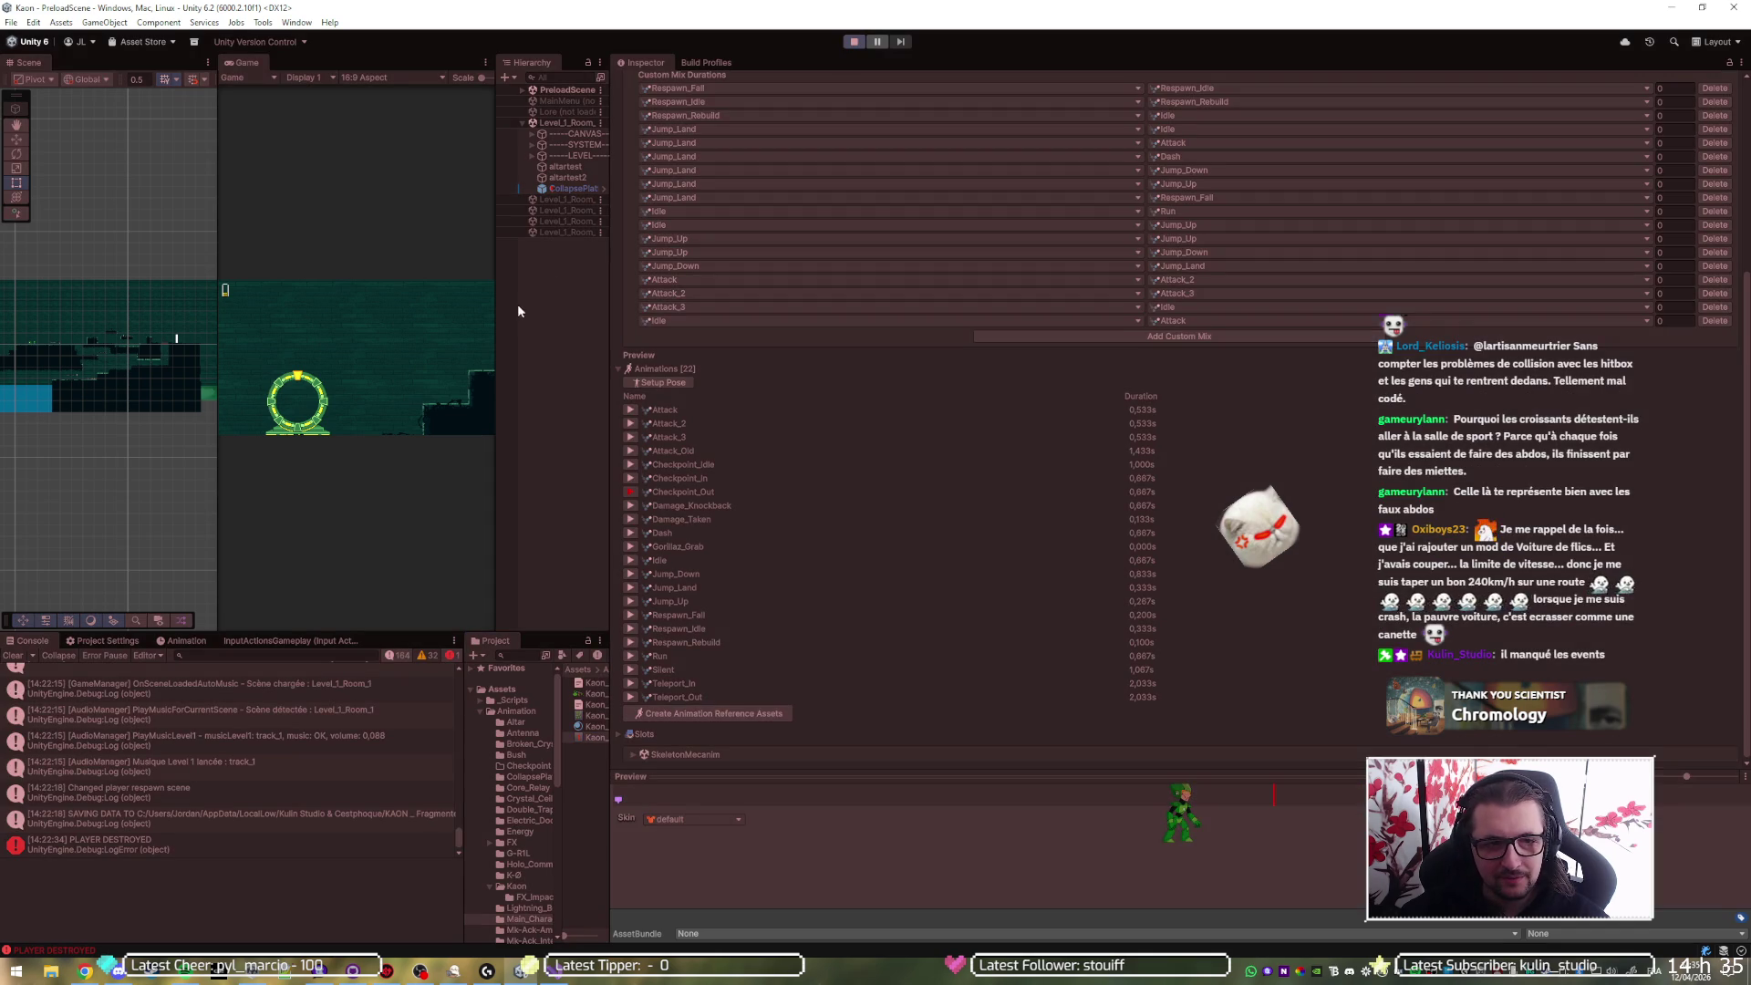
drag(607, 335, 1211, 359)
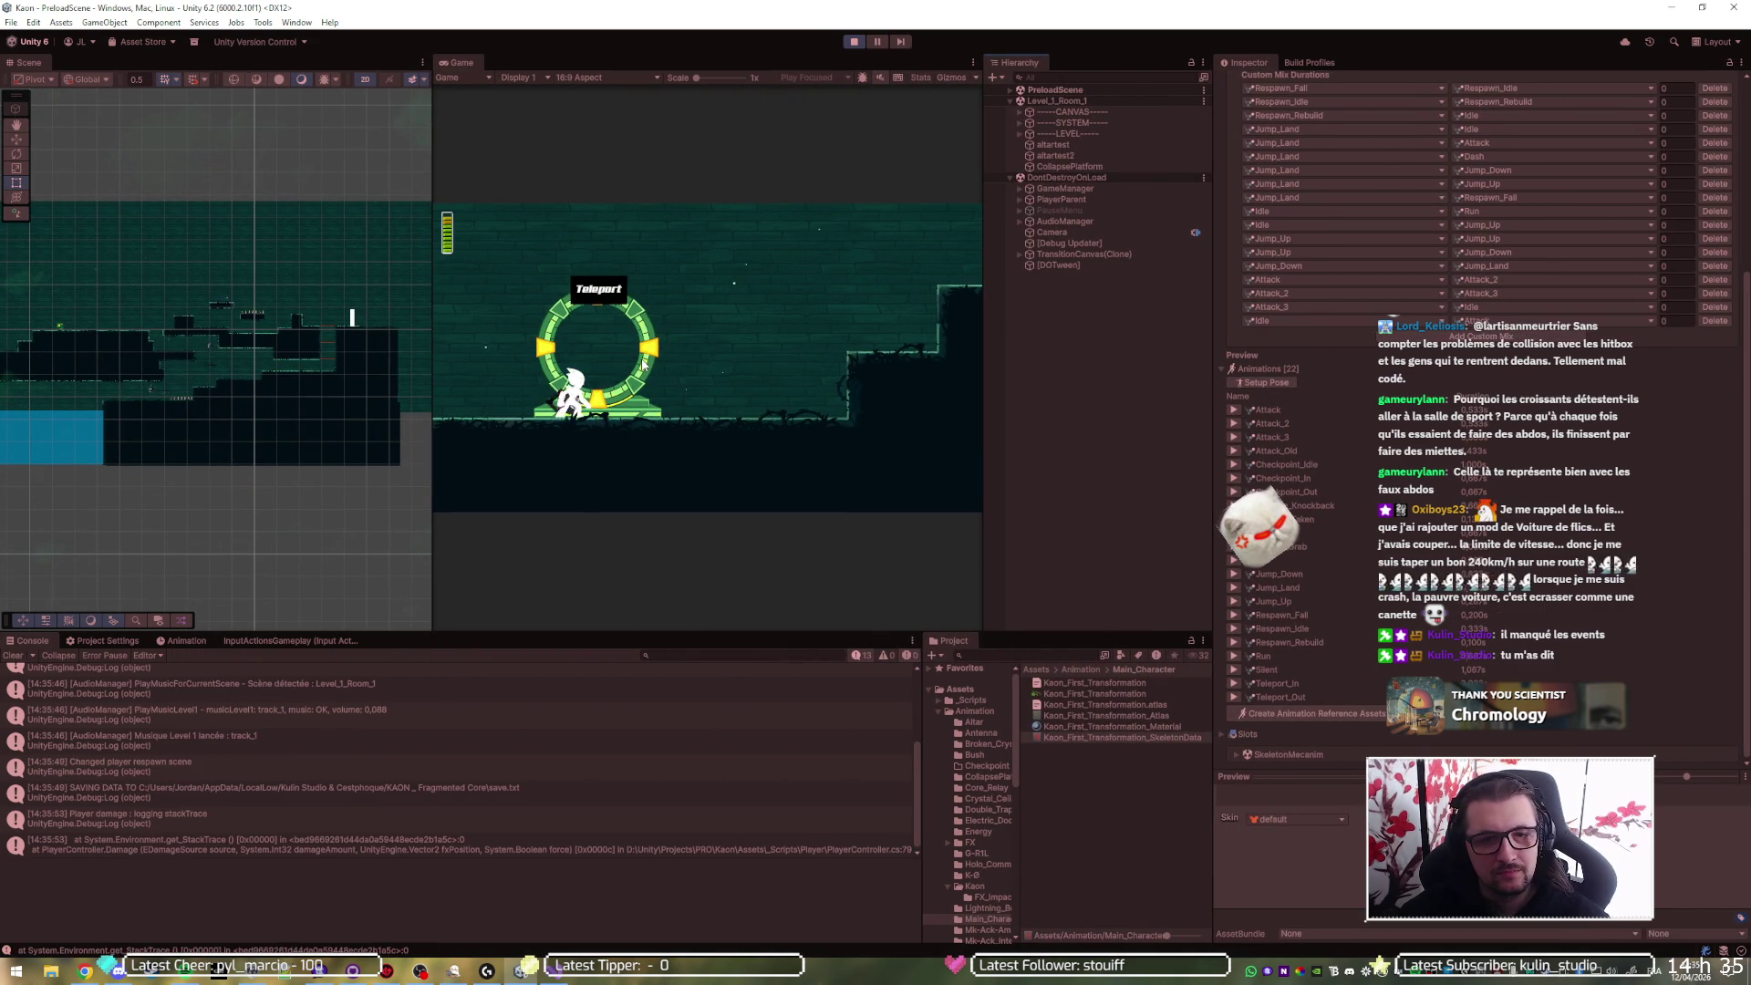
key(ctrl+p)
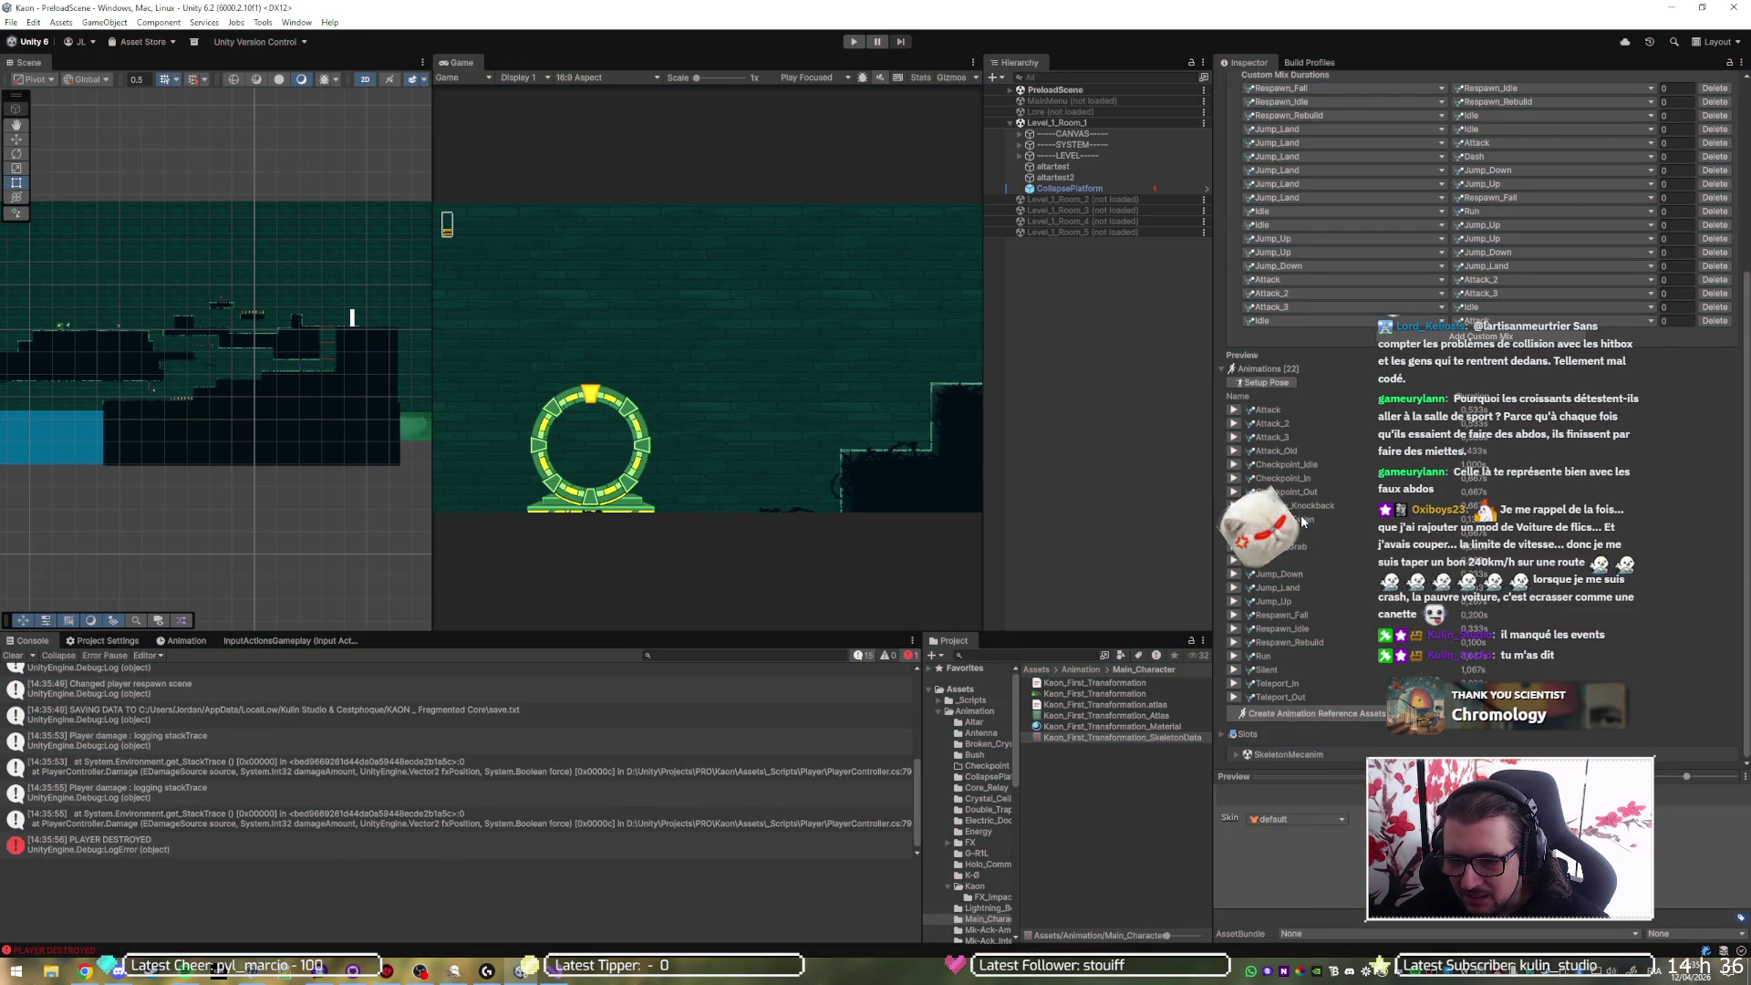
click(1234, 493)
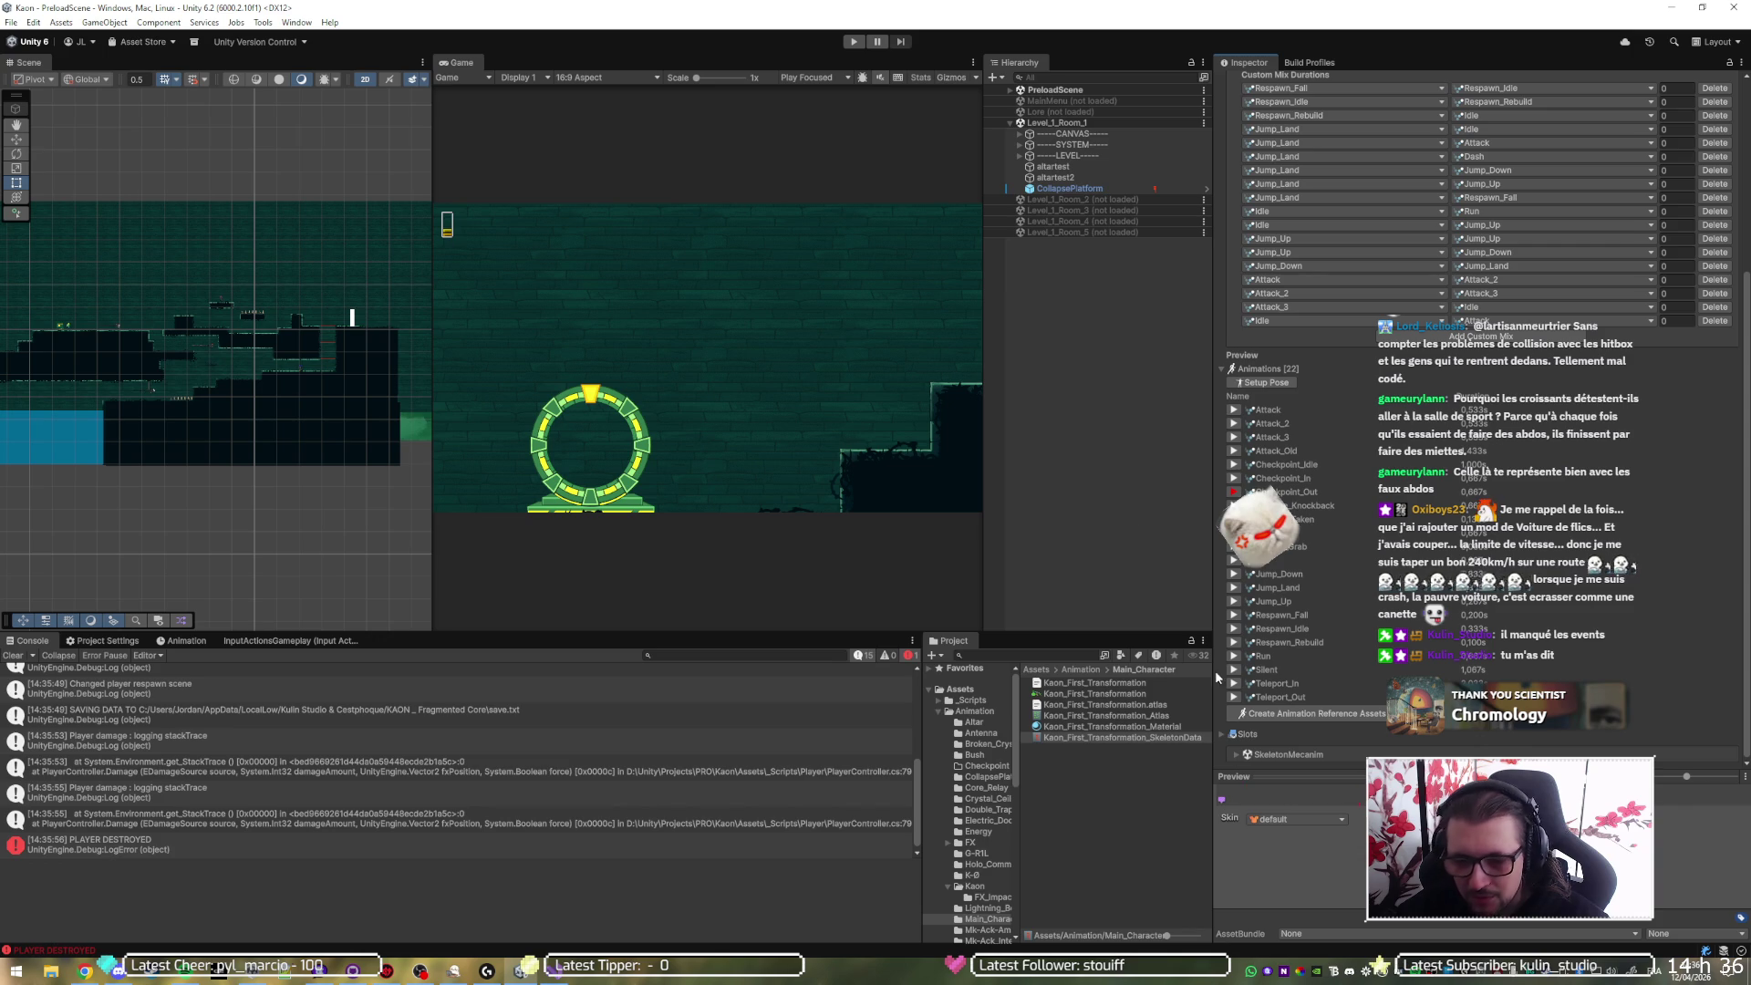
- Glance at HandleSpineEvents in Visual Studio's PlayerController.cs, then restart the game in Unity
key(alt+Tab)
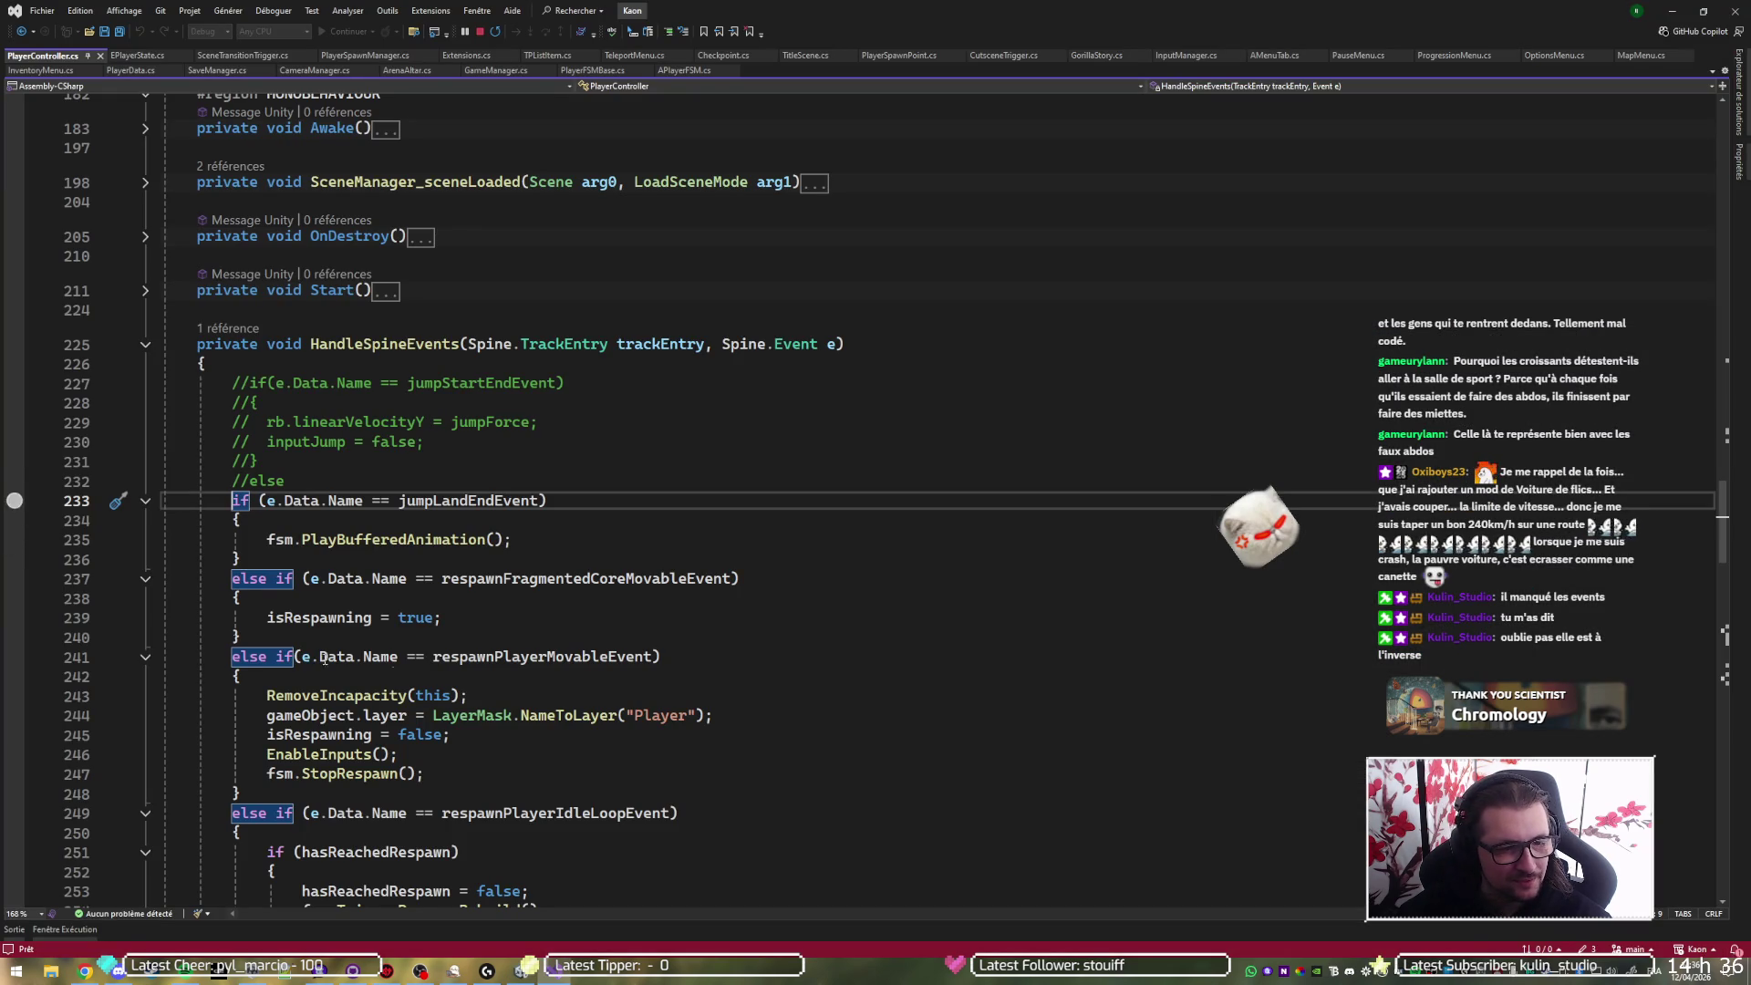
key(alt+Tab)
click(854, 41)
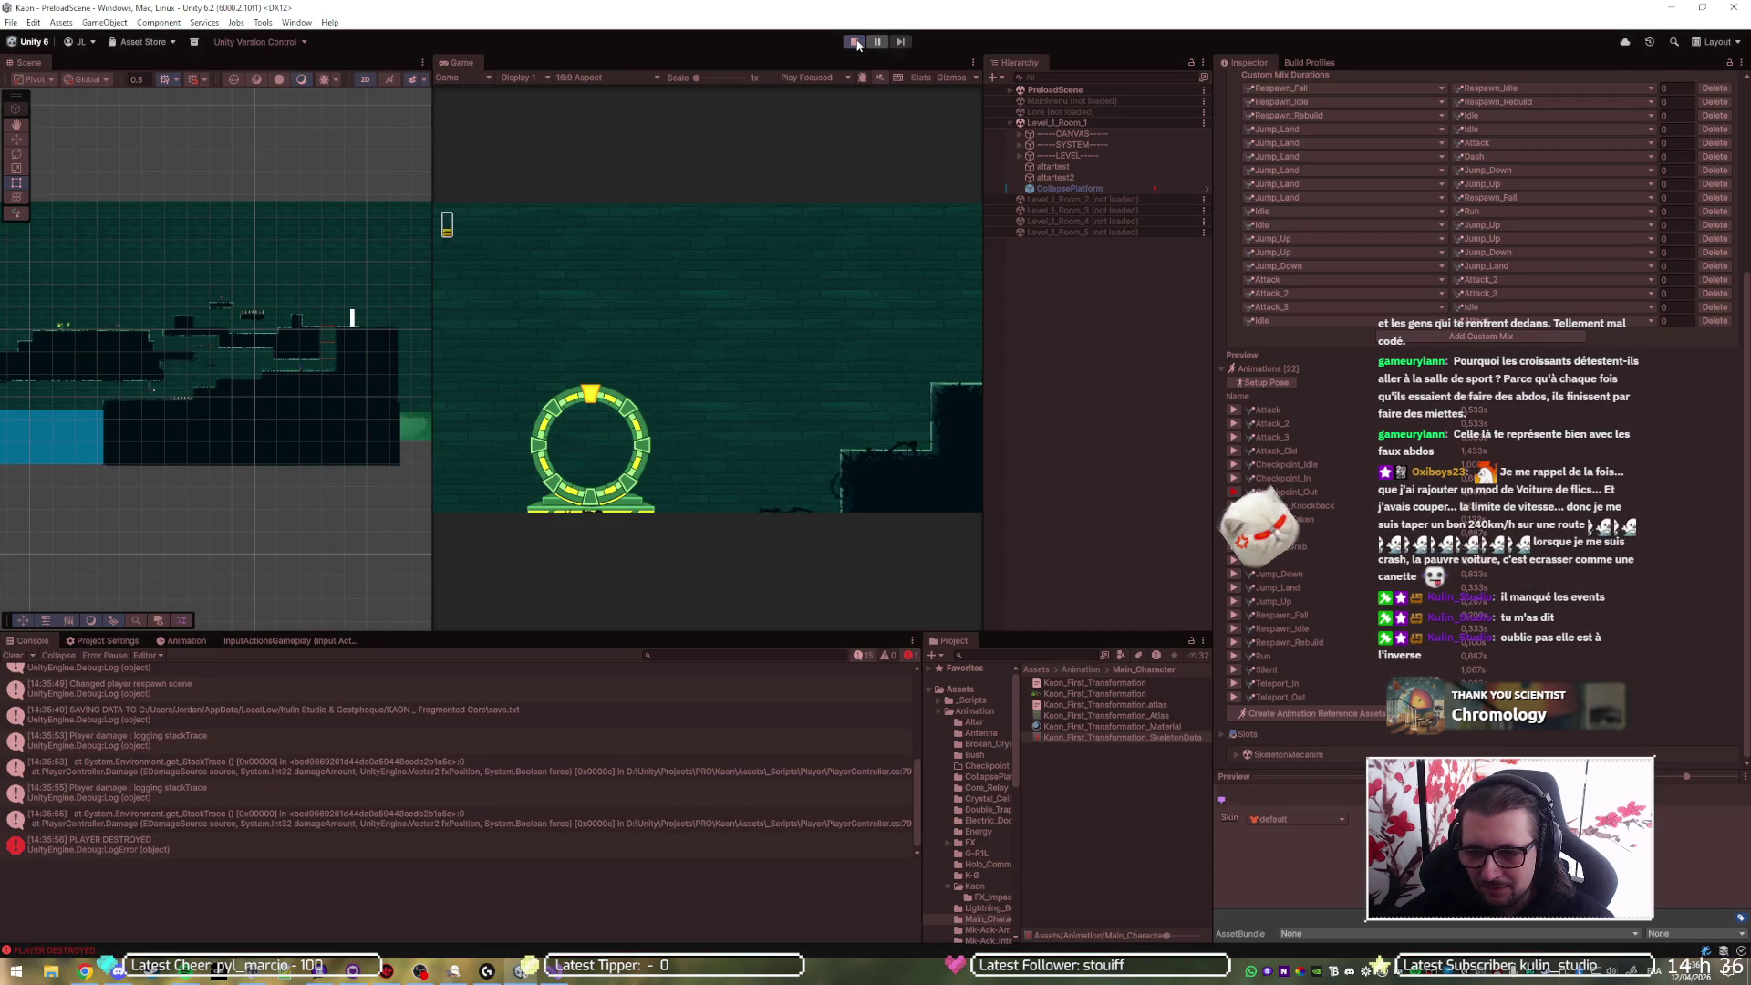
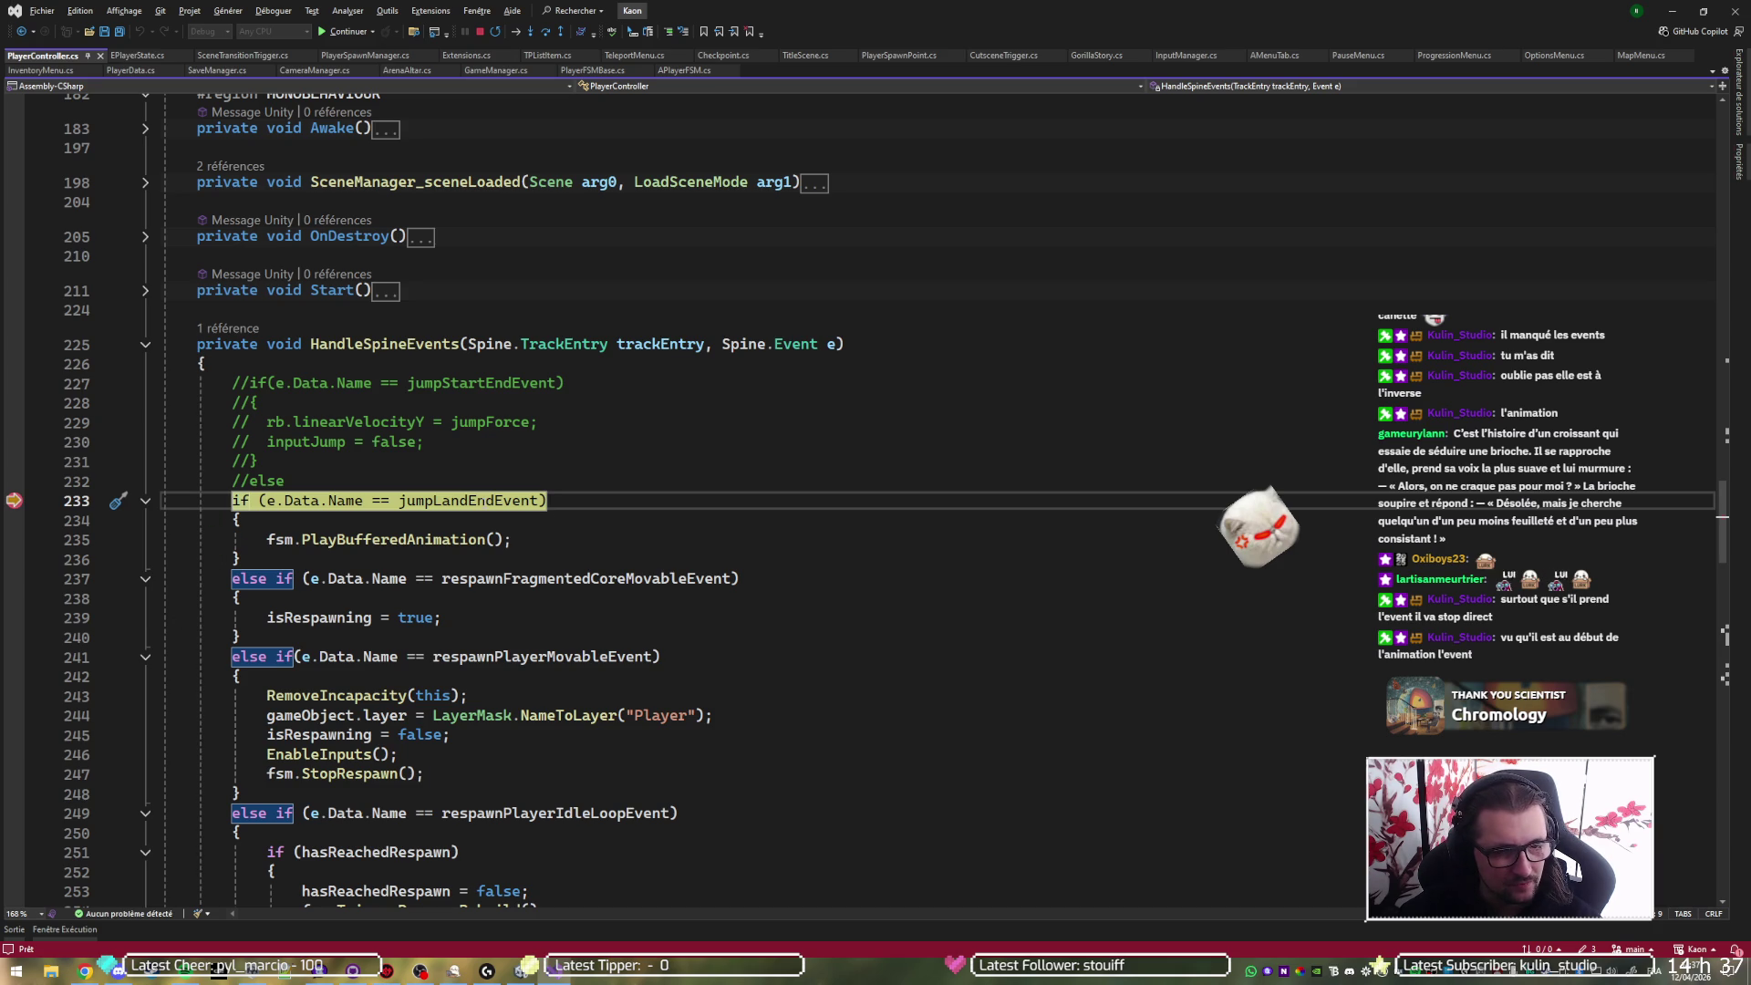
- Check e.Data.Name and step through HandleSpineEvents into the teleportOutEndEvent branch
mouse_move(351, 501)
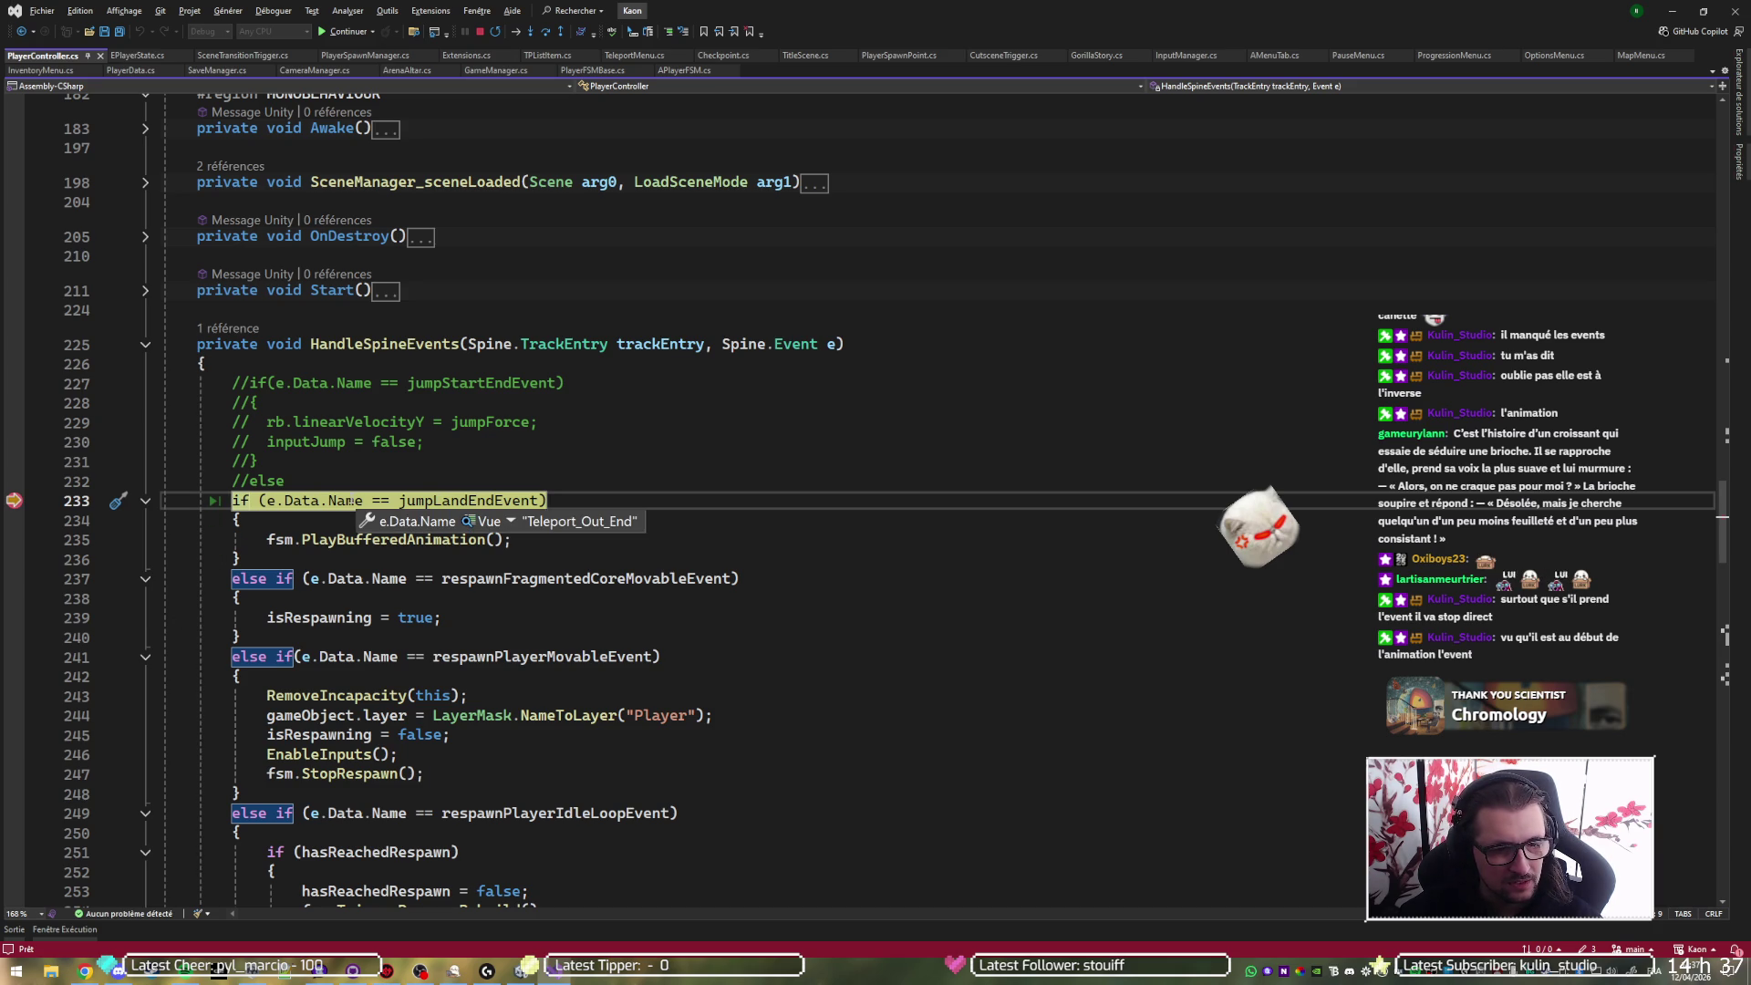
key(F10)
key(F10)
scroll(1051, 393, down, 3)
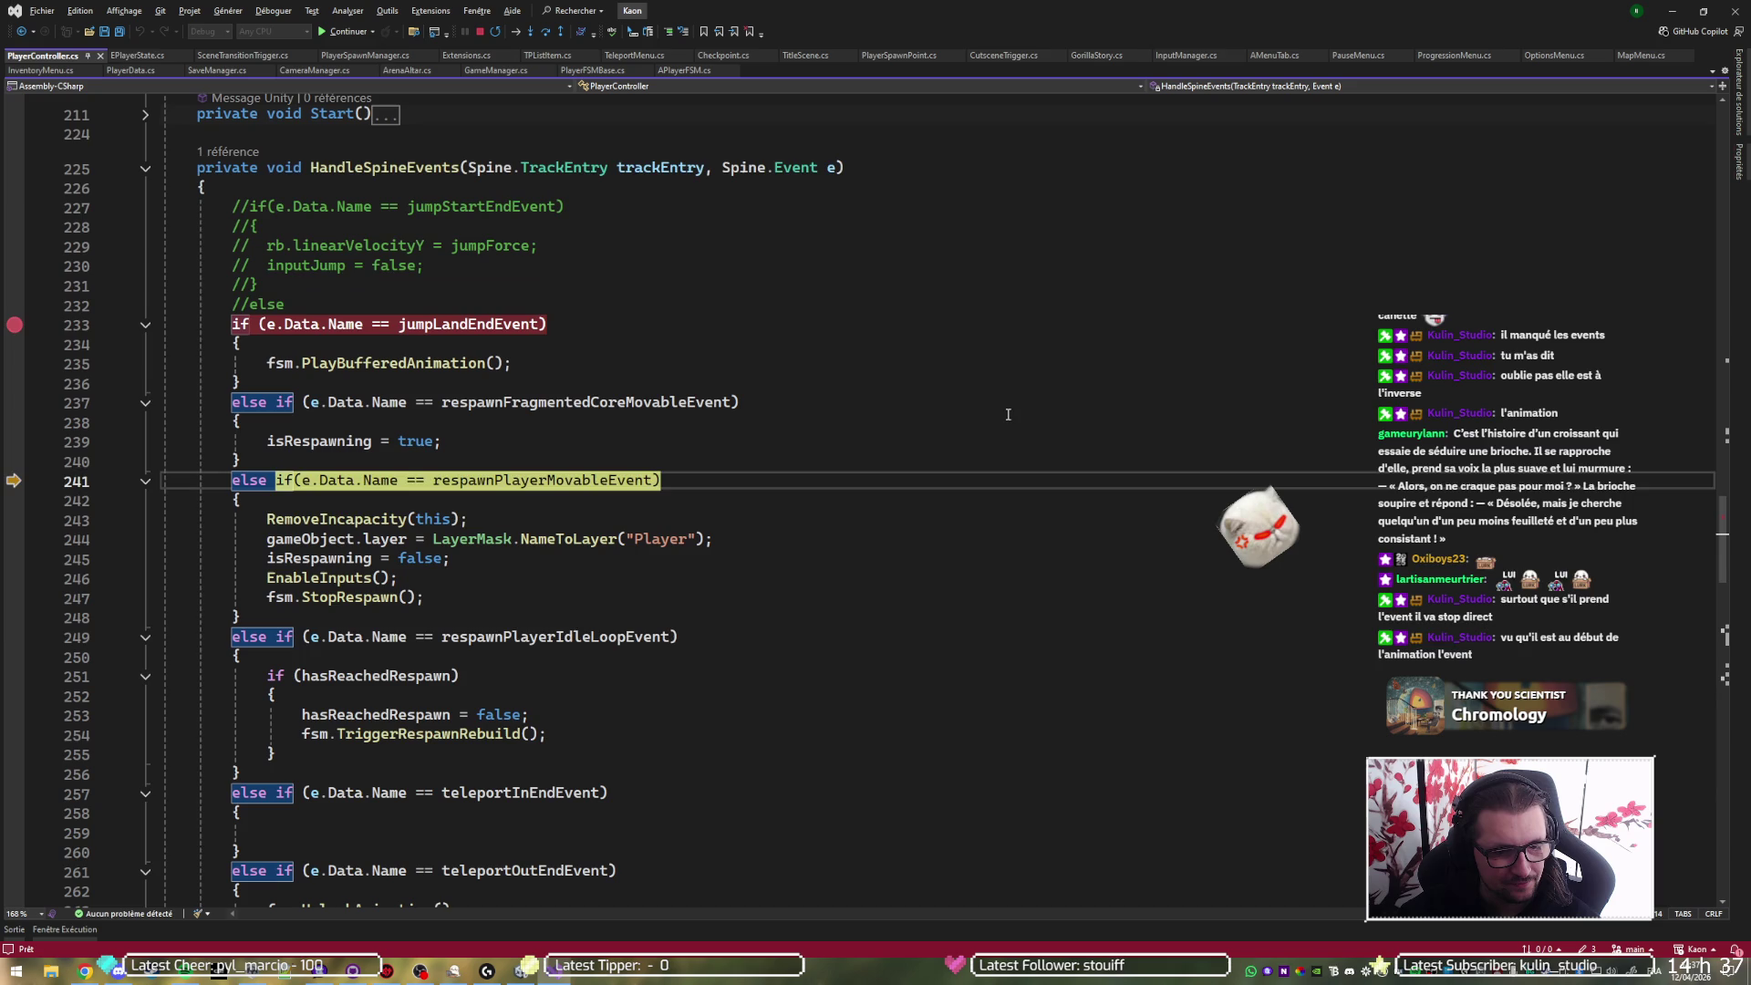
key(F10)
key(F10)
scroll(1003, 413, down, 7)
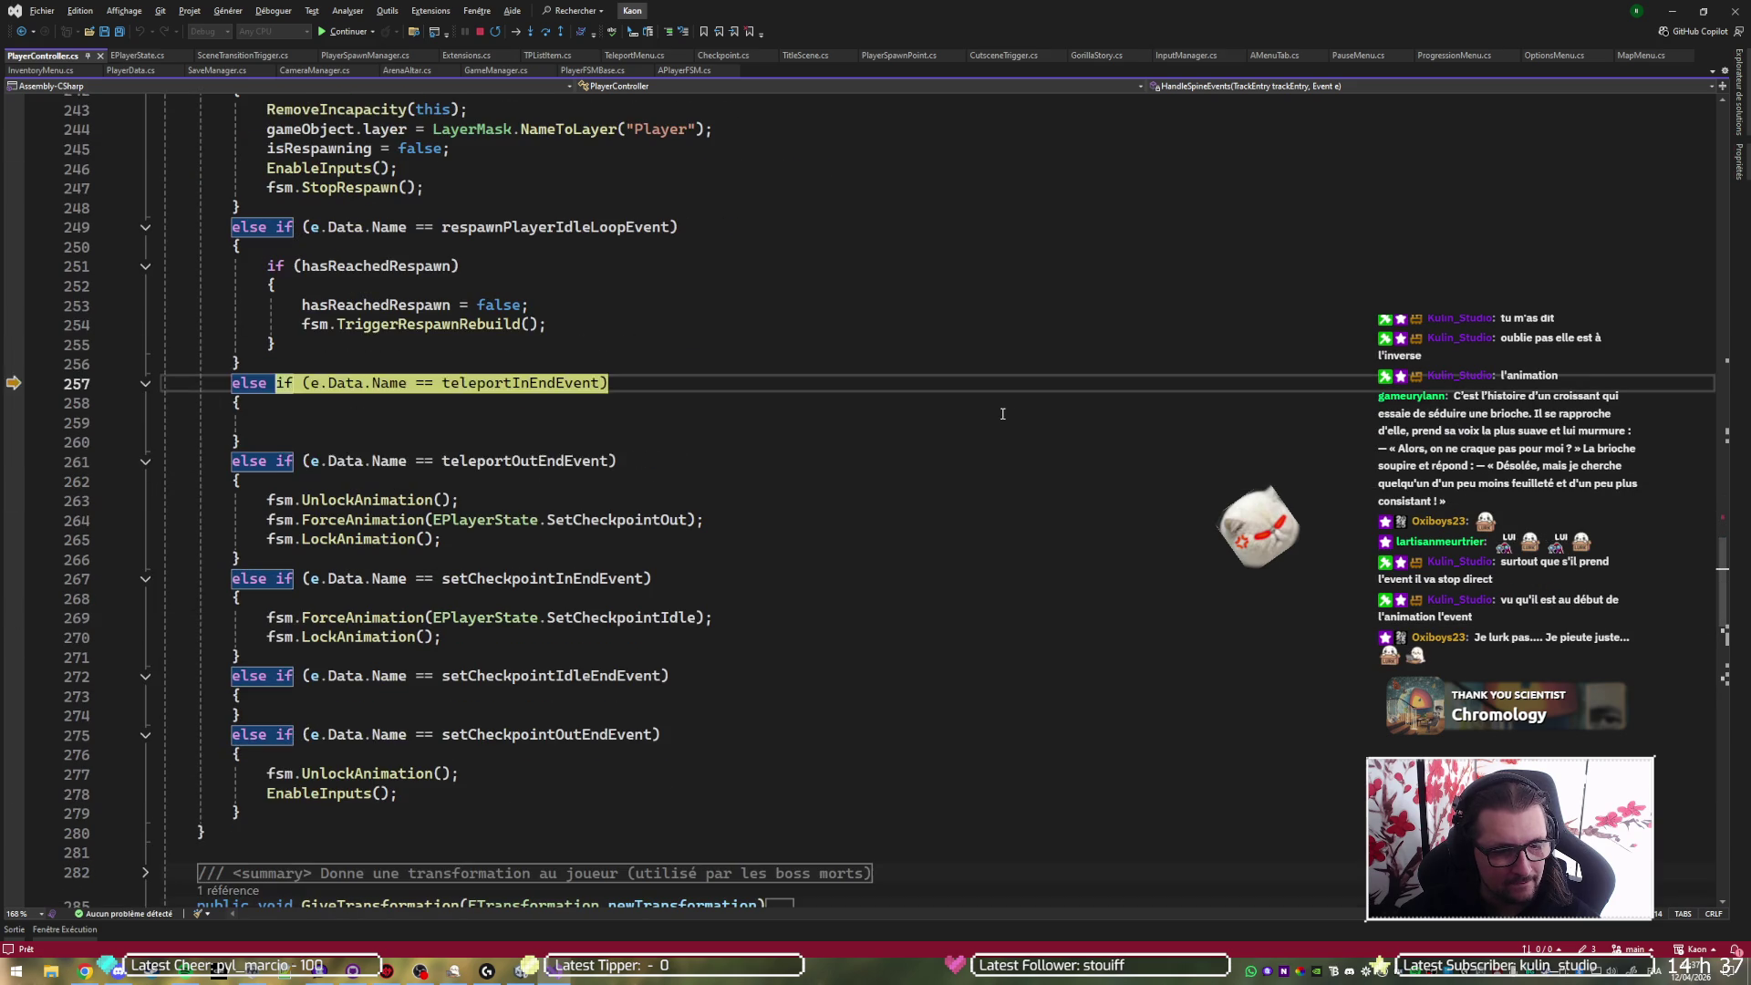
key(F10)
key(F10)
key(F10)
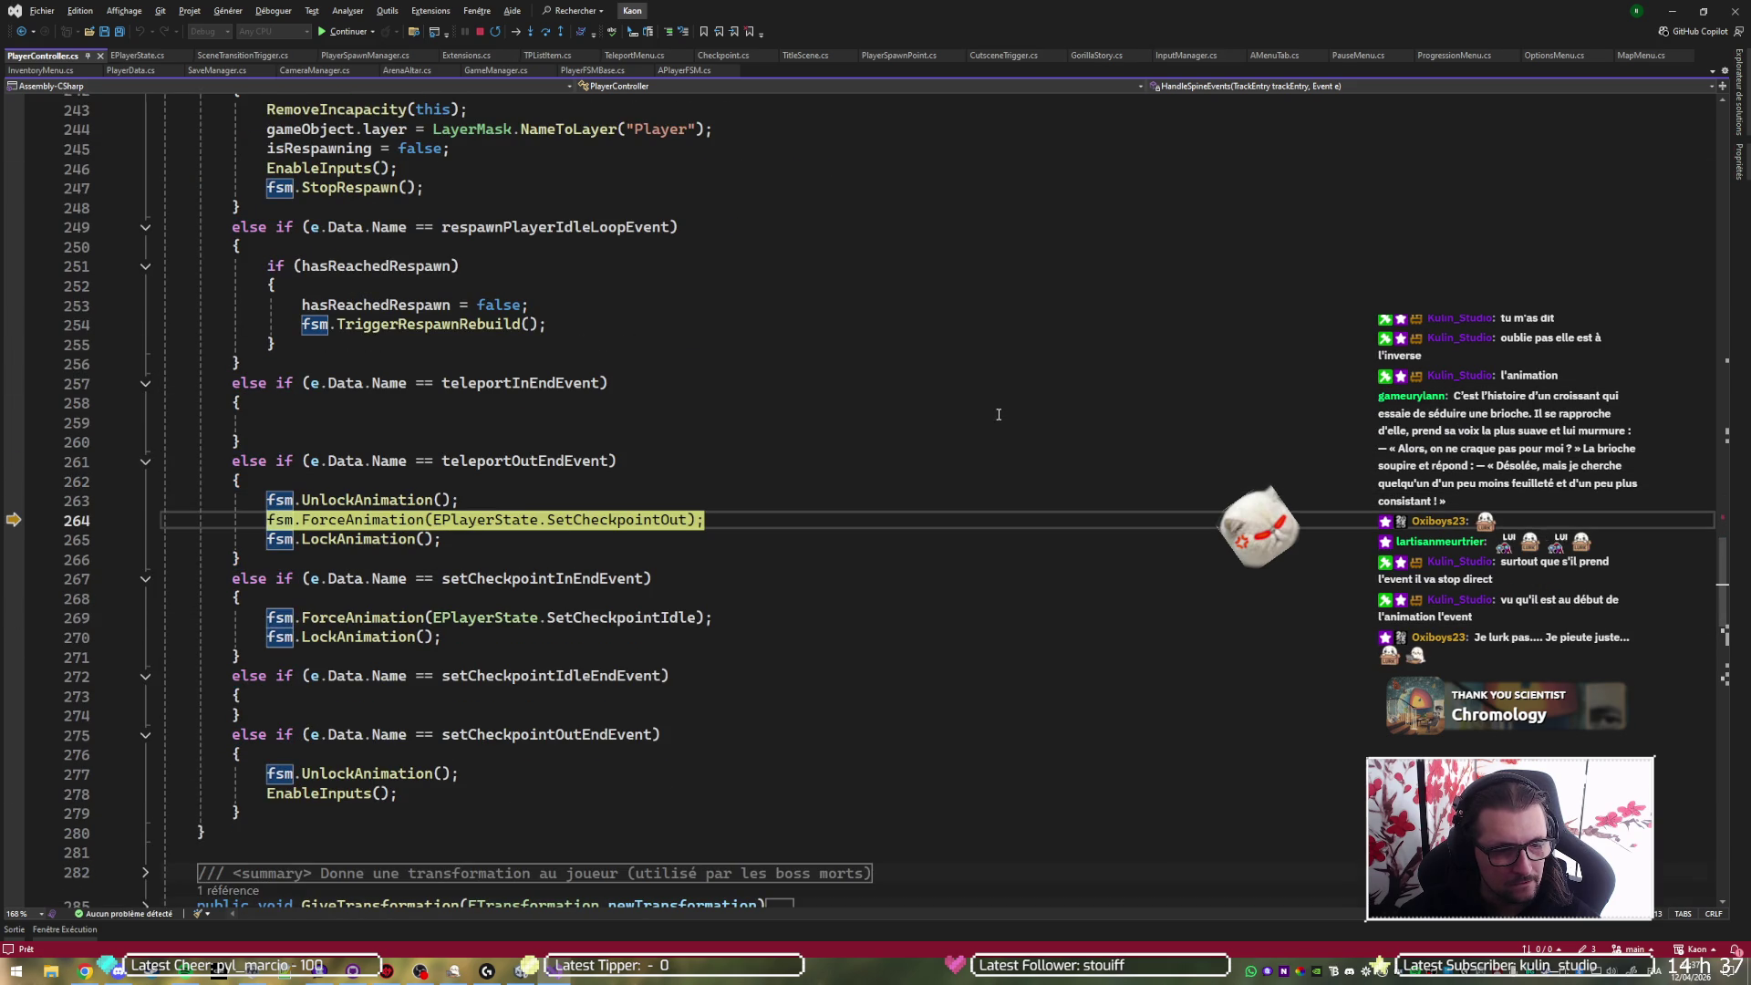
- Step through ForceAnimation and ChangeState's checks into PlayAnimation, stopping at line 101
key(F11)
key(F10)
key(F10)
key(F11)
key(F10)
key(F10)
key(F10)
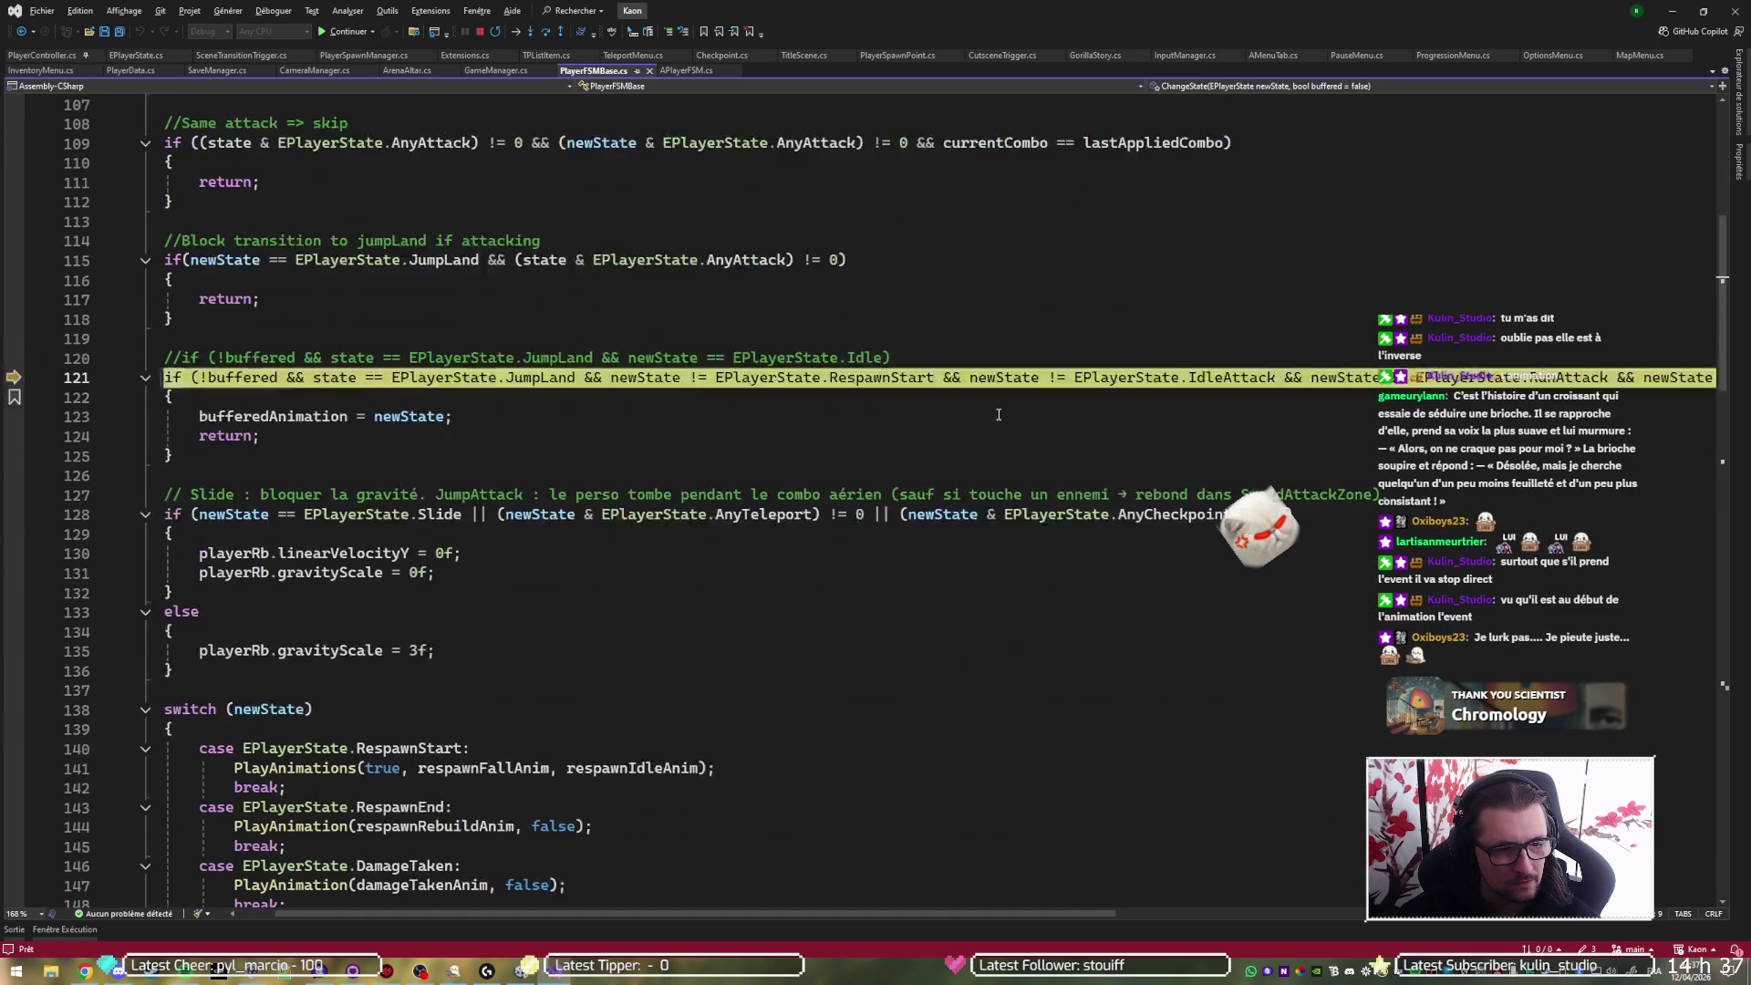
key(F10)
key(F10)
key(F10)
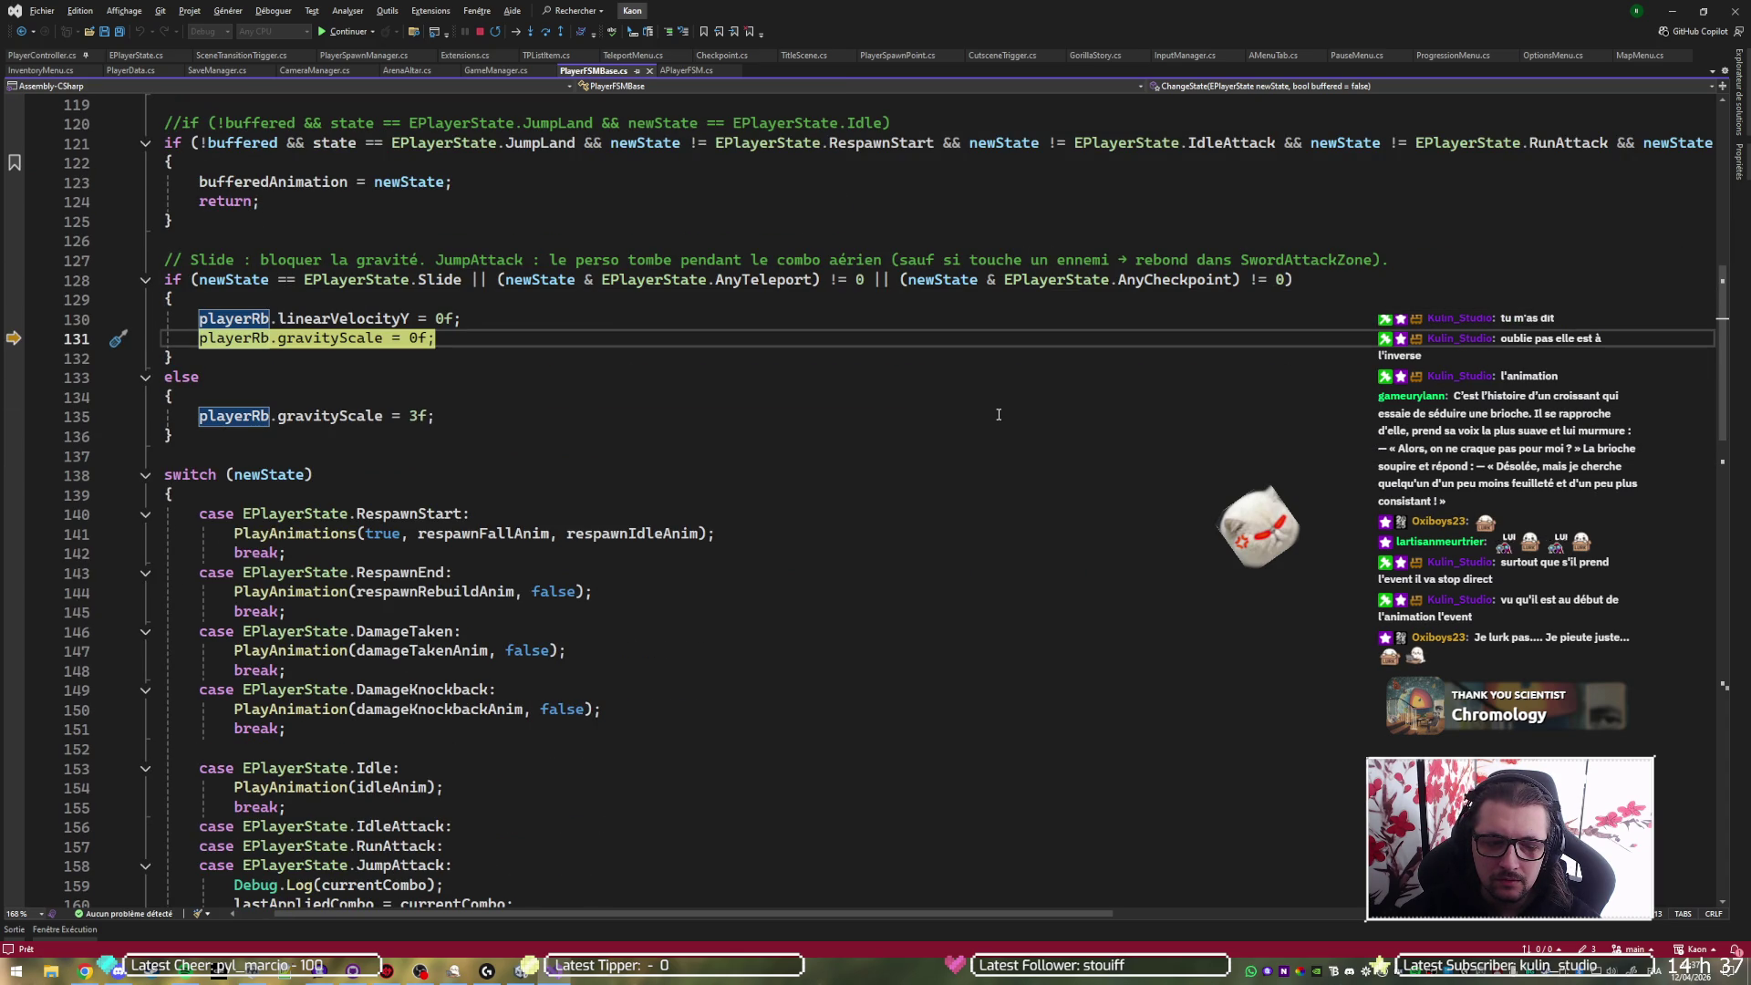
key(F10)
key(F10)
key(F10)
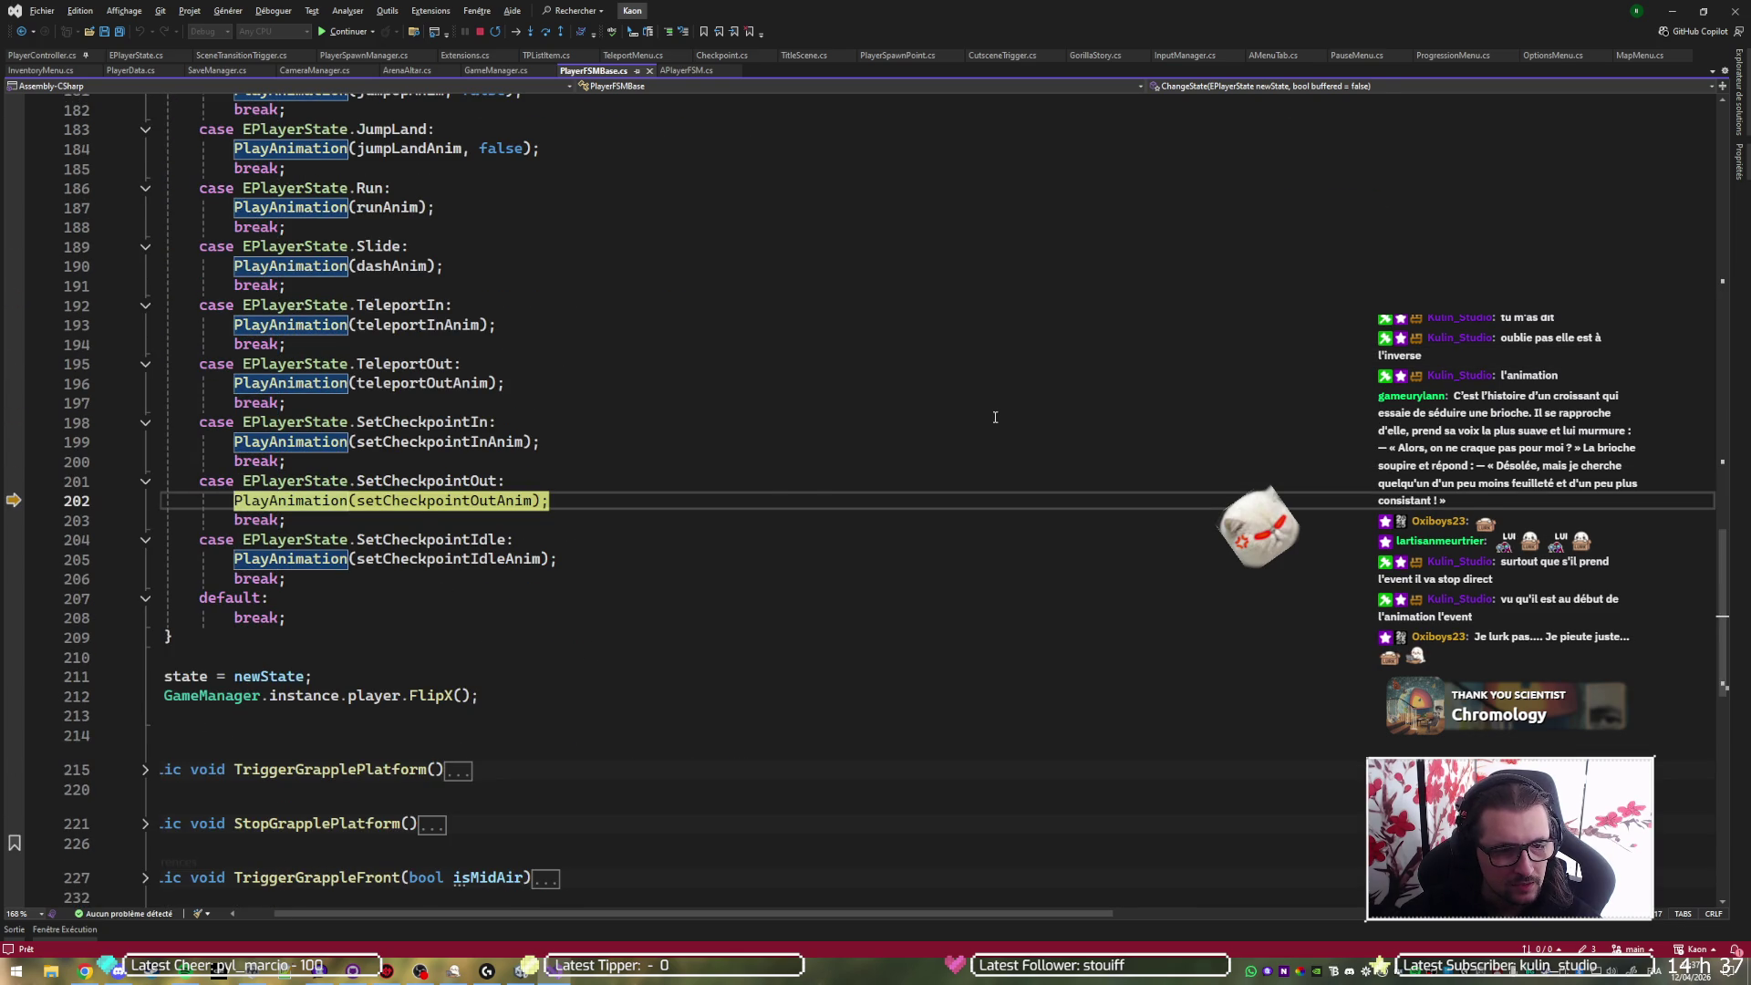
key(F11)
key(F10)
key(F10)
- Step past the time-scale line to the InitAnimation check at line 104
scroll(989, 419, down, 3)
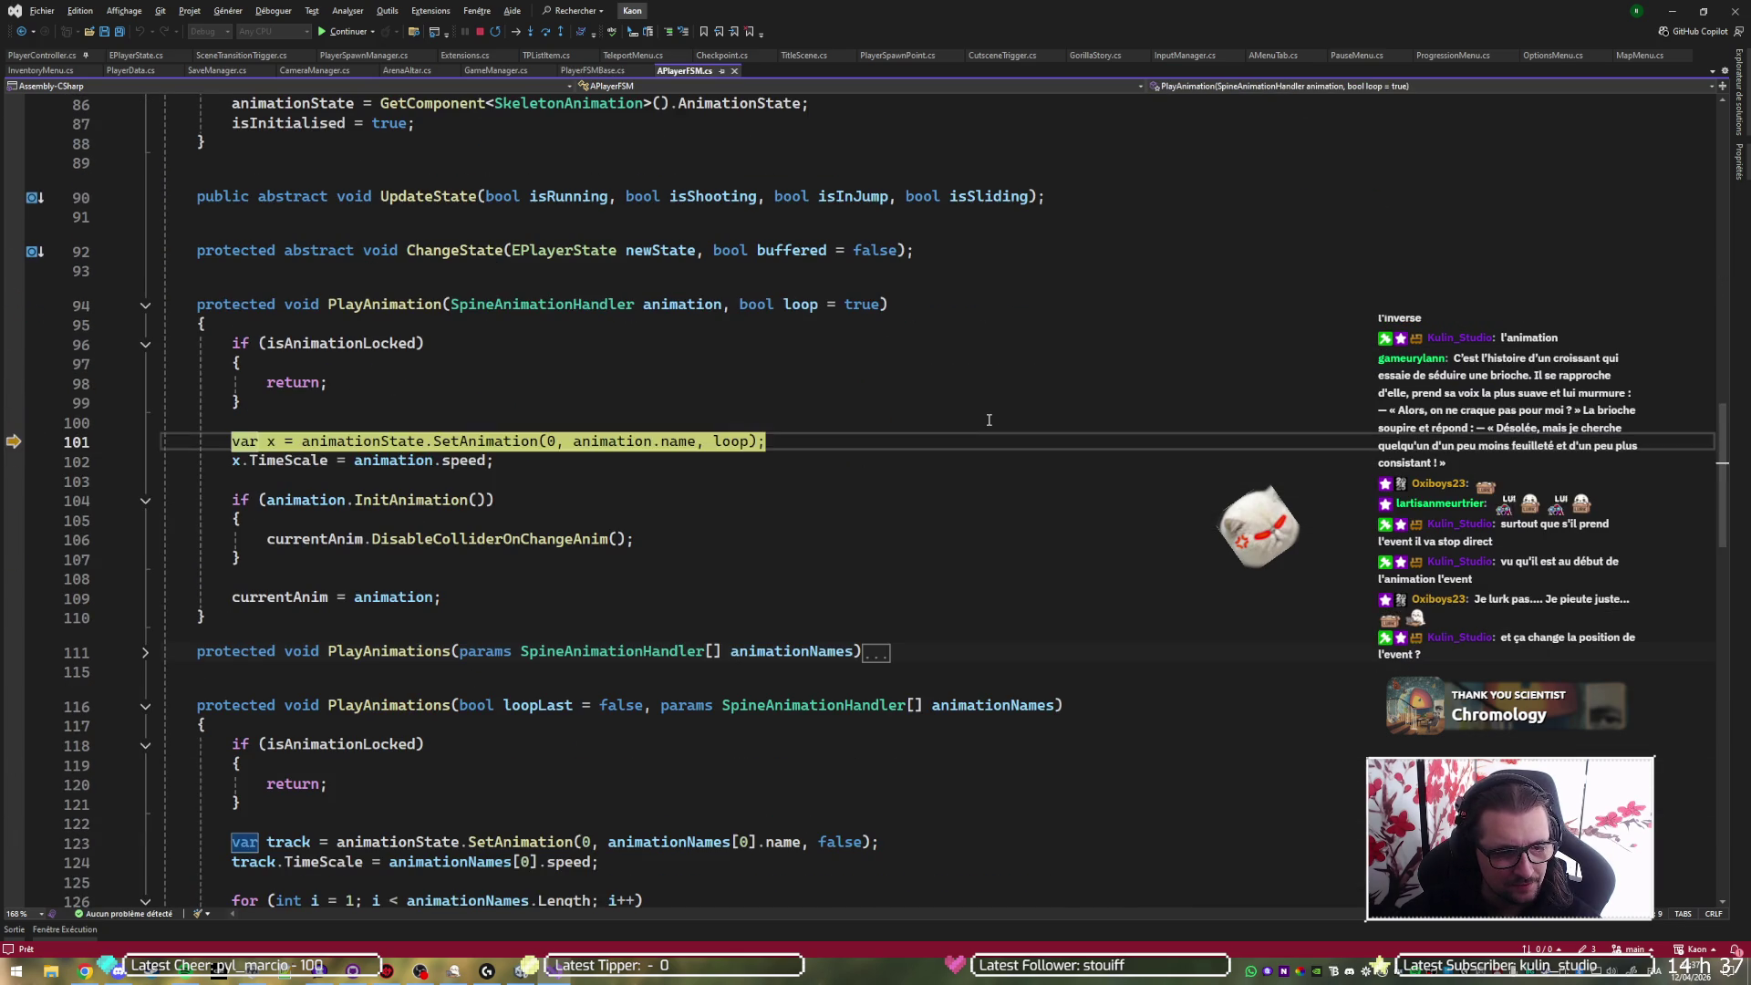
key(F10)
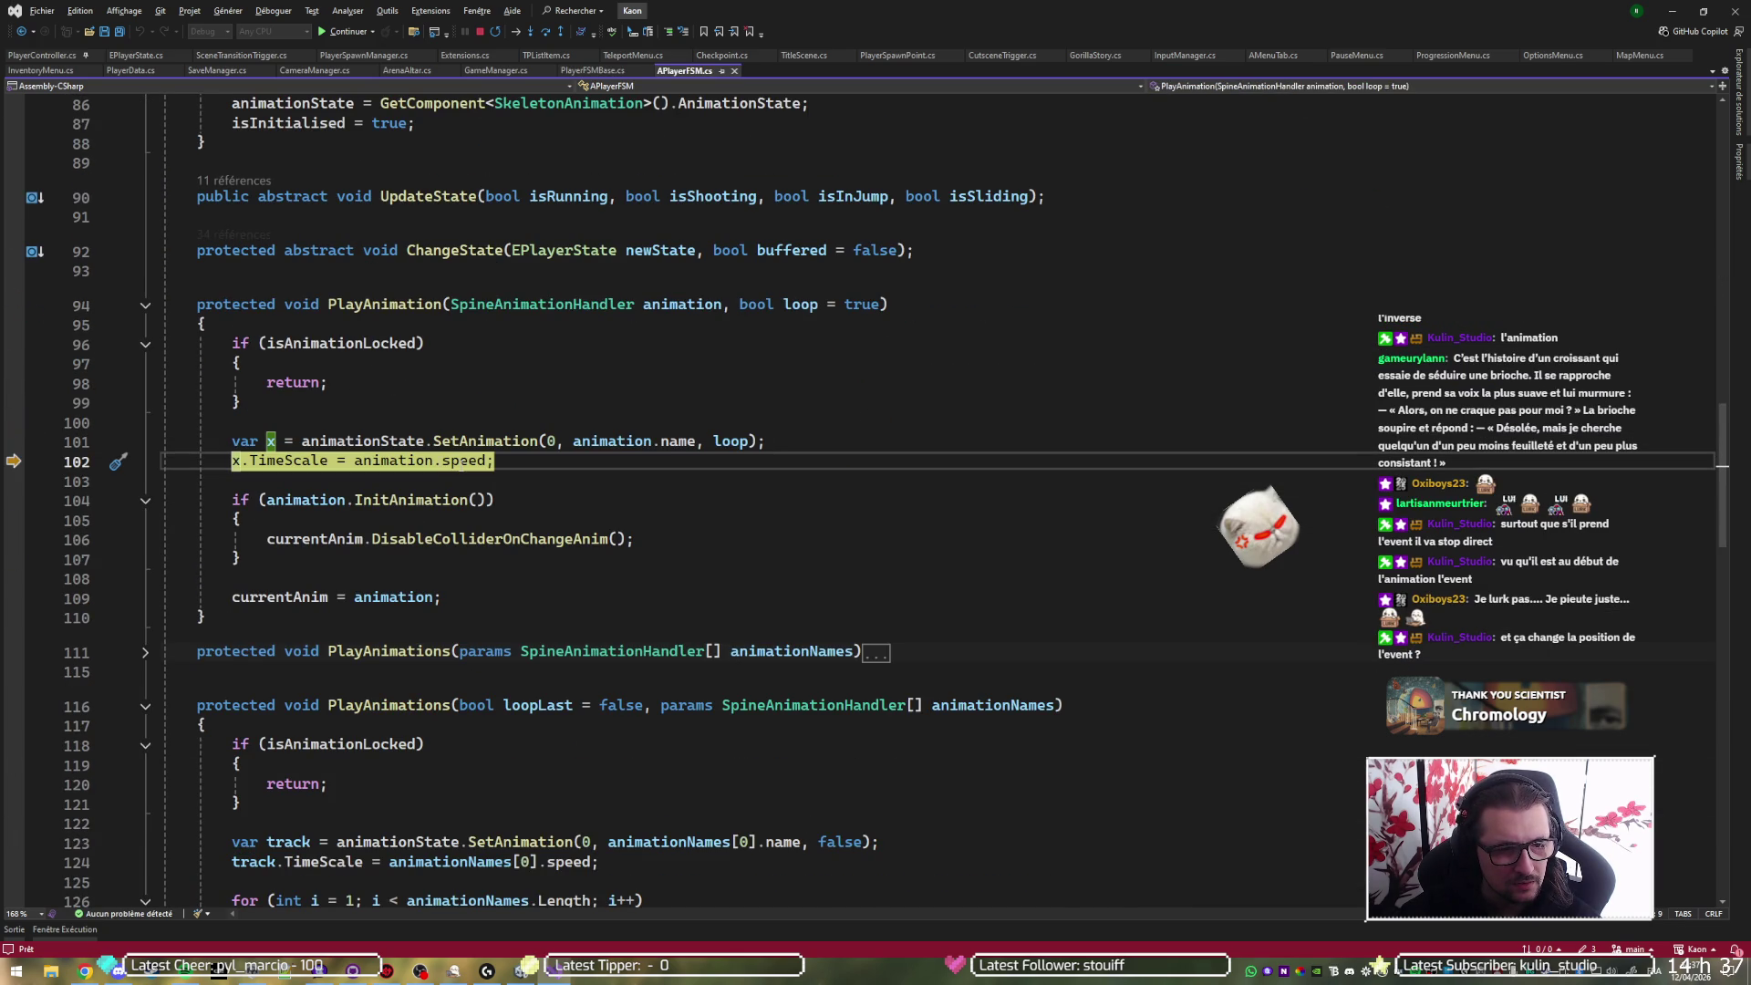
key(F10)
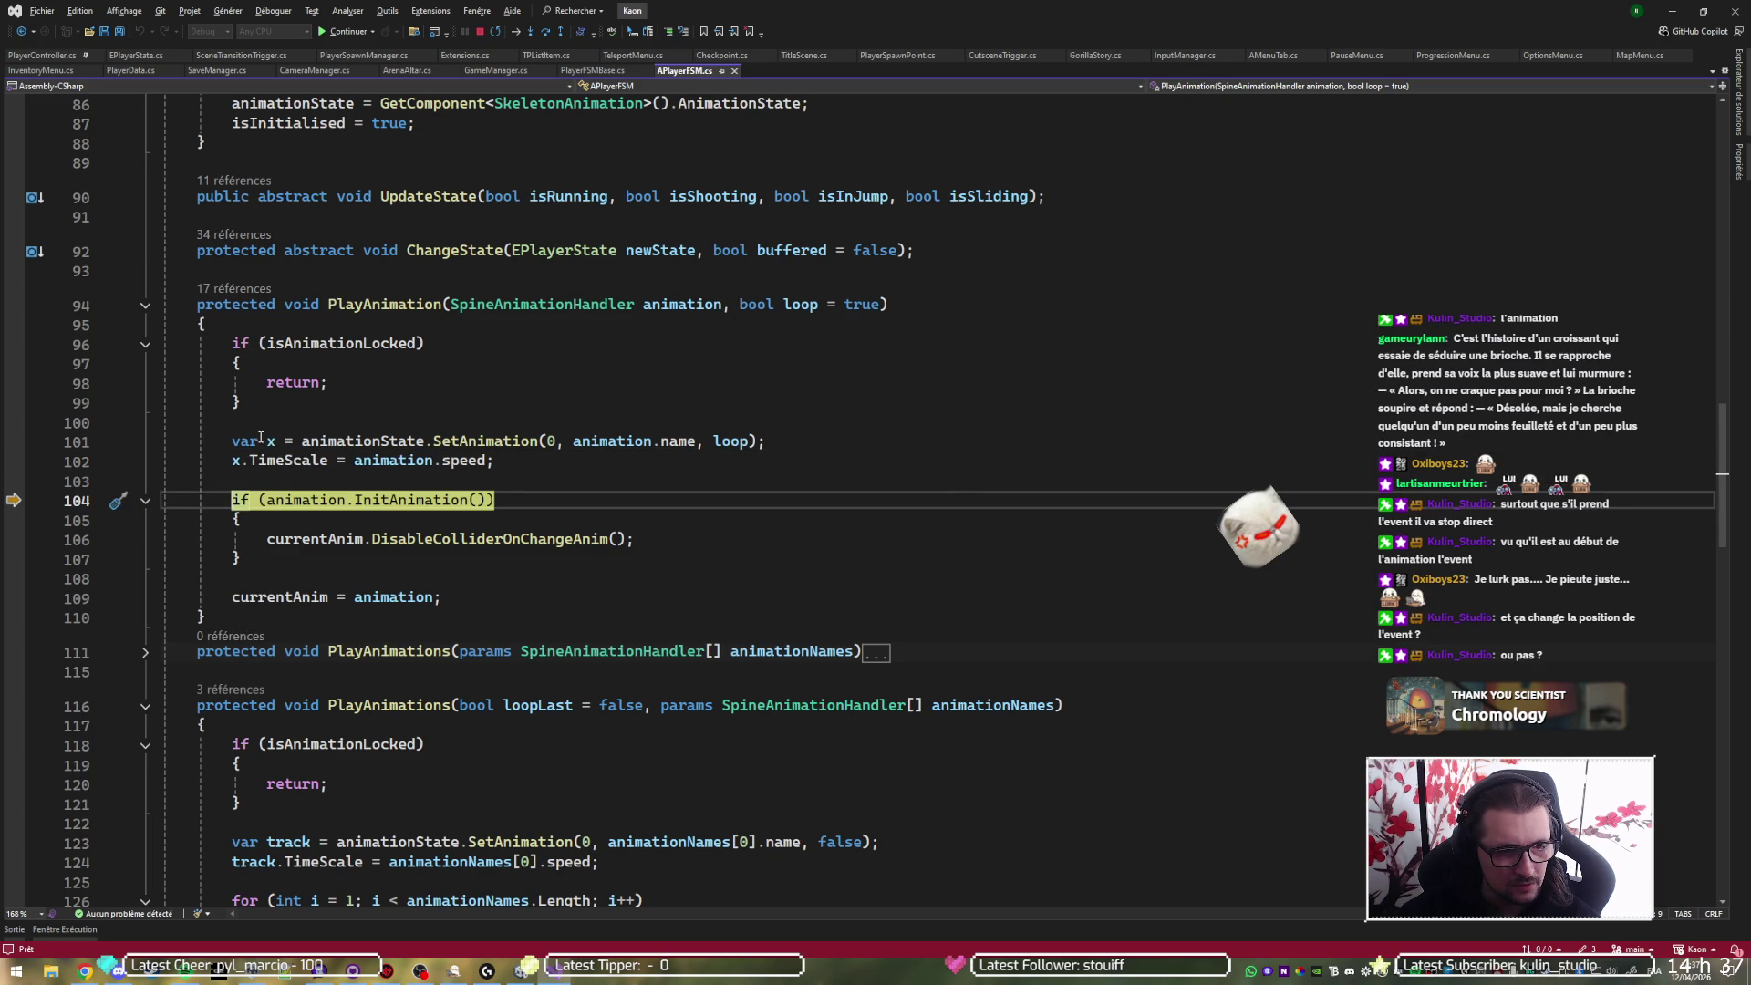
- Inspect the Checkpoint_Out track entry's properties, step to line 109, and resume to the line 233 breakpoint
mouse_move(271, 441)
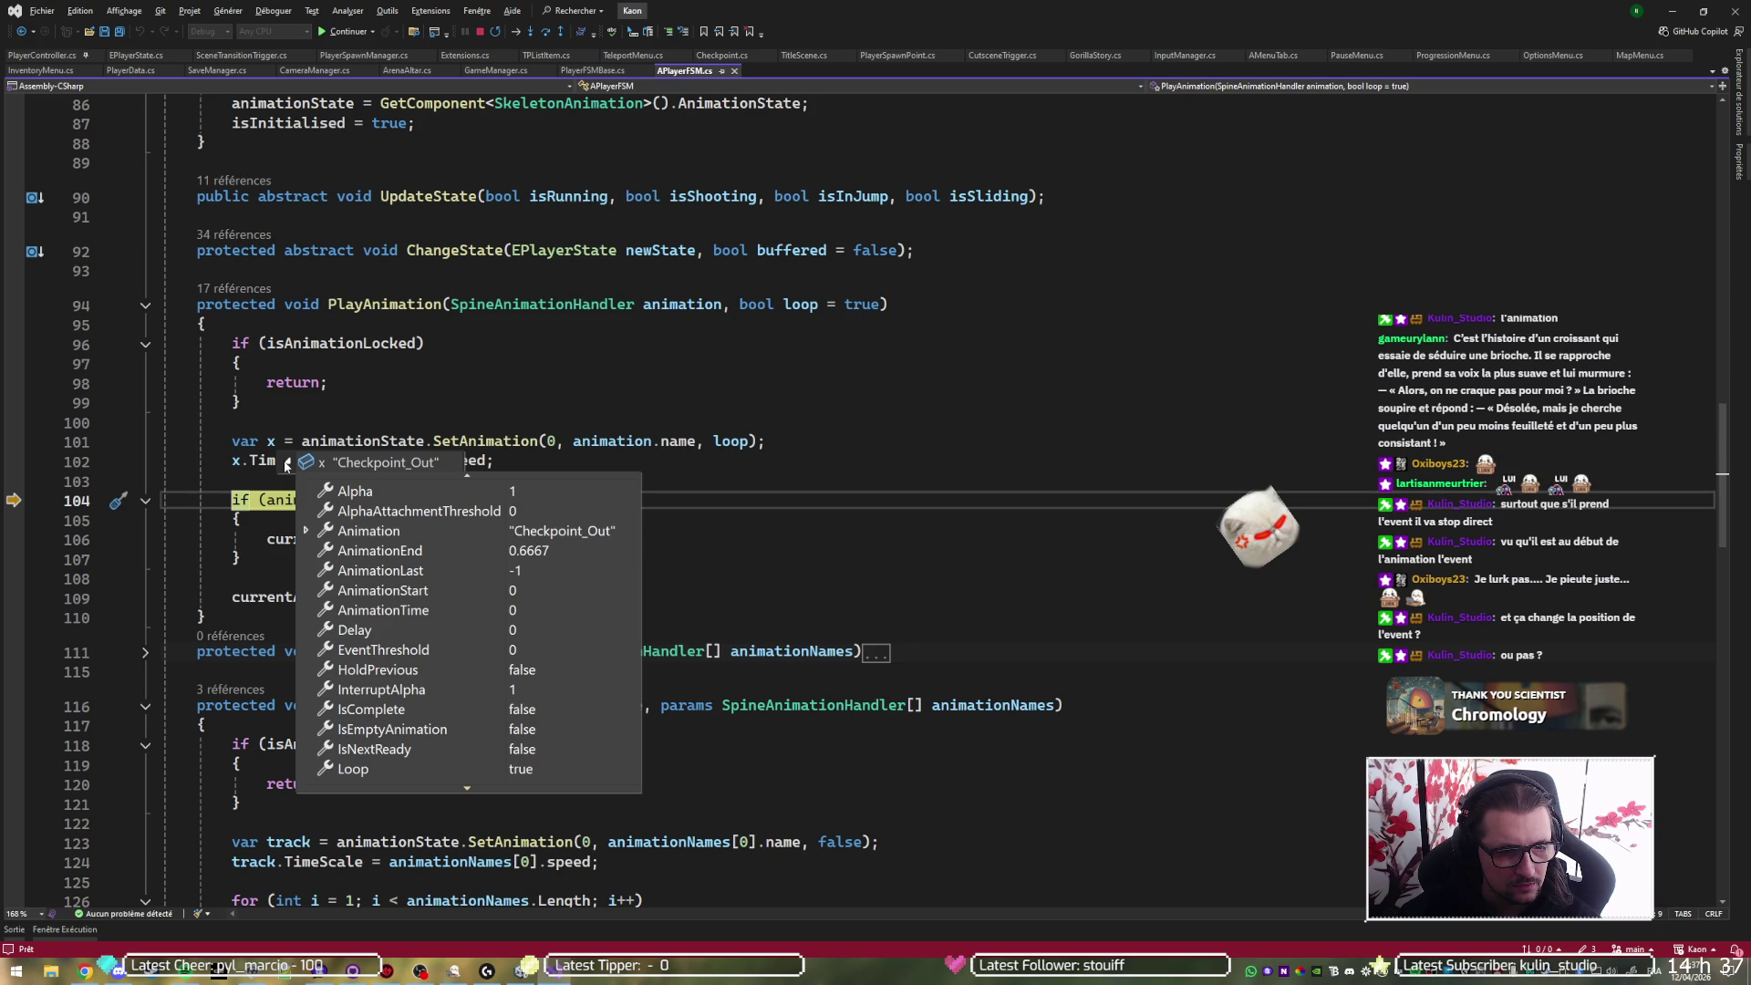
scroll(384, 685, down, 4)
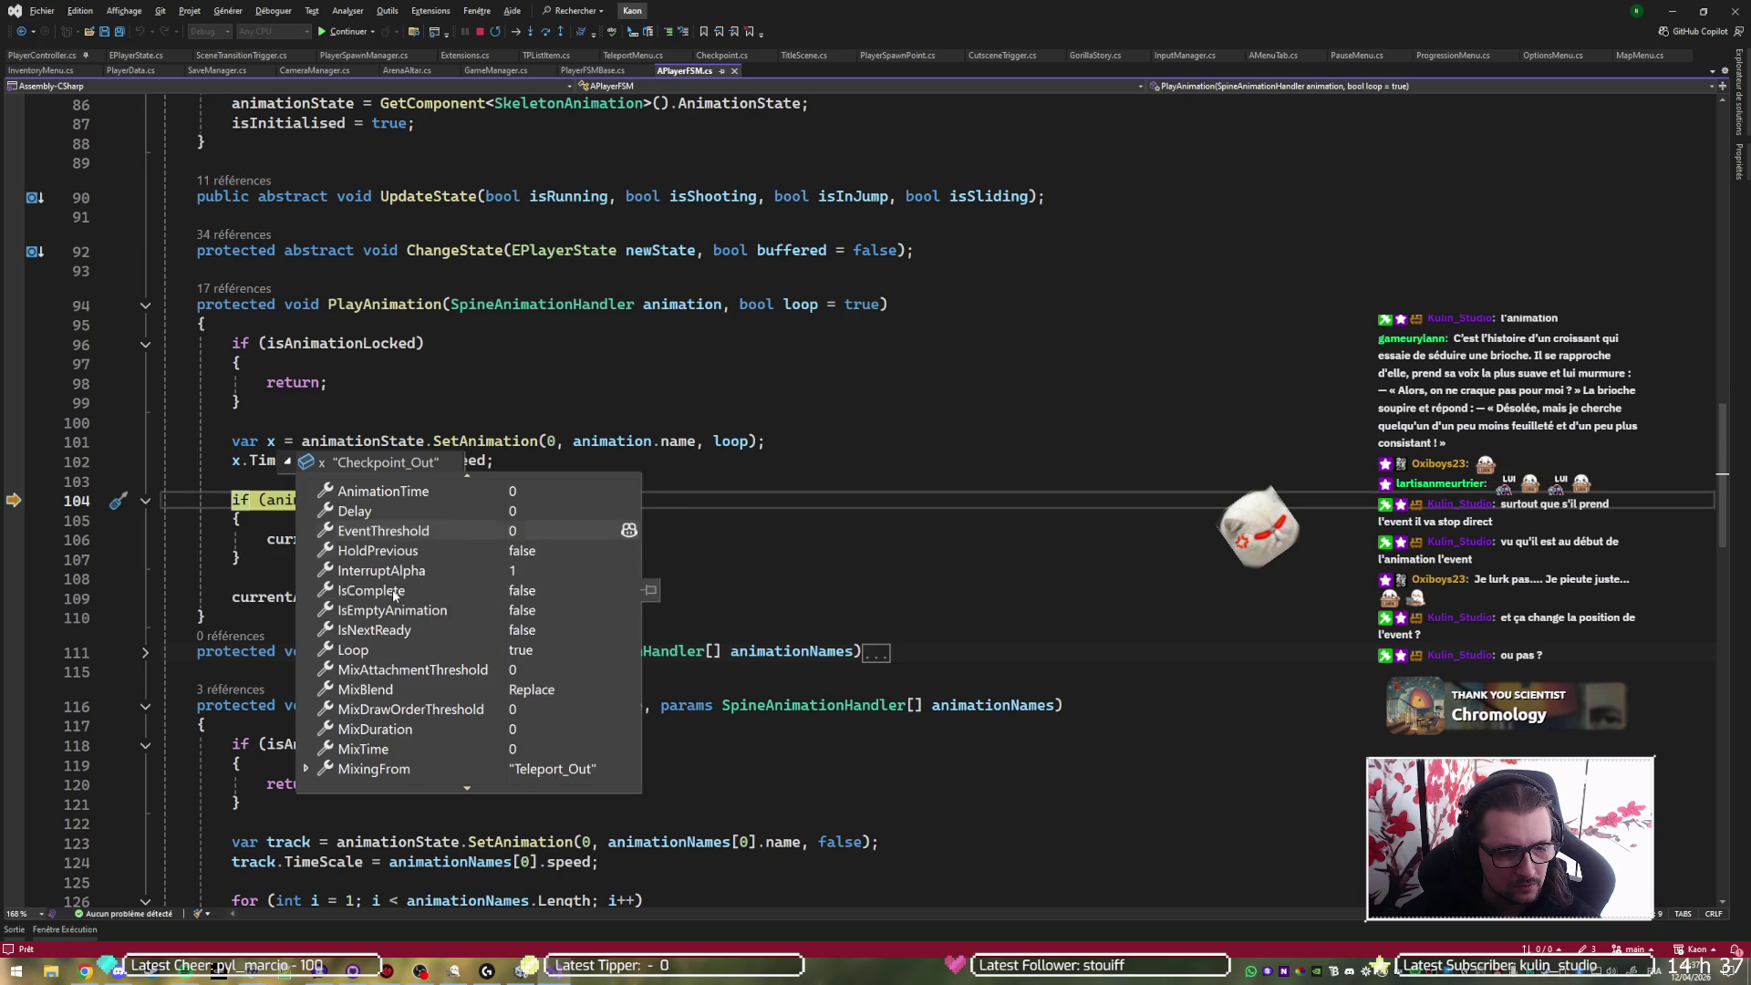
scroll(384, 686, down, 3)
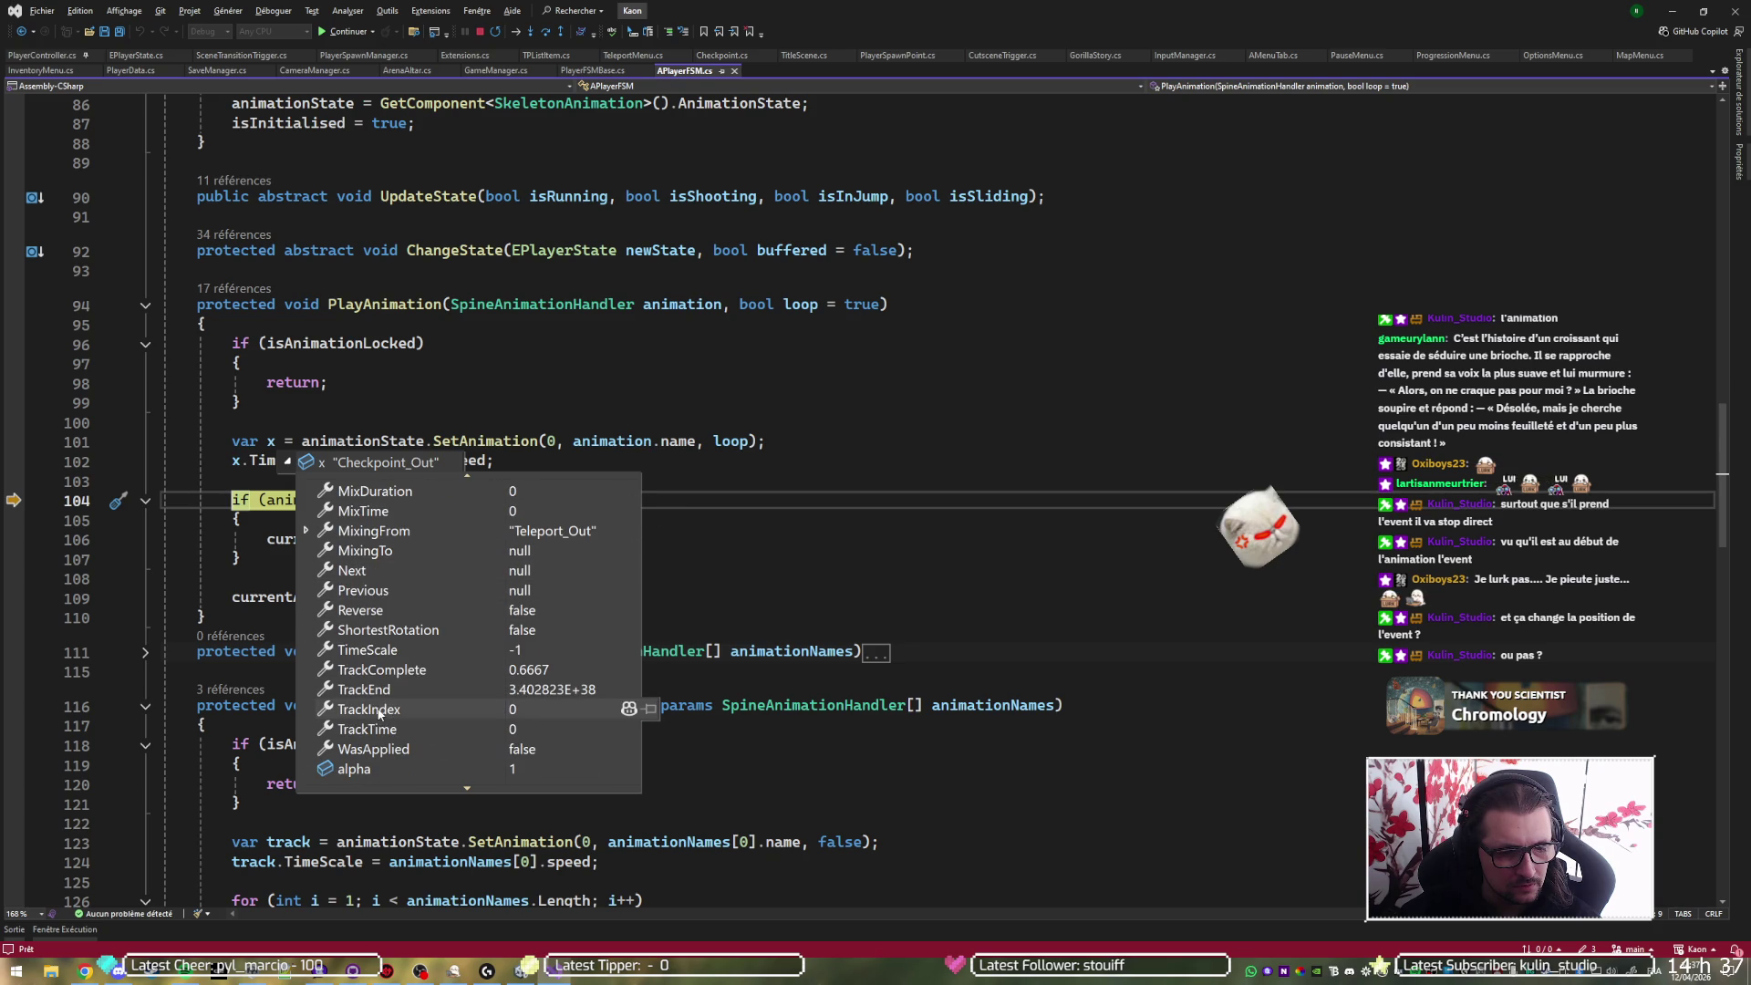
scroll(388, 711, down, 5)
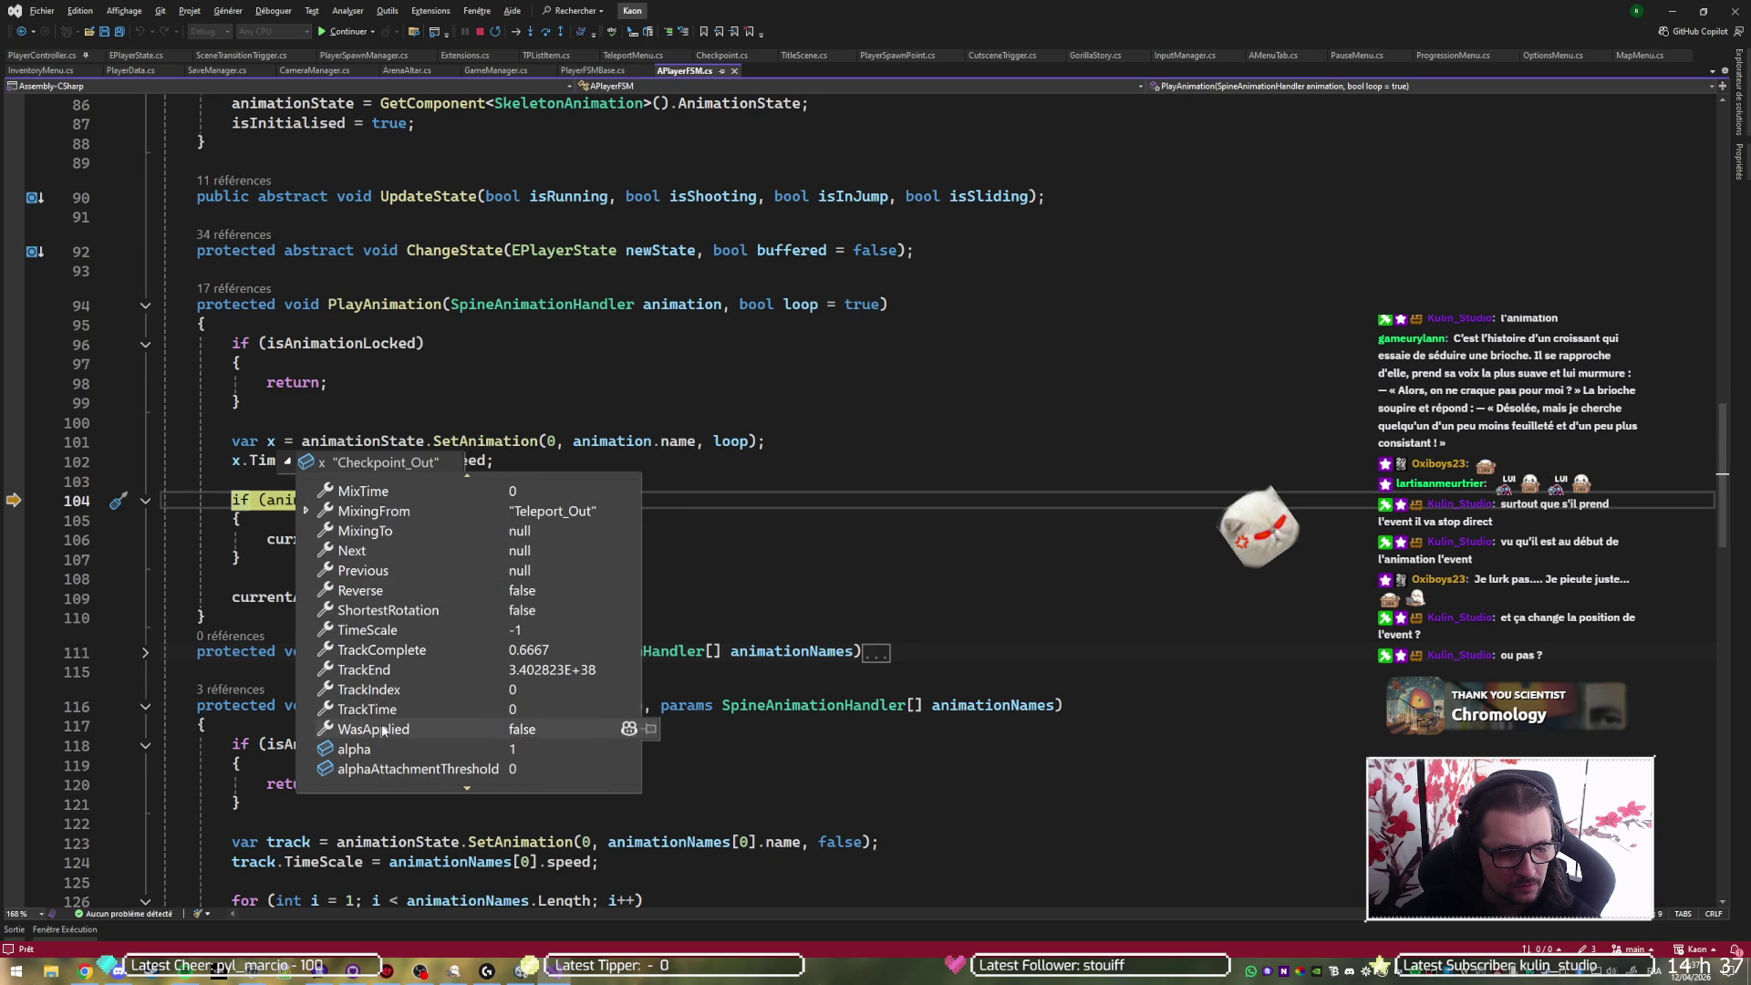
scroll(392, 693, down, 8)
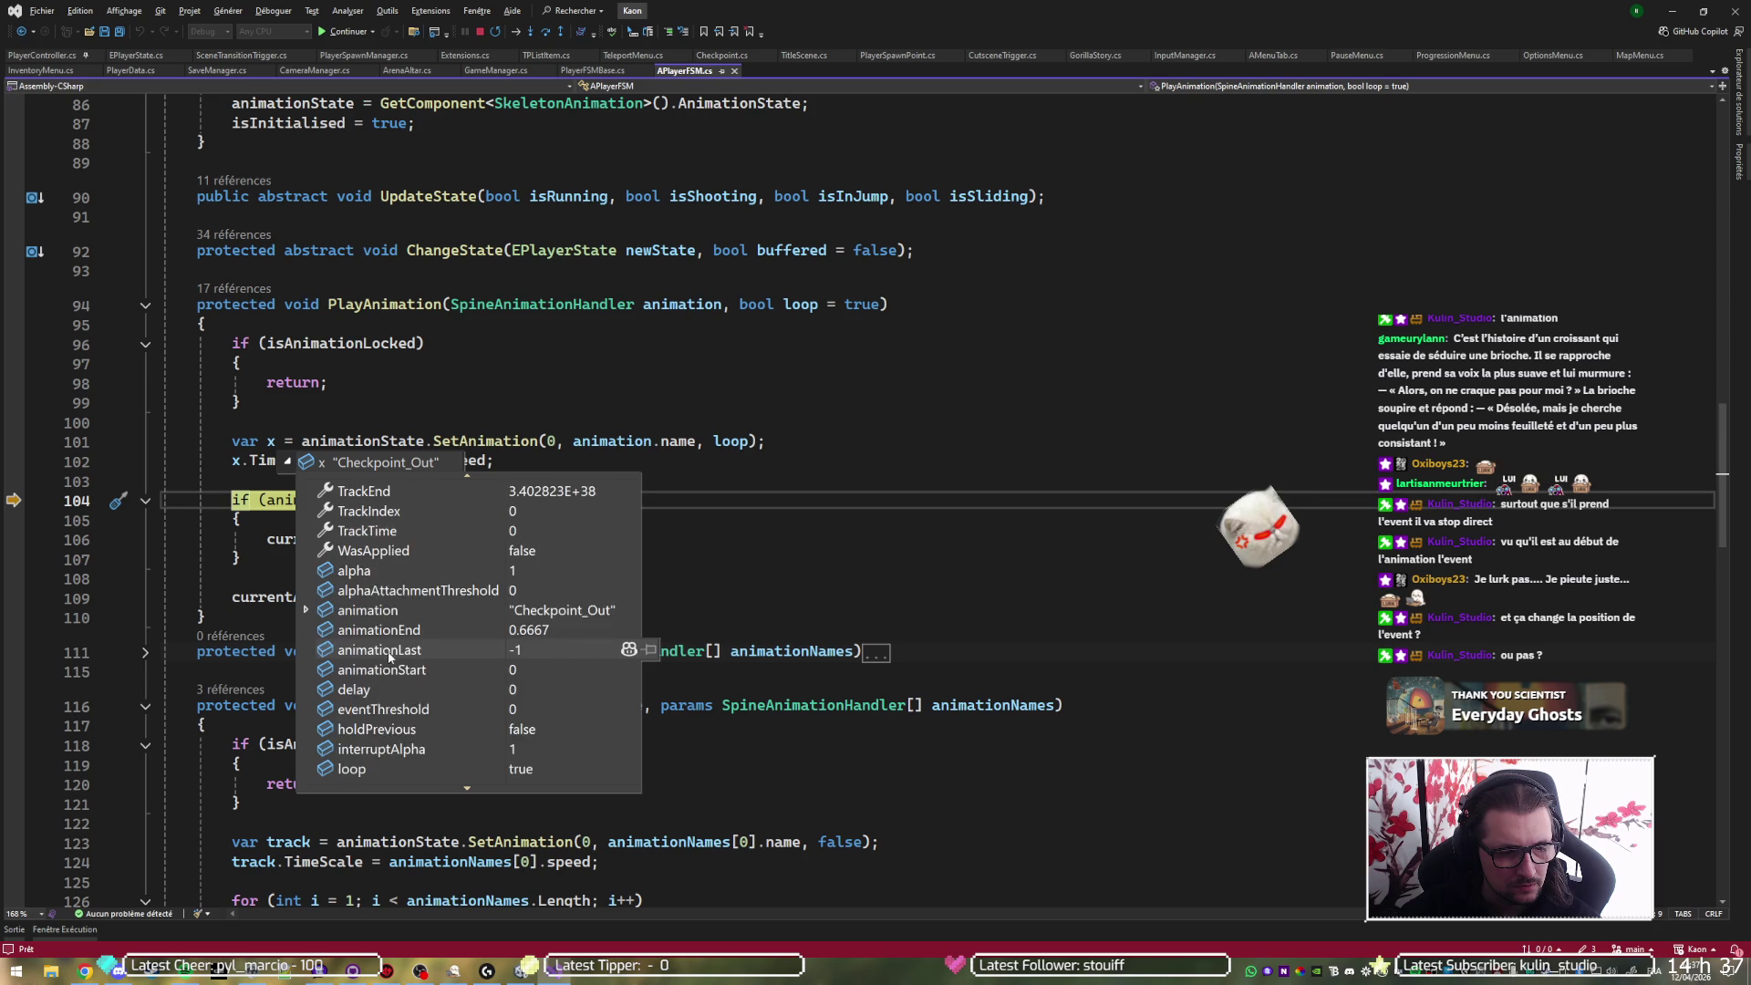
scroll(412, 645, down, 2)
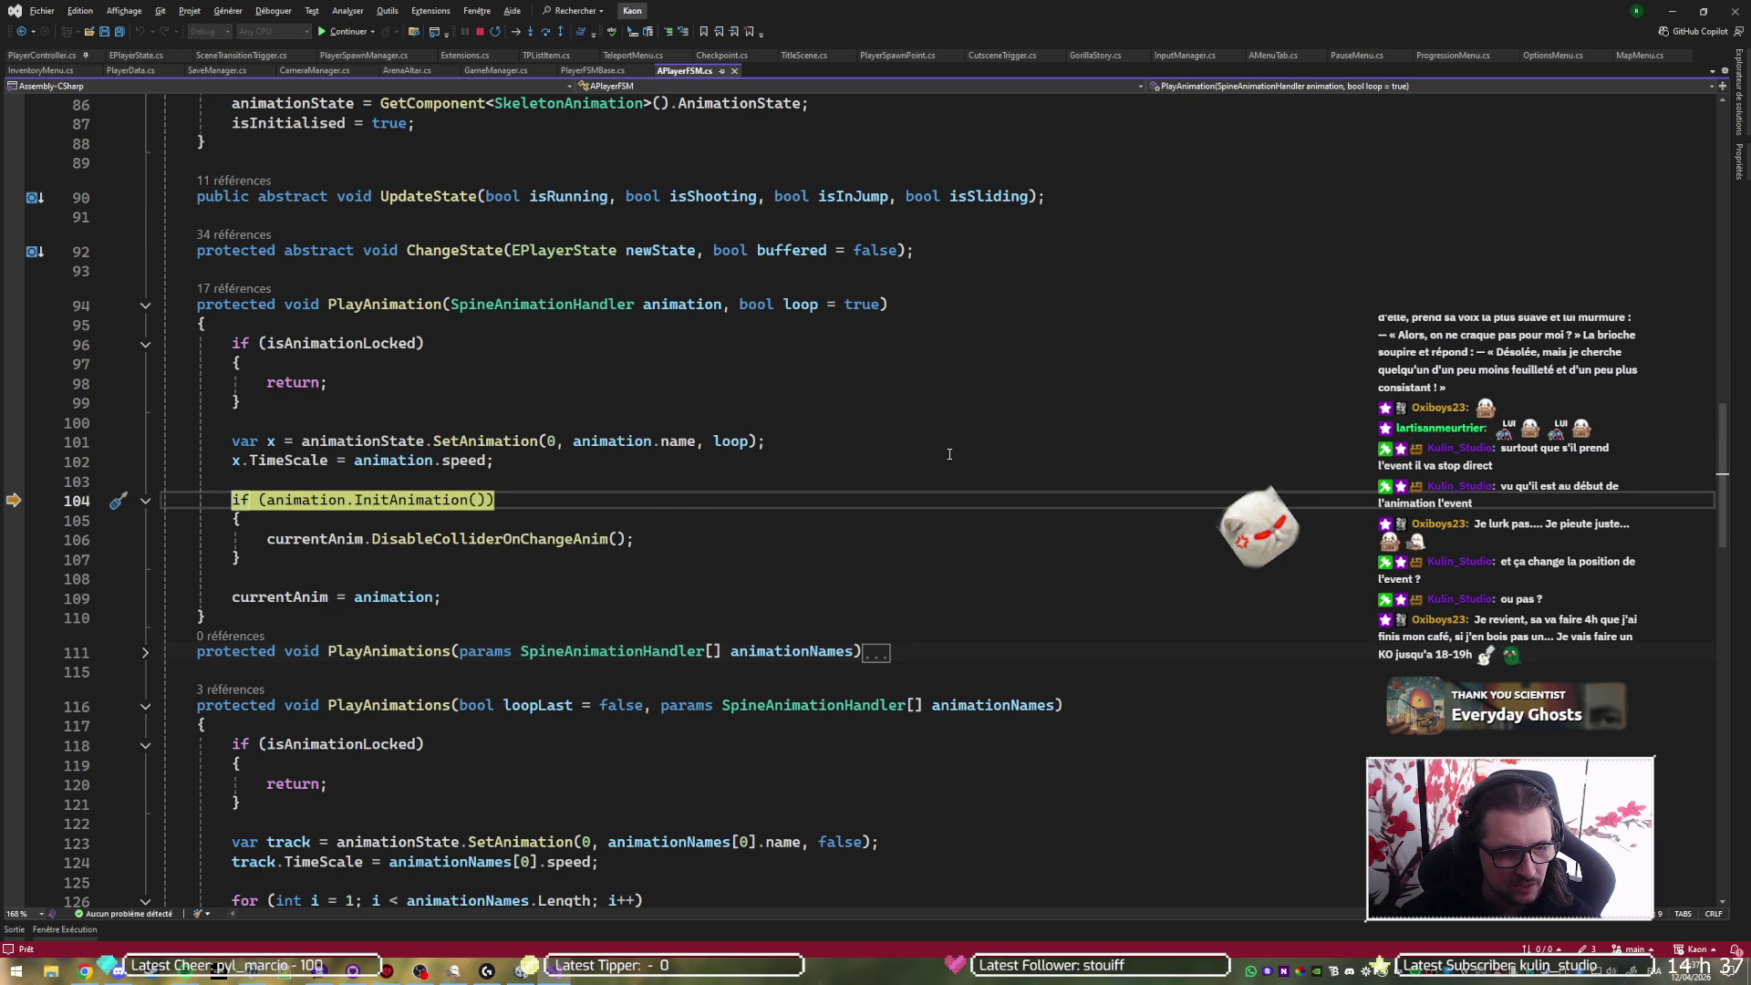
key(F10)
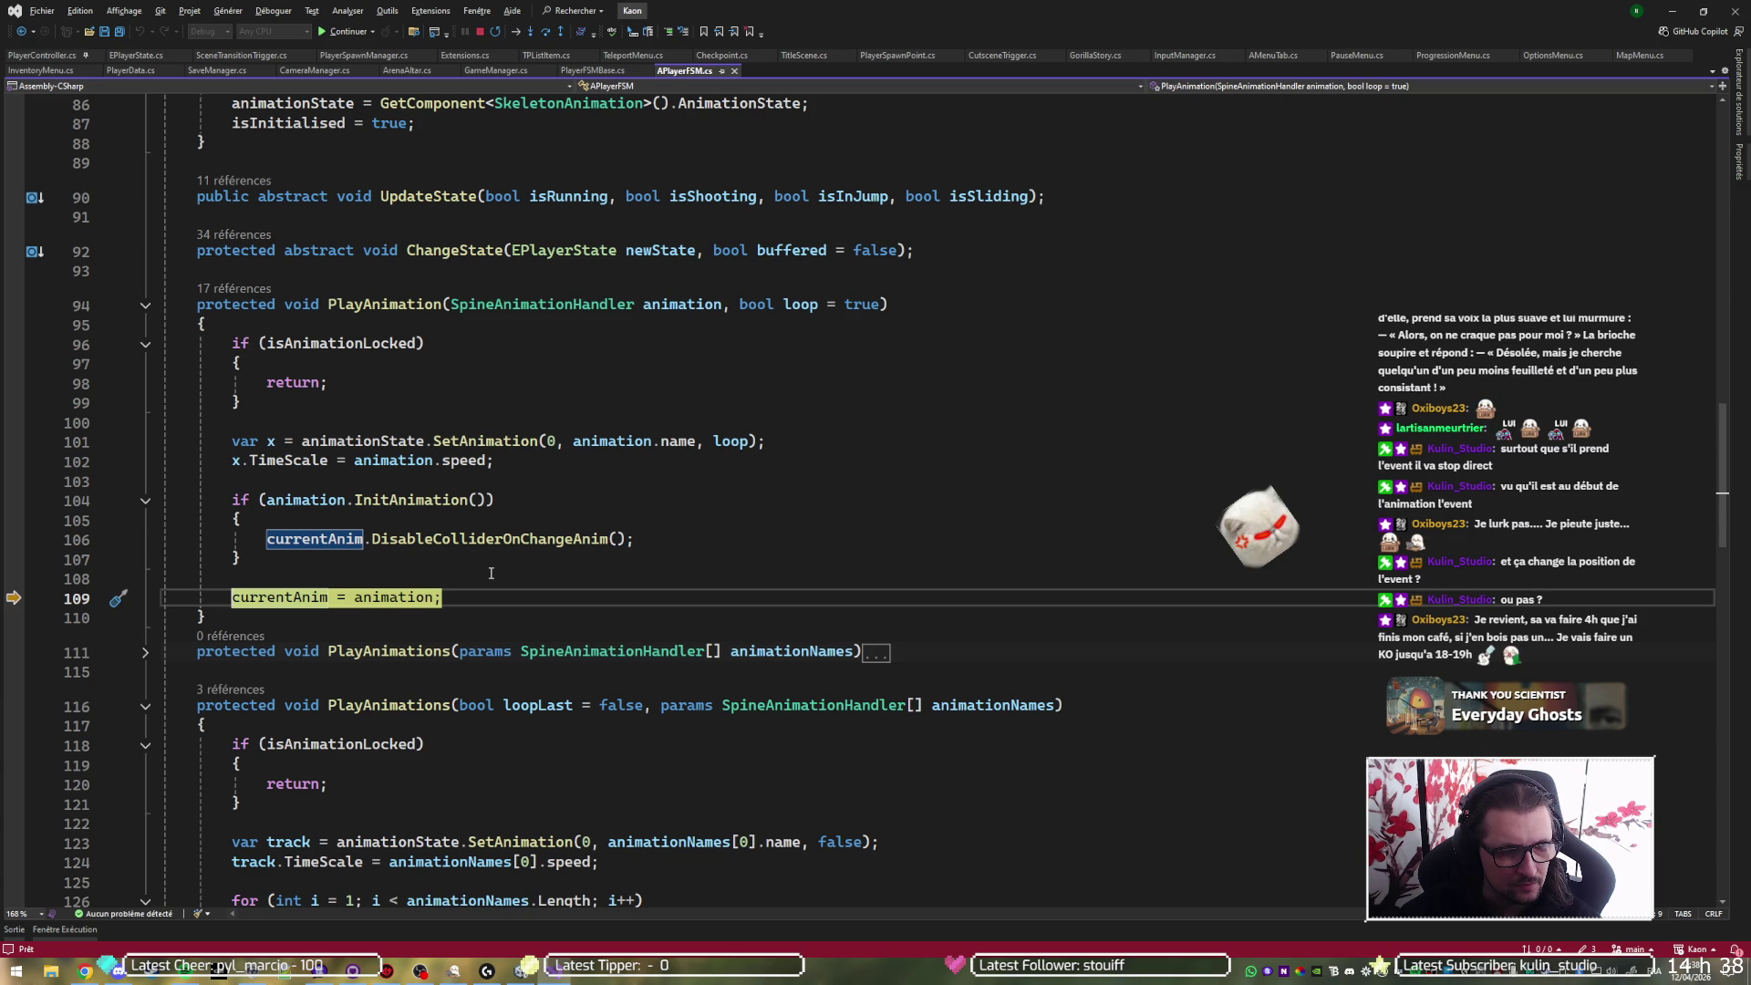
key(F5)
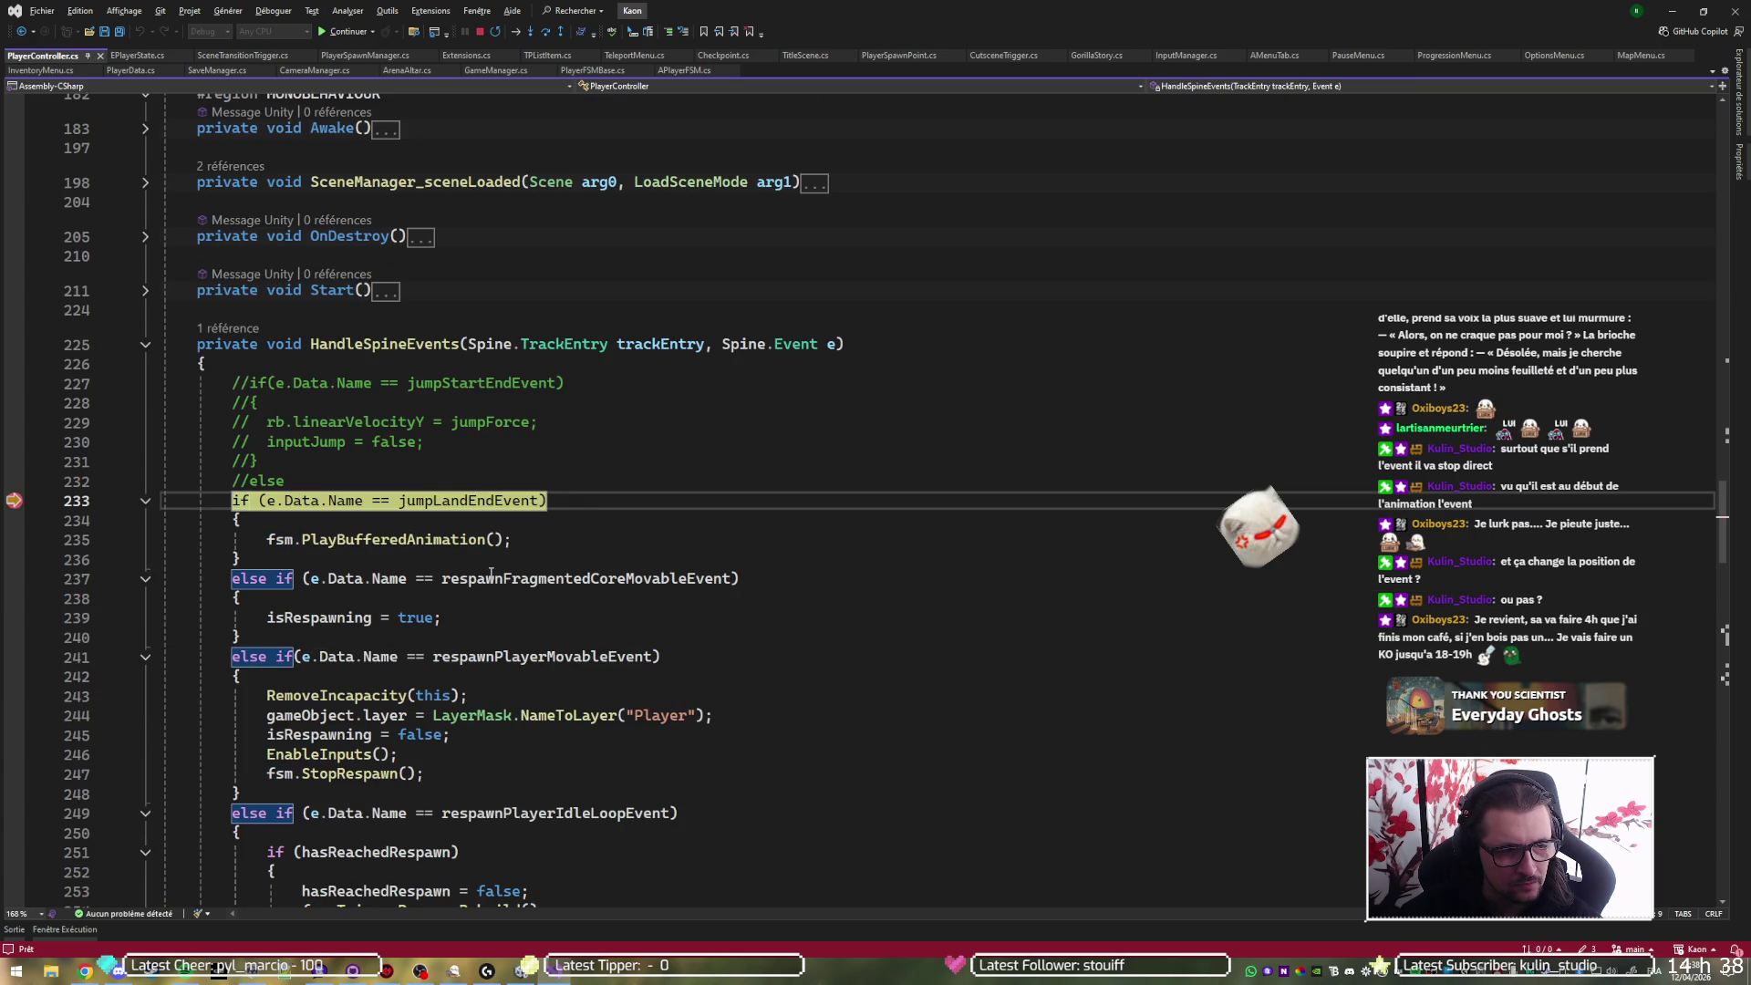
- Read the Checkpoint_Out_End event fields and step to the respawnPlayerMovableEvent check
mouse_move(491, 573)
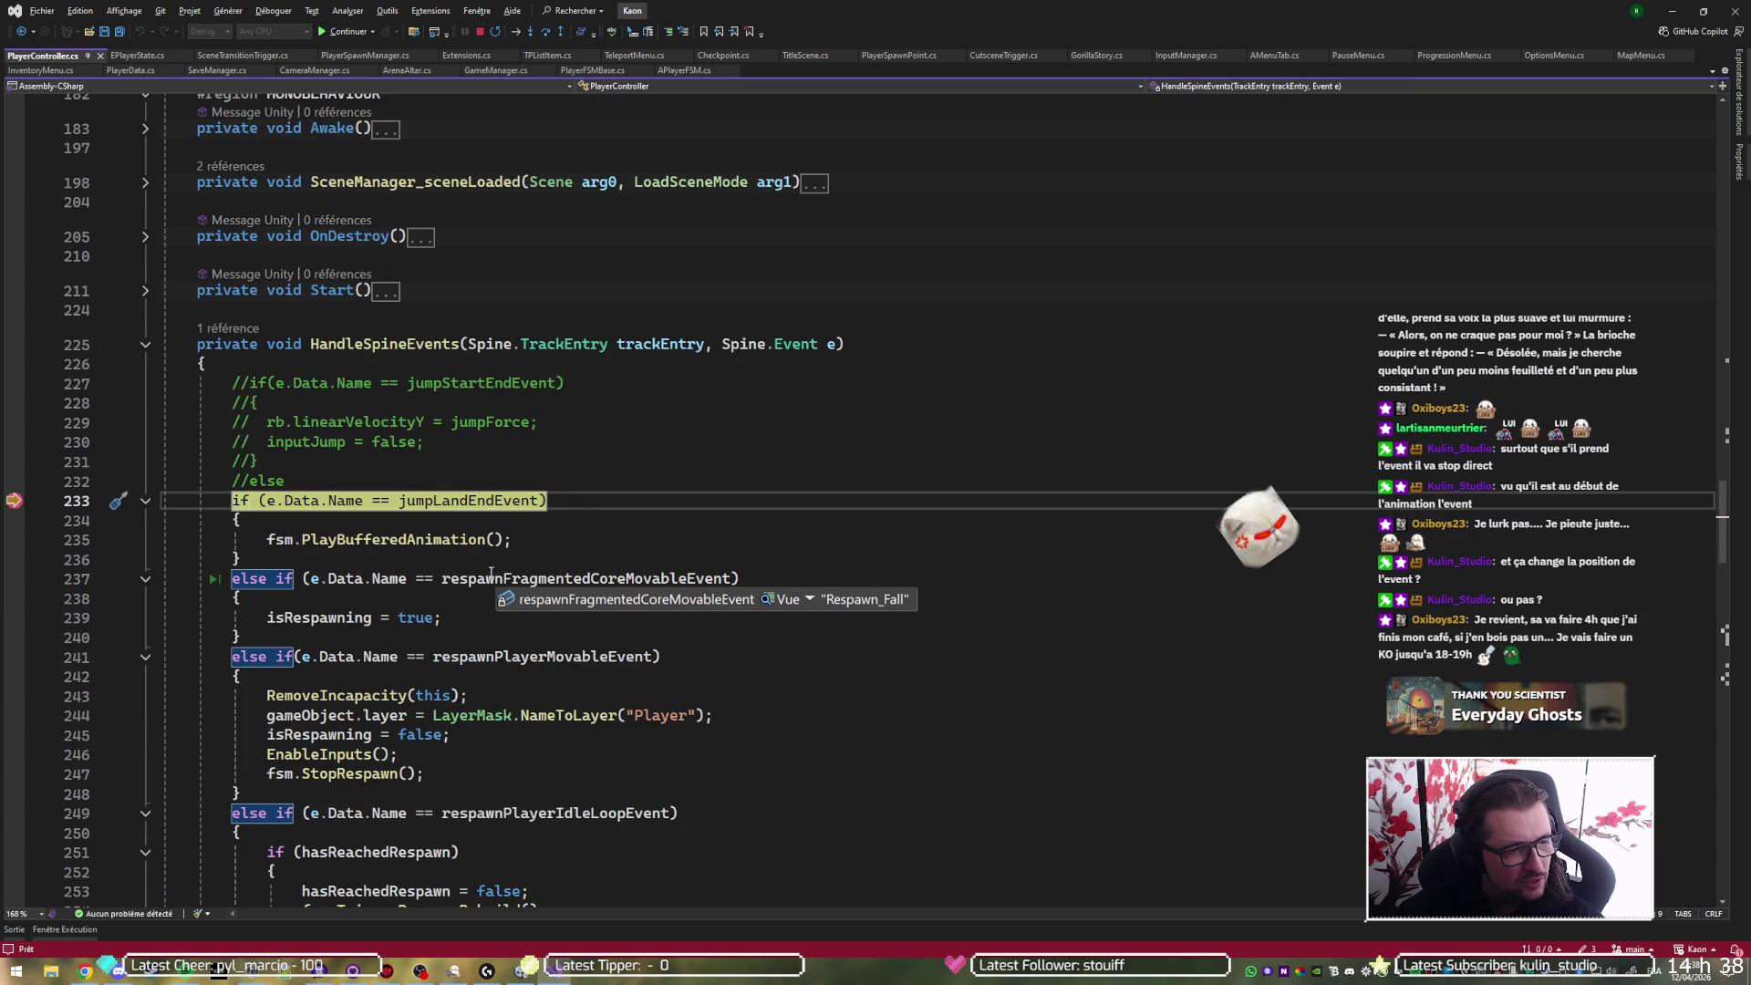
key(F10)
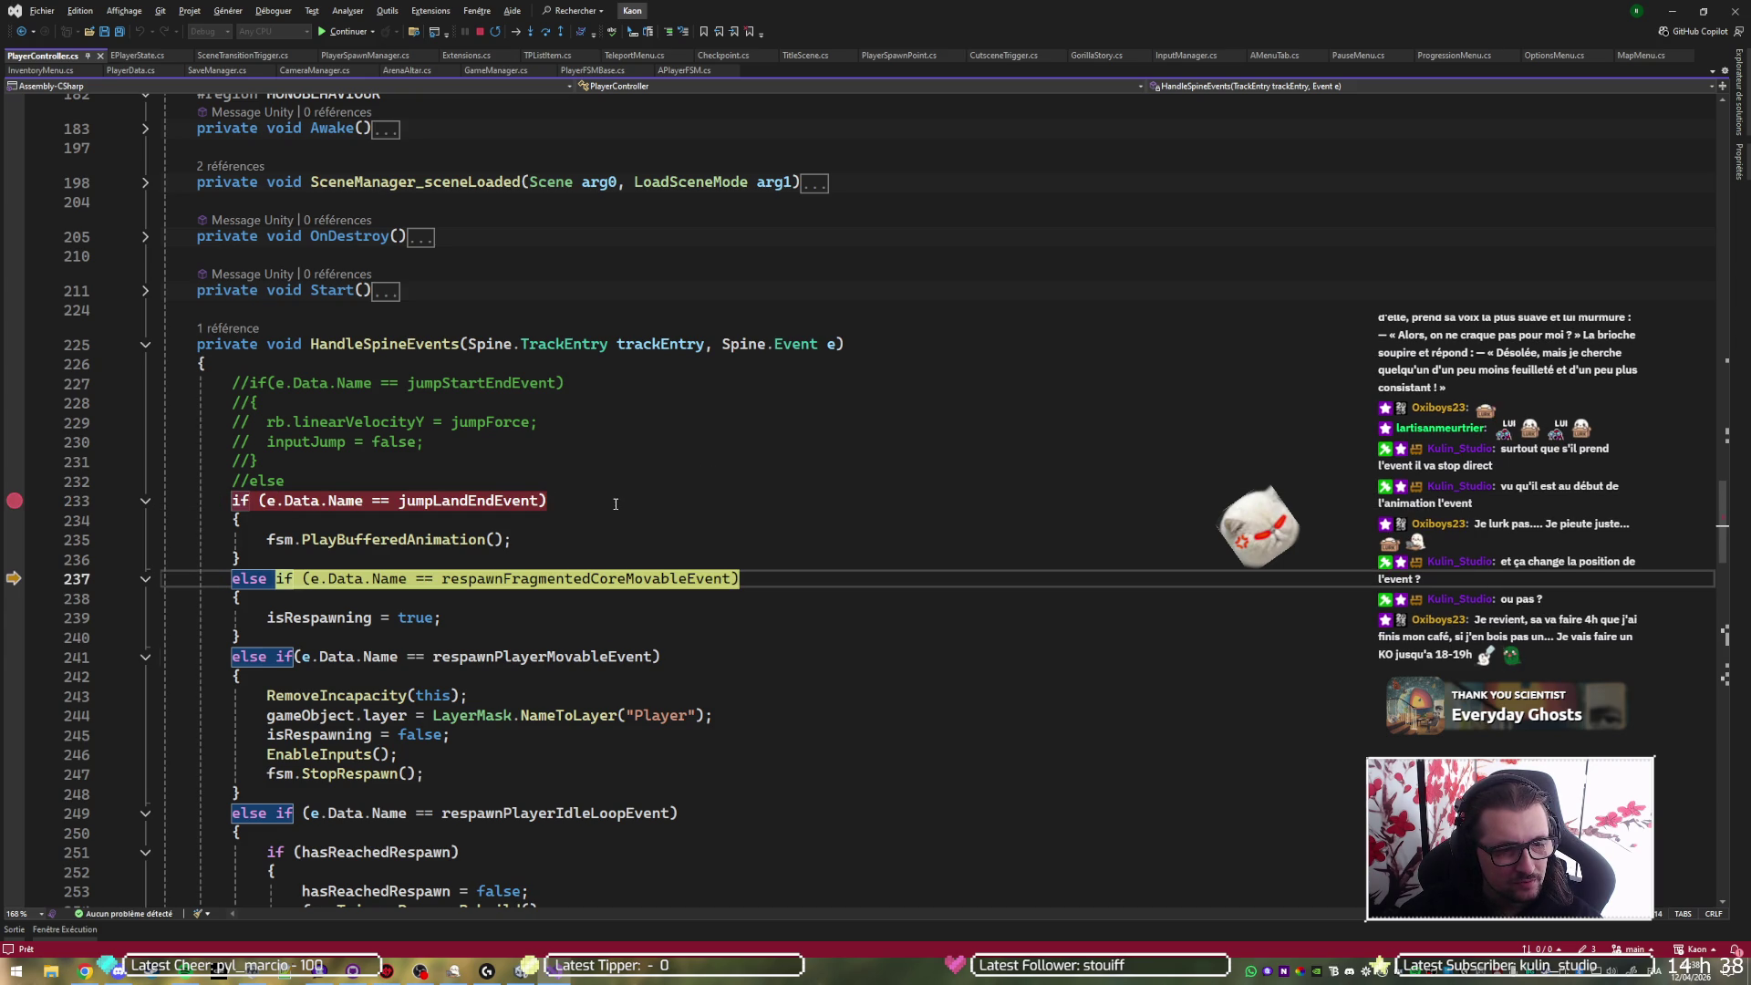
key(F10)
mouse_move(344, 499)
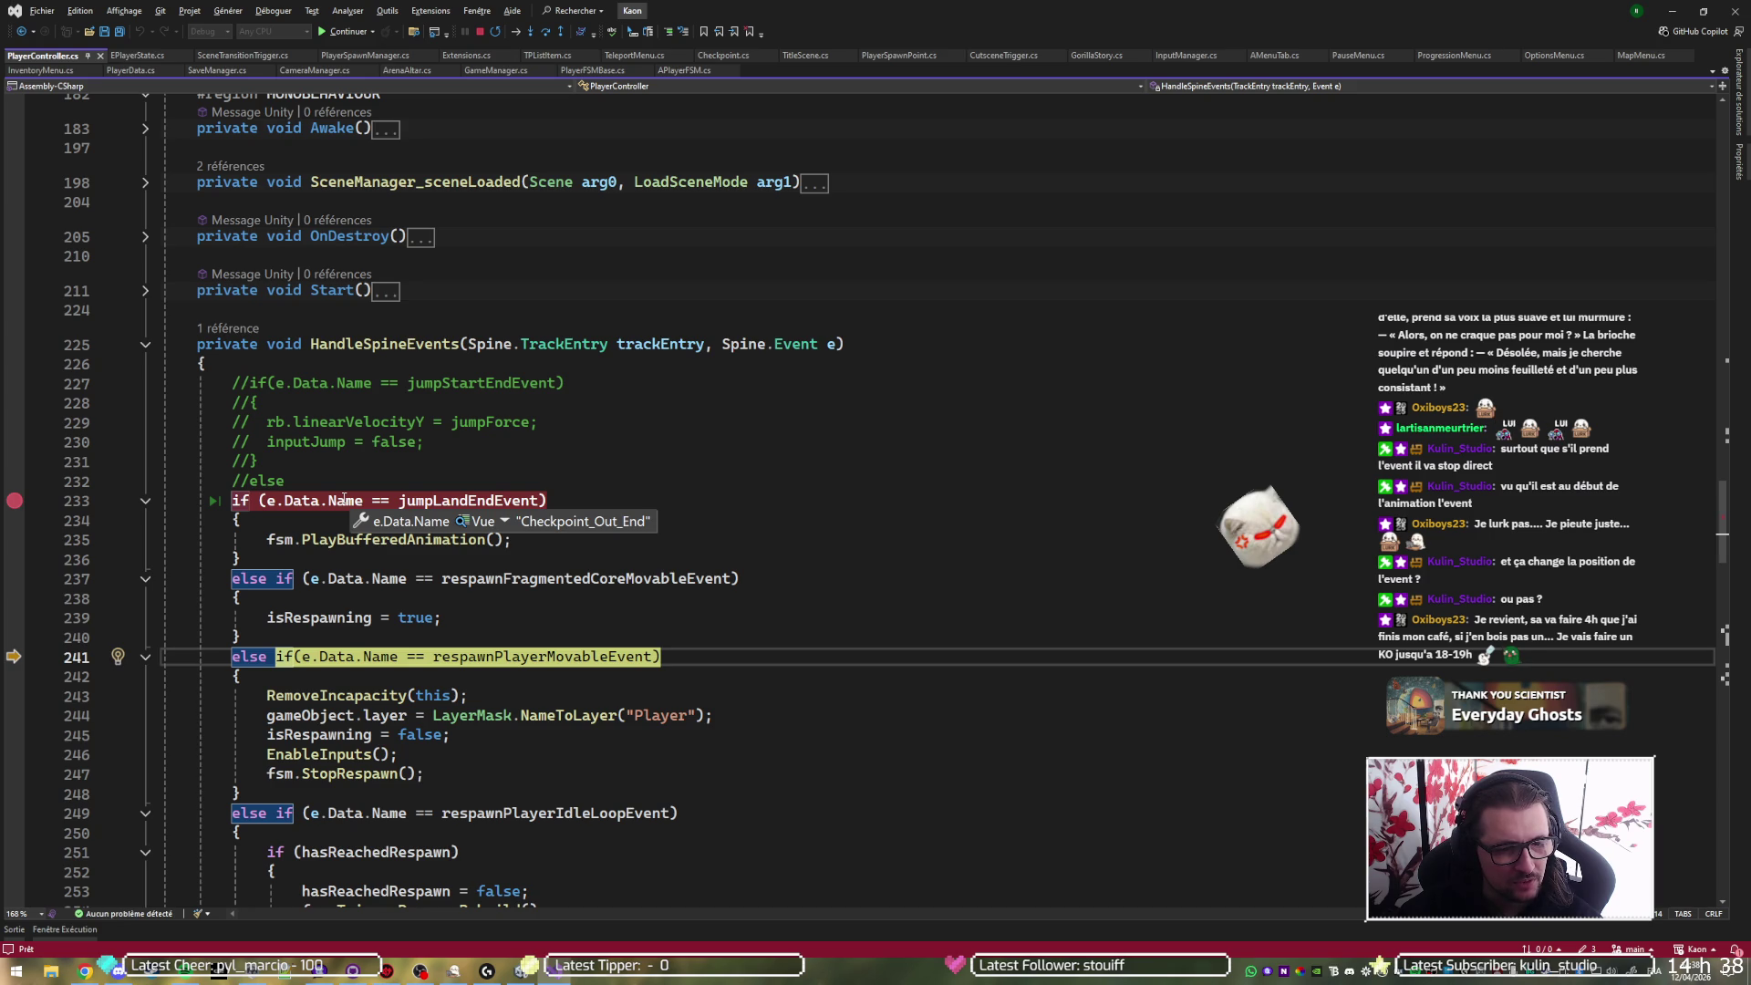
- Resume and step through the event checks on each of the next three breakpoint hits
key(F5)
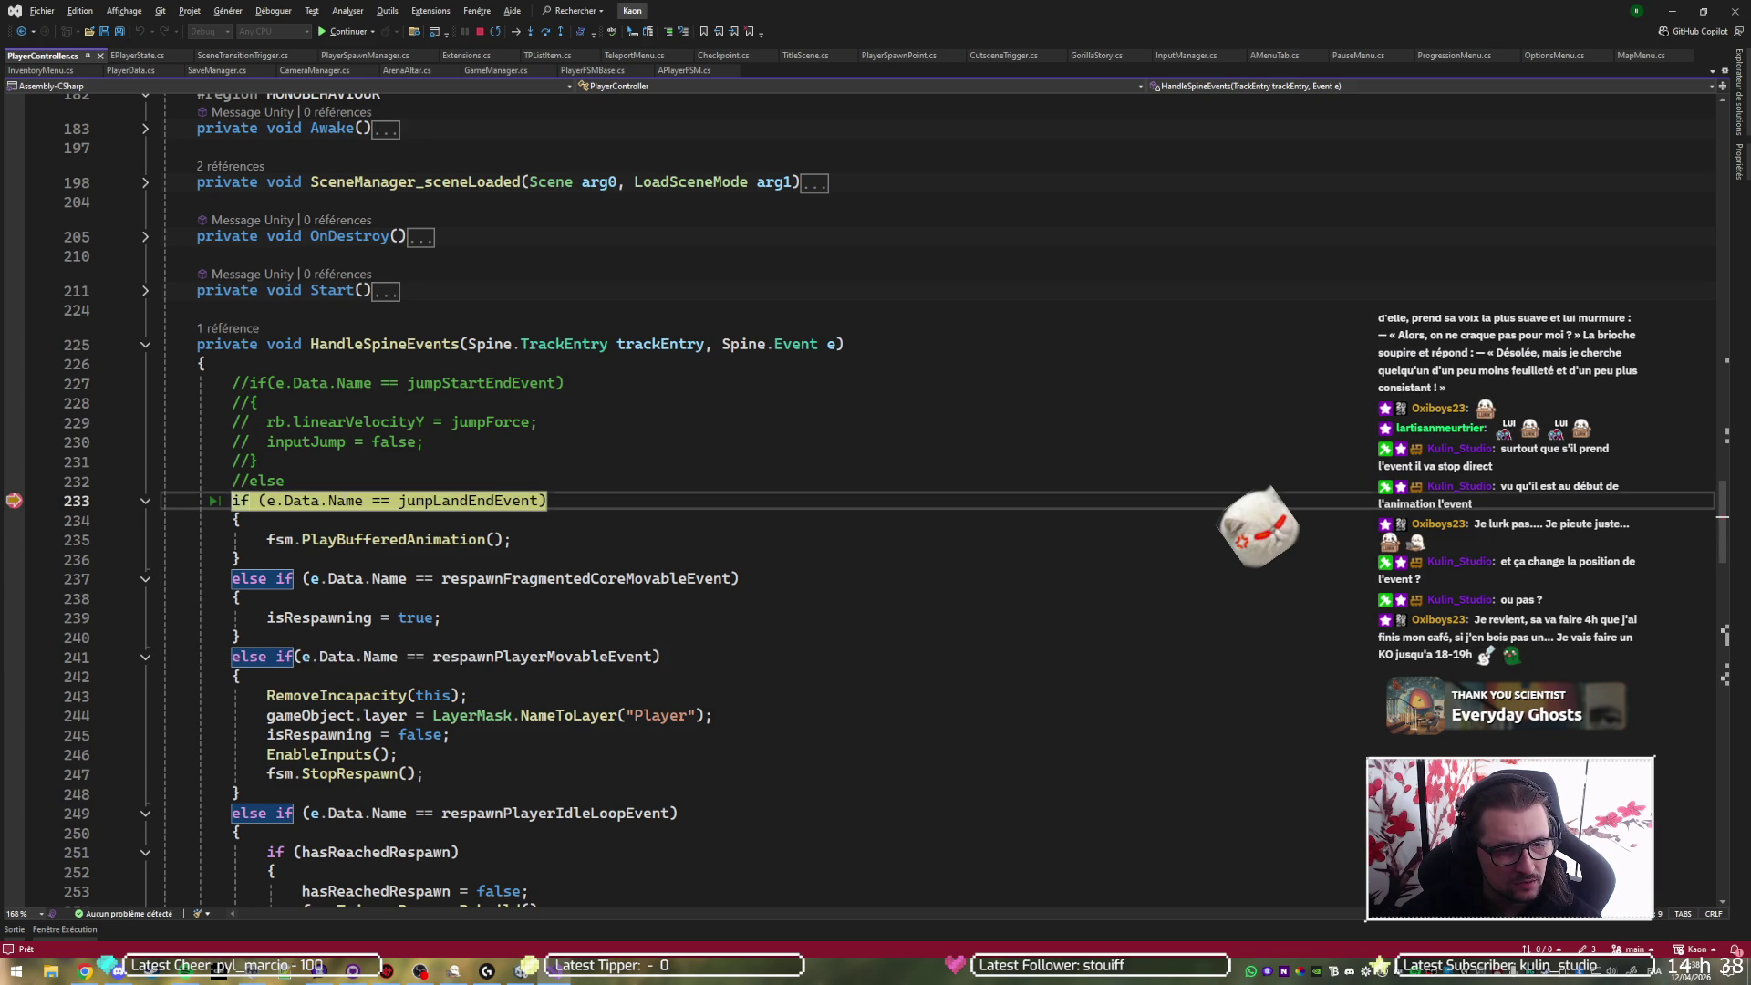
key(F10)
key(F5)
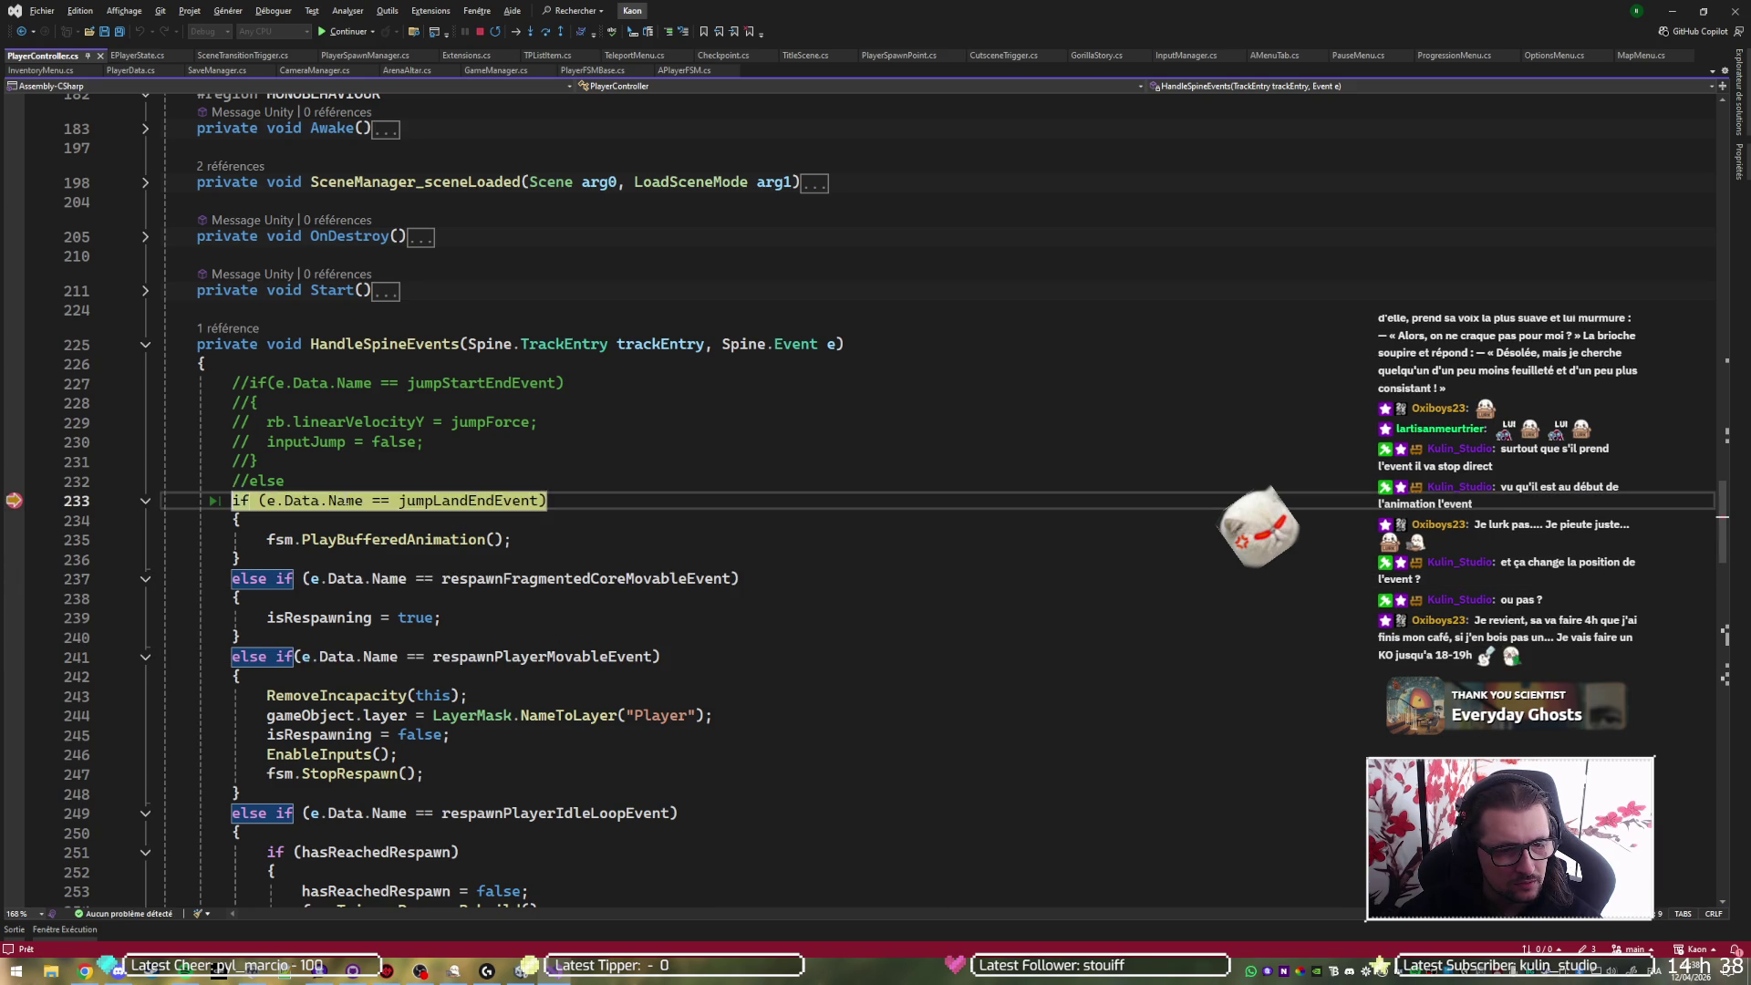
key(F10)
key(F10)
key(F5)
key(F10)
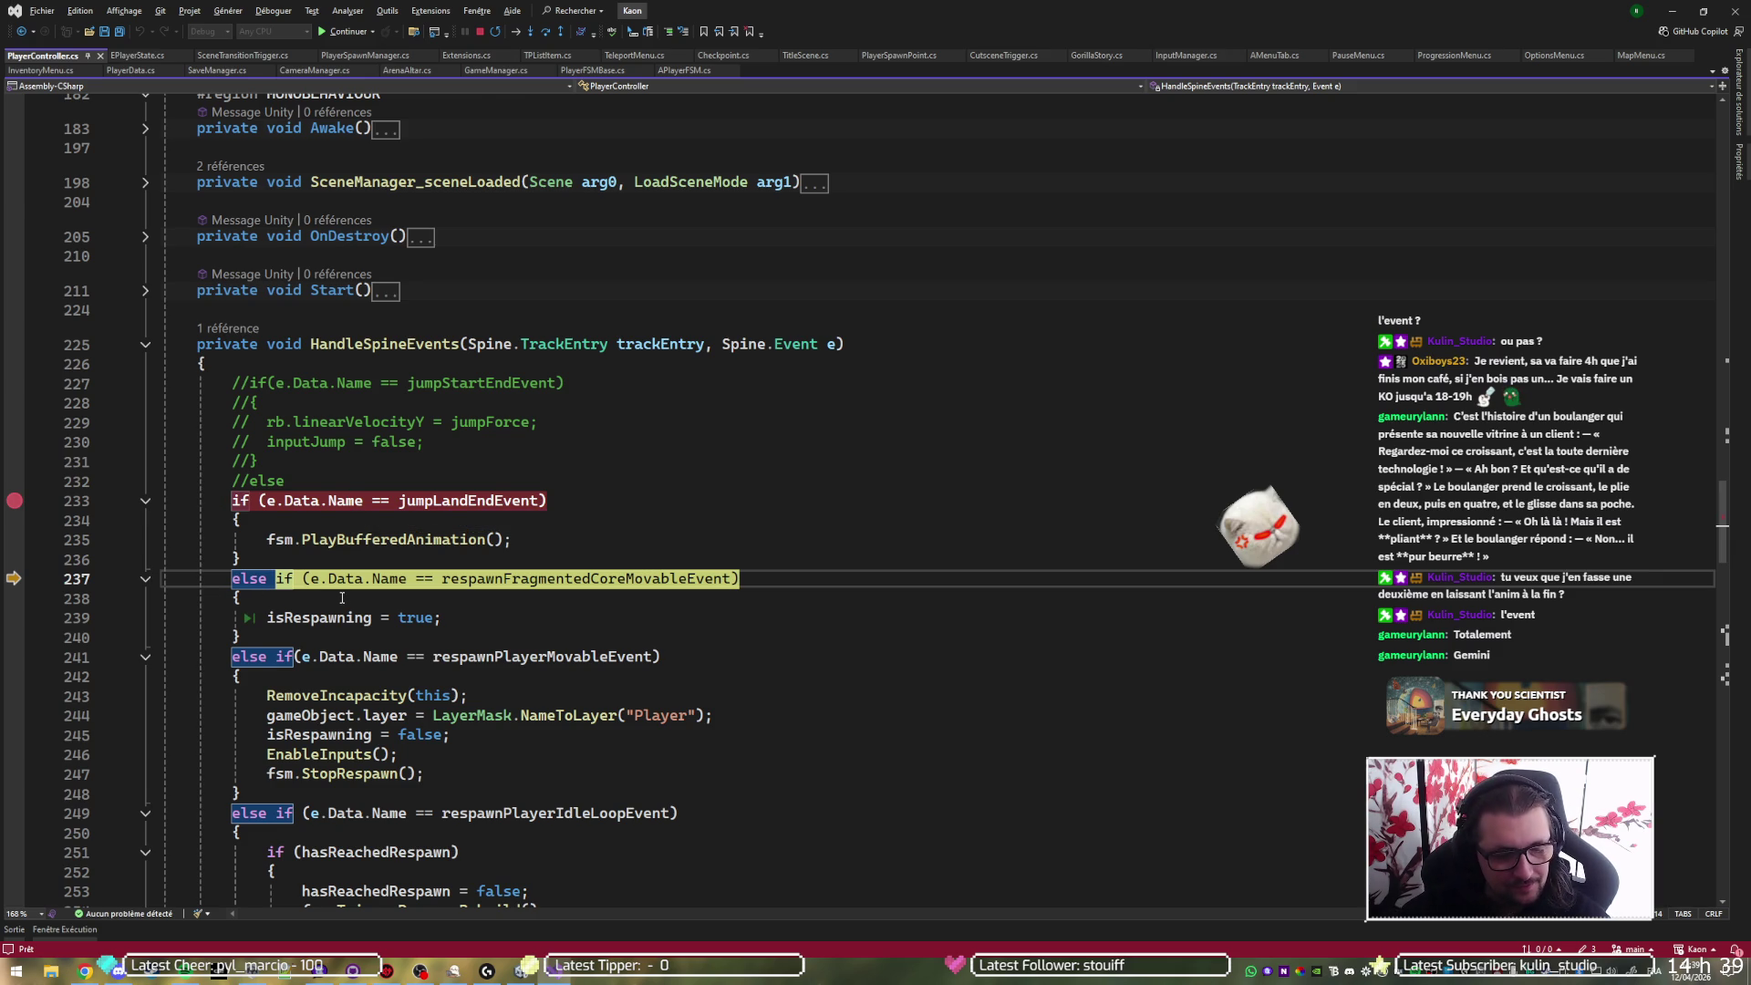
- Return to the TimeScale assignment on line 102 of APlayerFSM.cs and resume the game
key(ctrl+Tab)
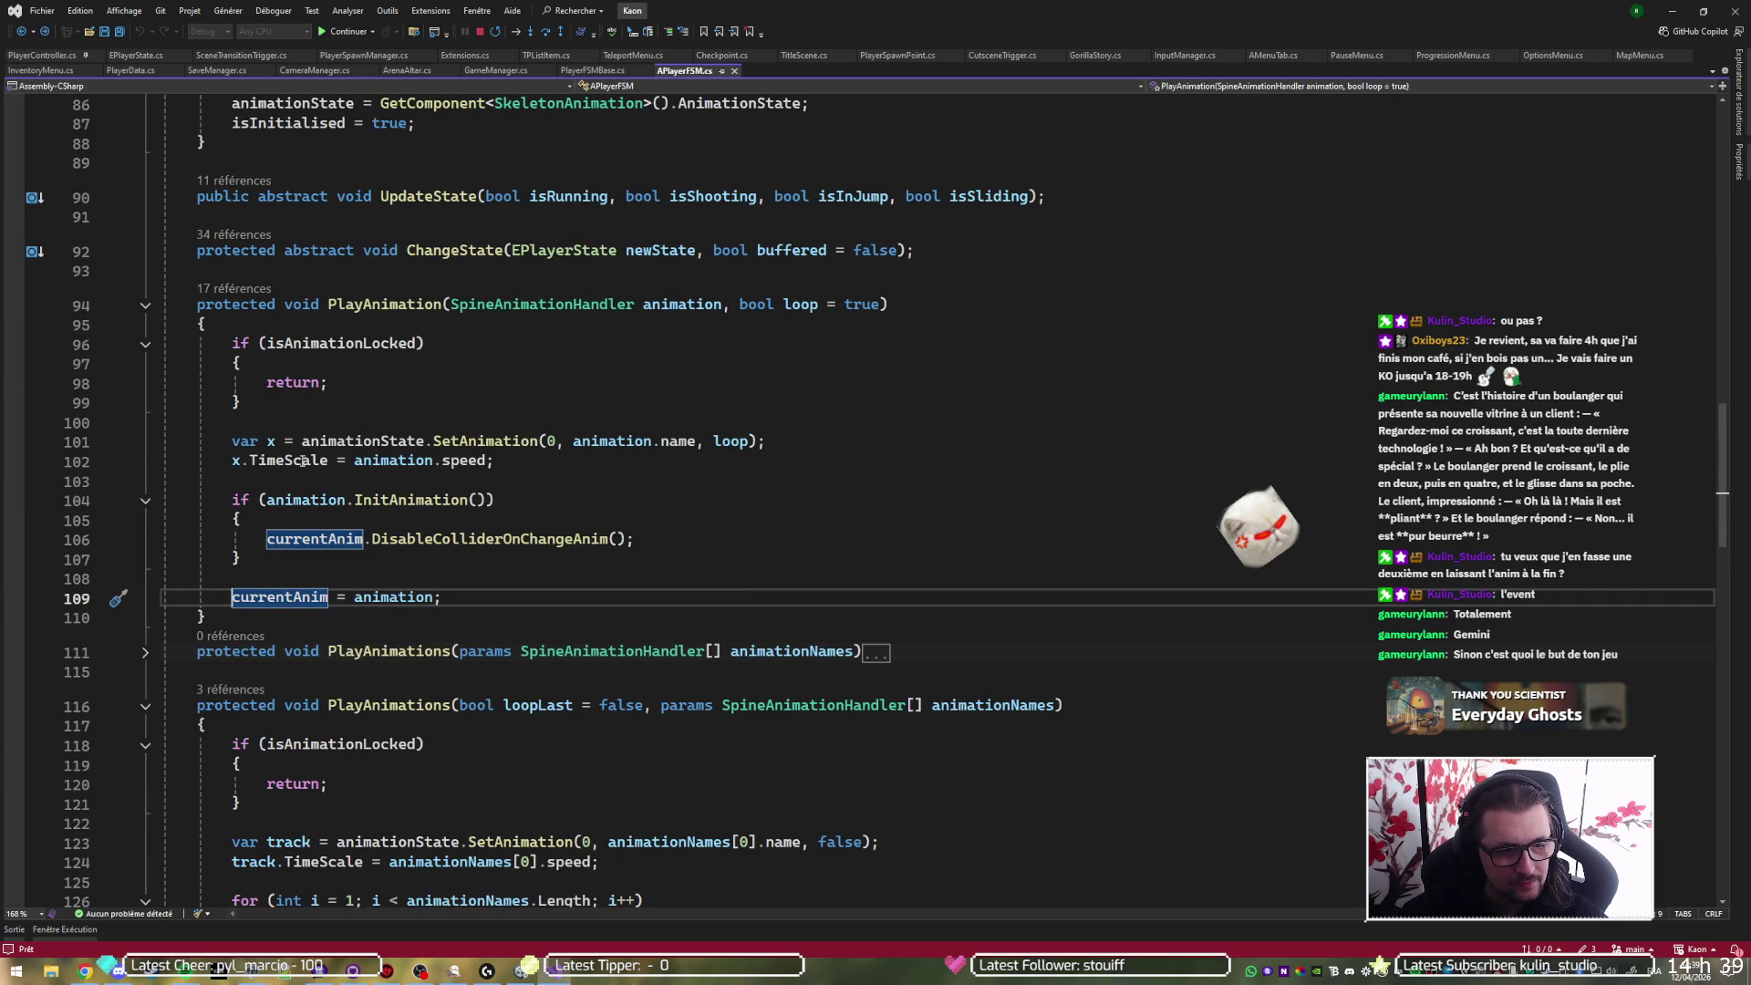
click(303, 461)
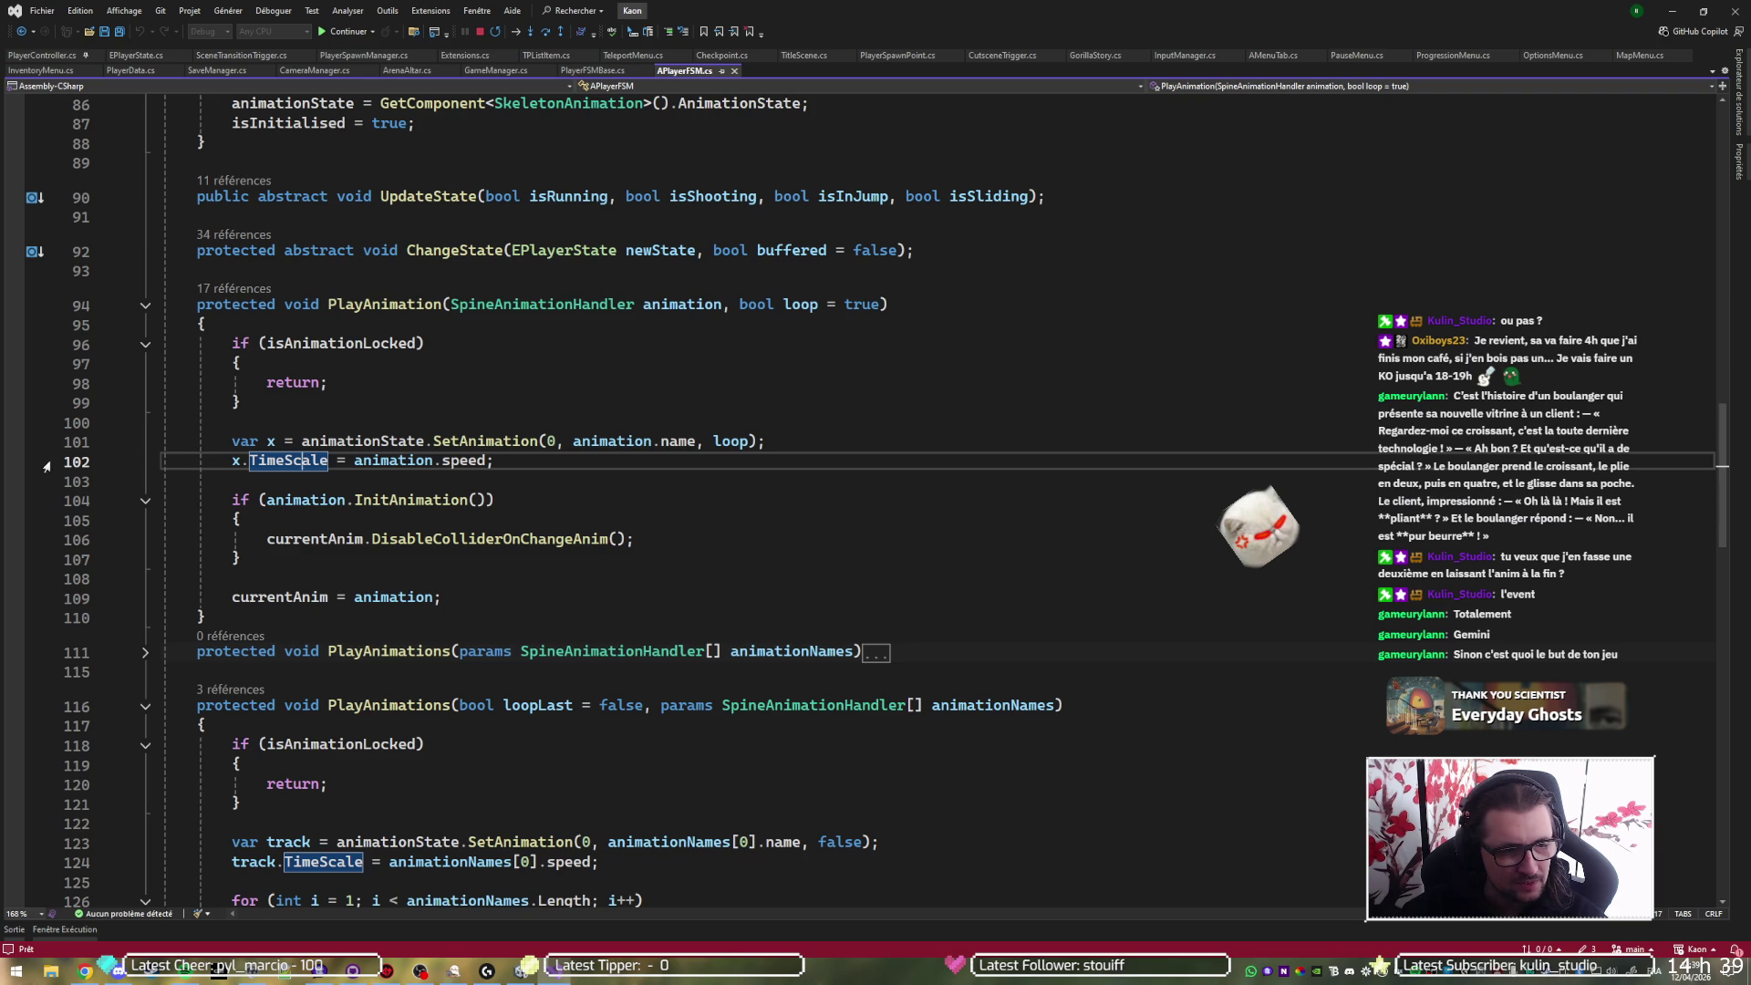
key(F5)
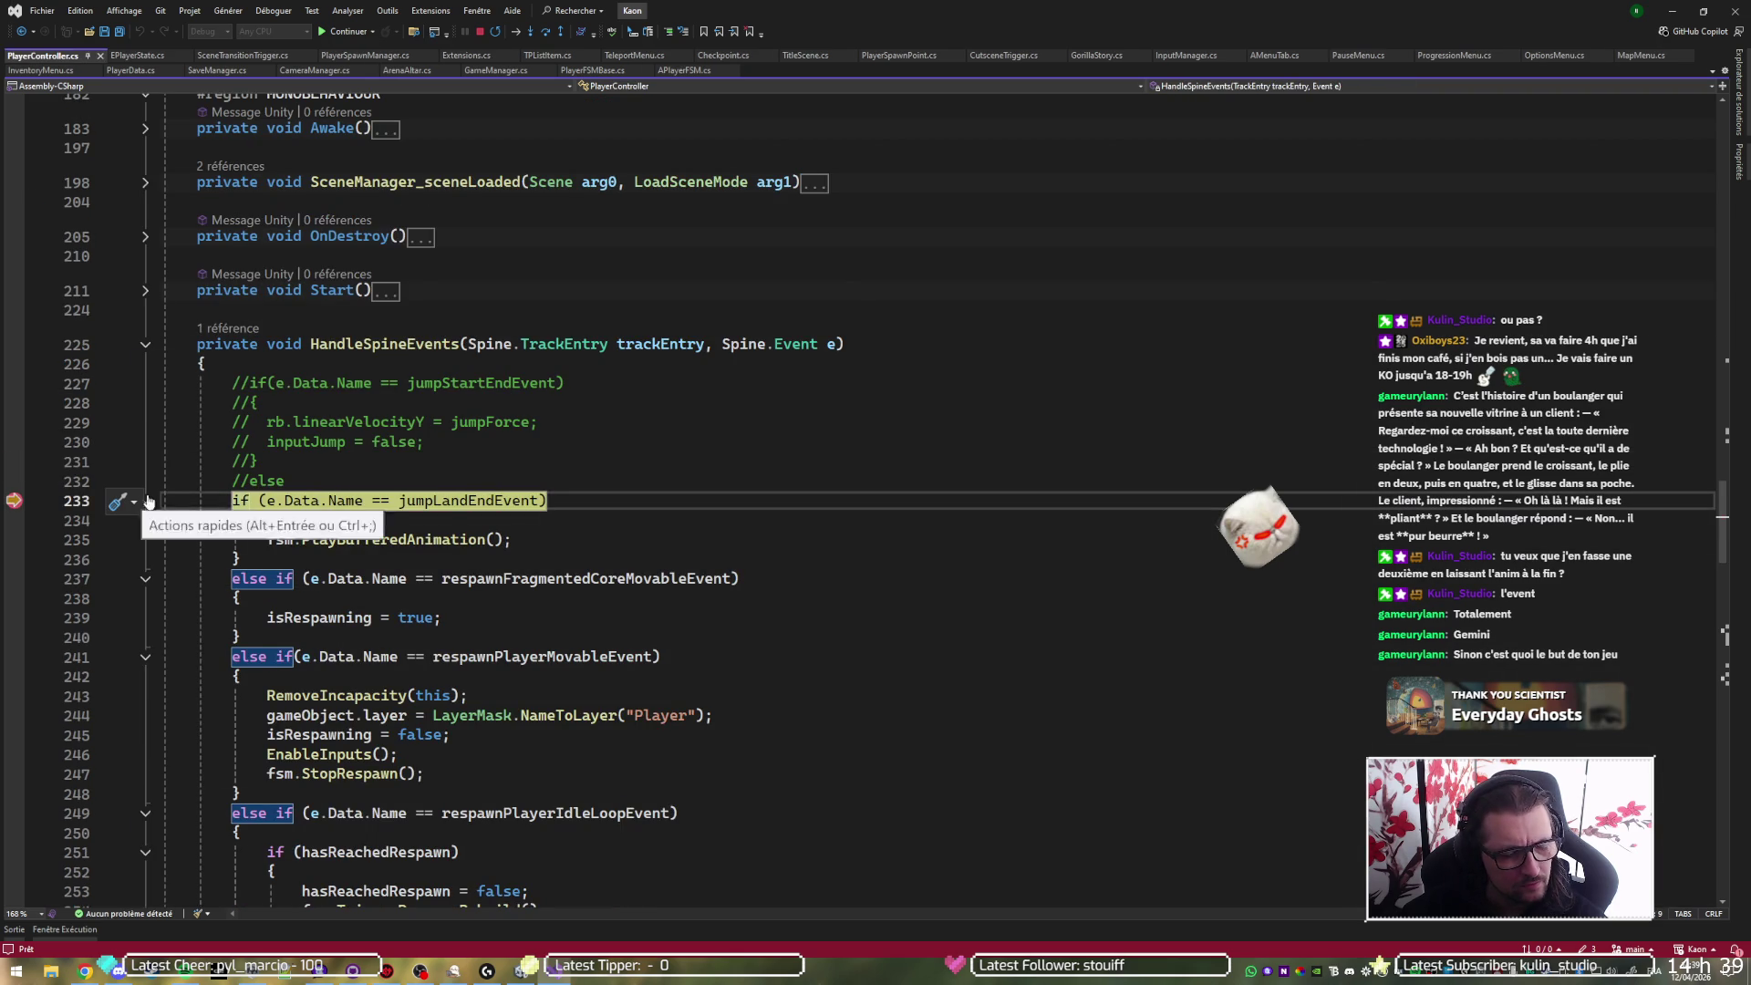
- Step to the end of HandleSpineEvents, delete the line 233 jumpLandEndEvent breakpoint, and run until line 102 pauses
key(F10)
key(F10)
key(F10)
mouse_move(383, 499)
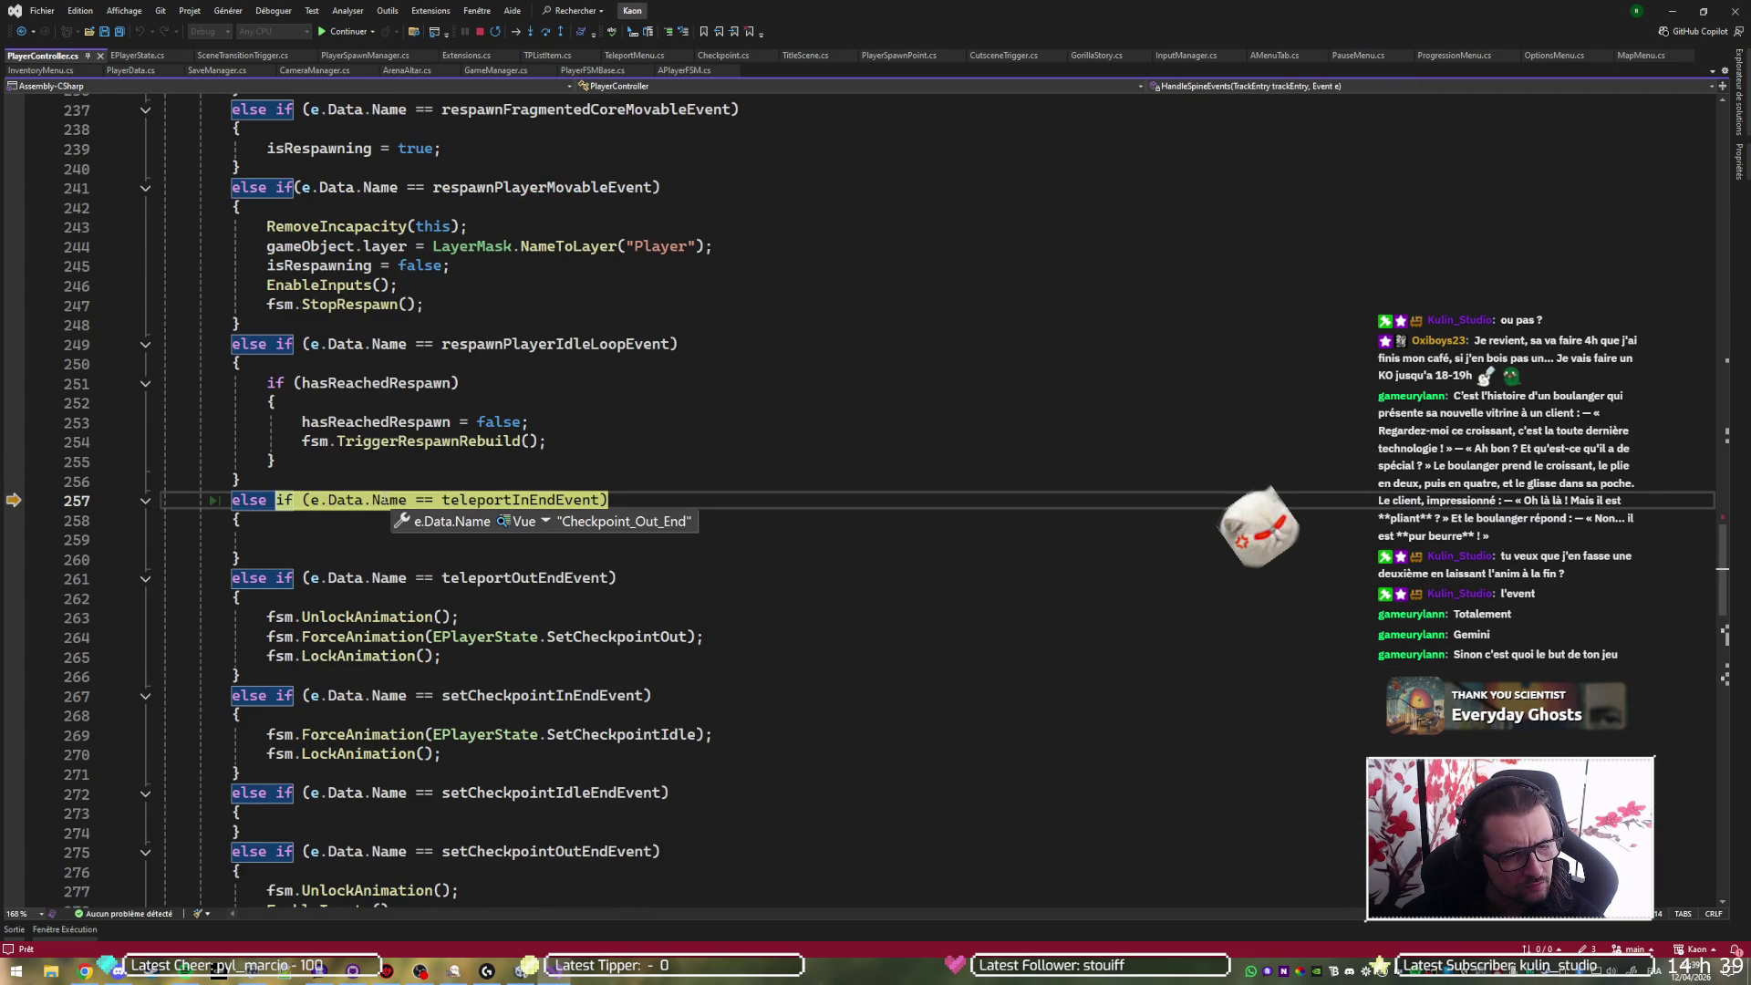
key(F10)
key(F10)
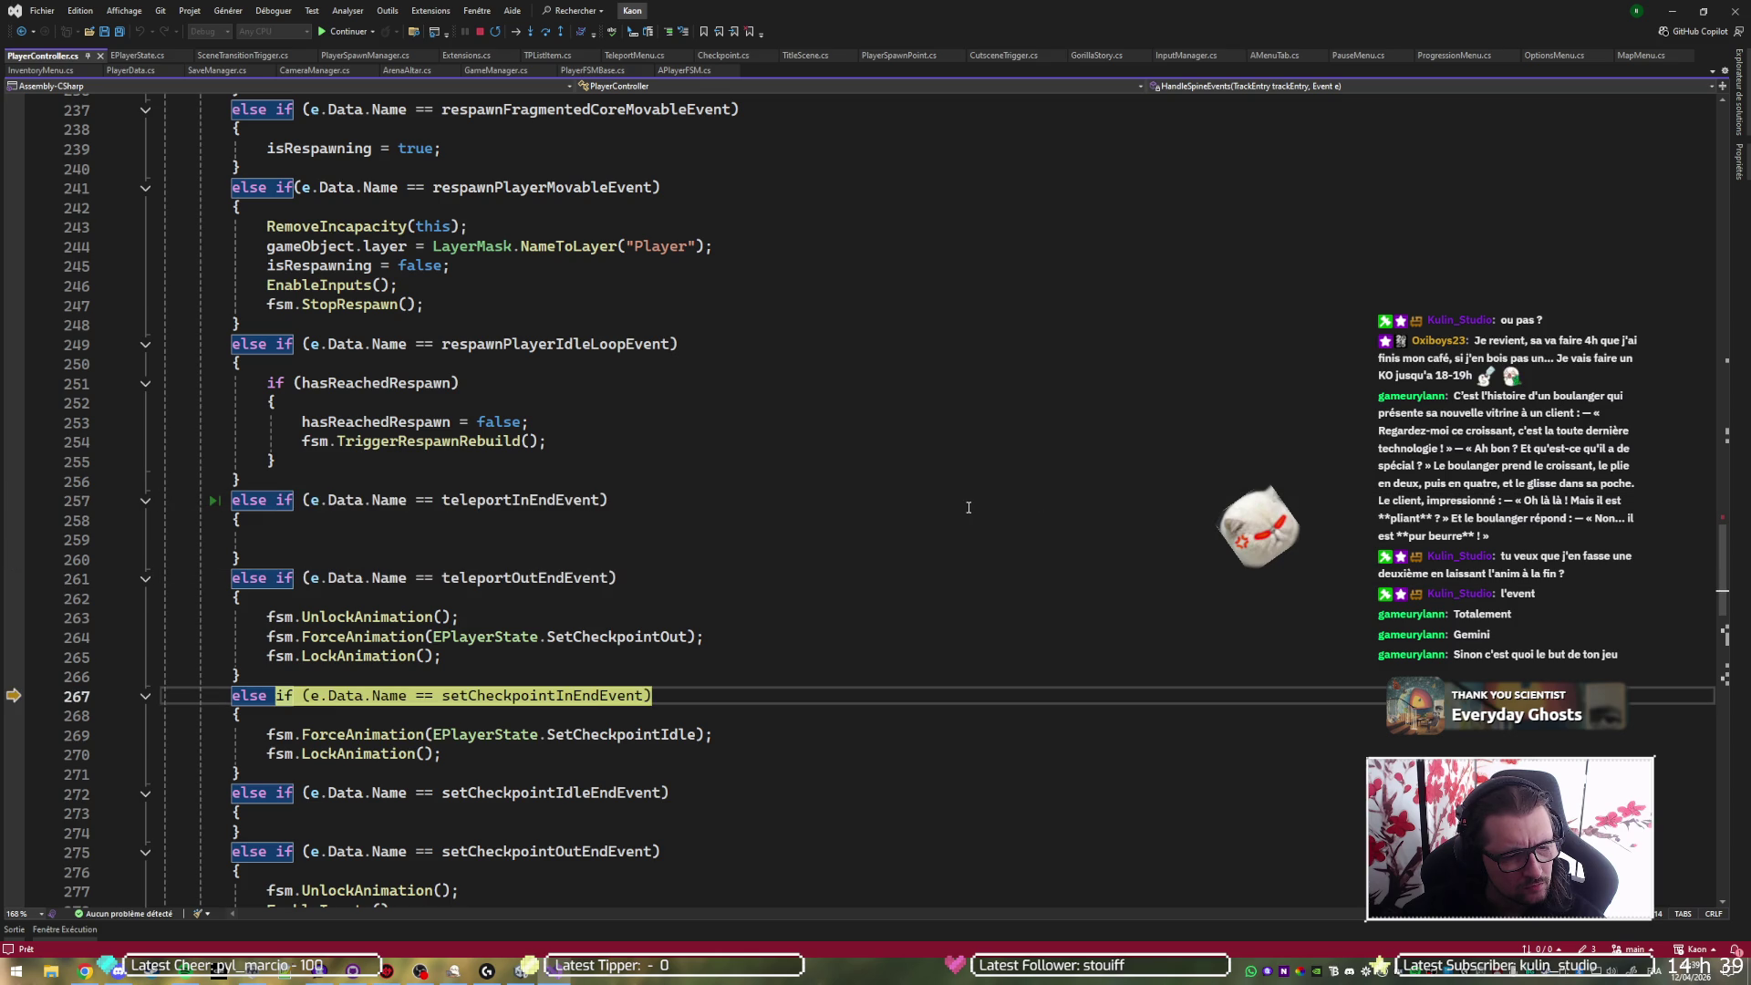
key(F10)
key(F10)
key(F10)
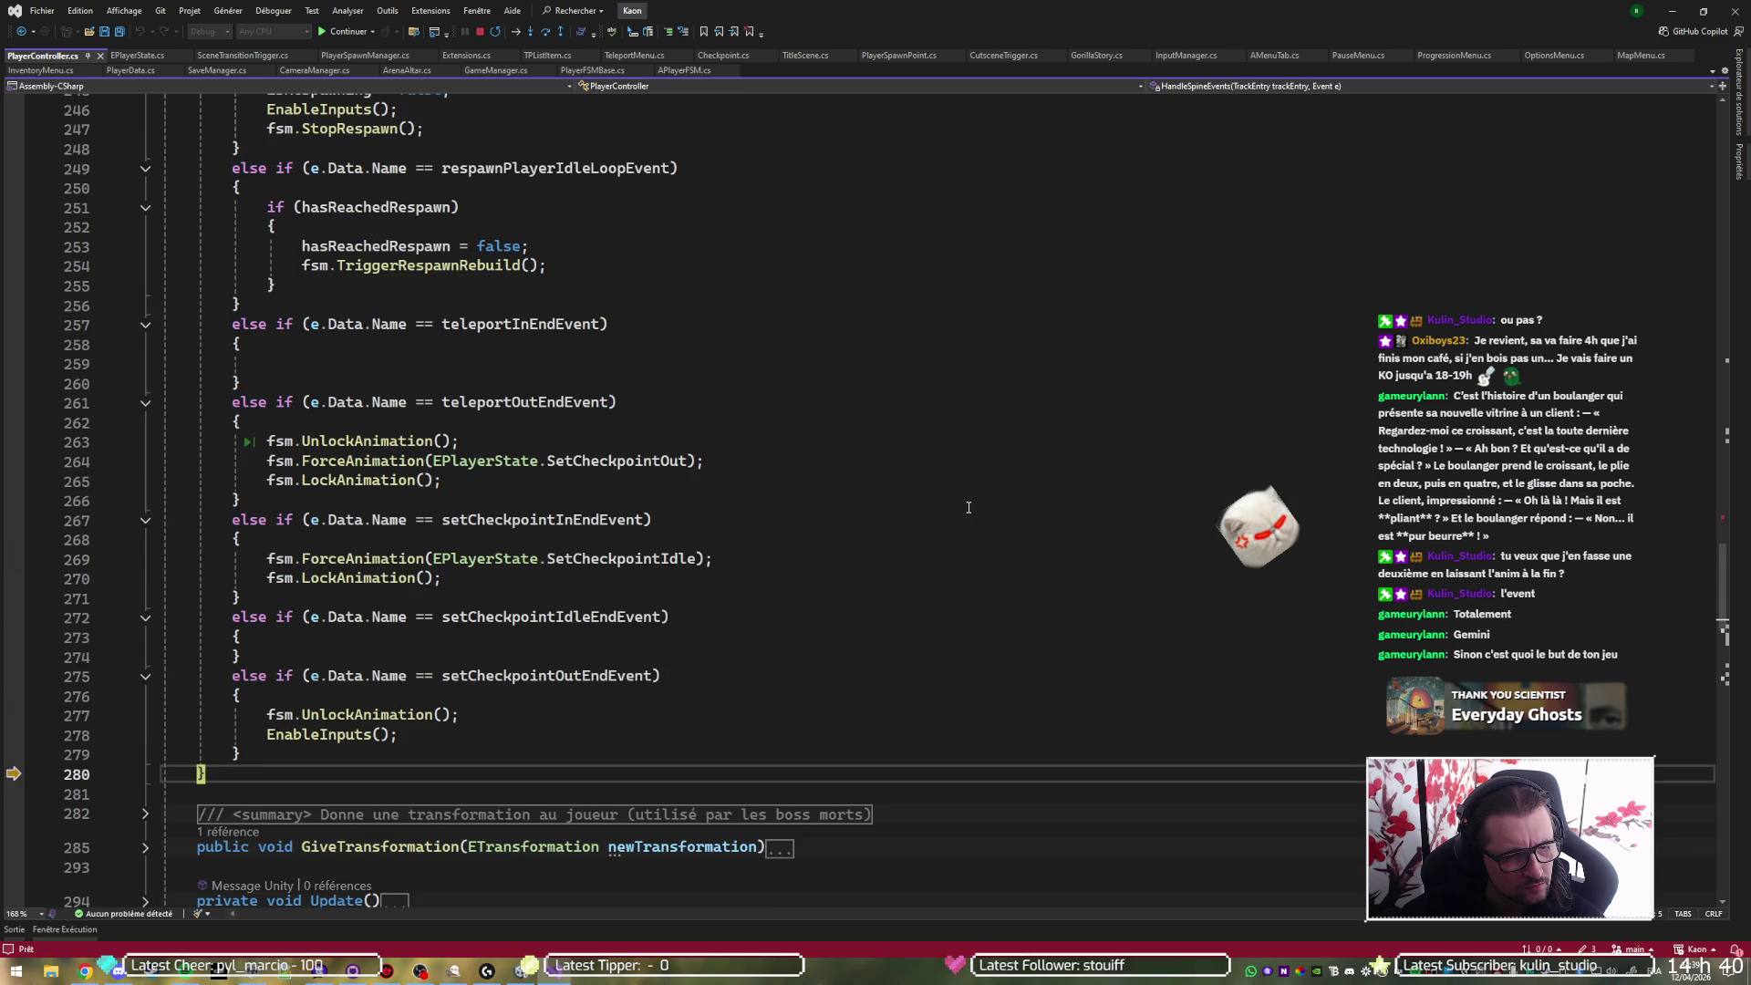
scroll(877, 491, up, 3)
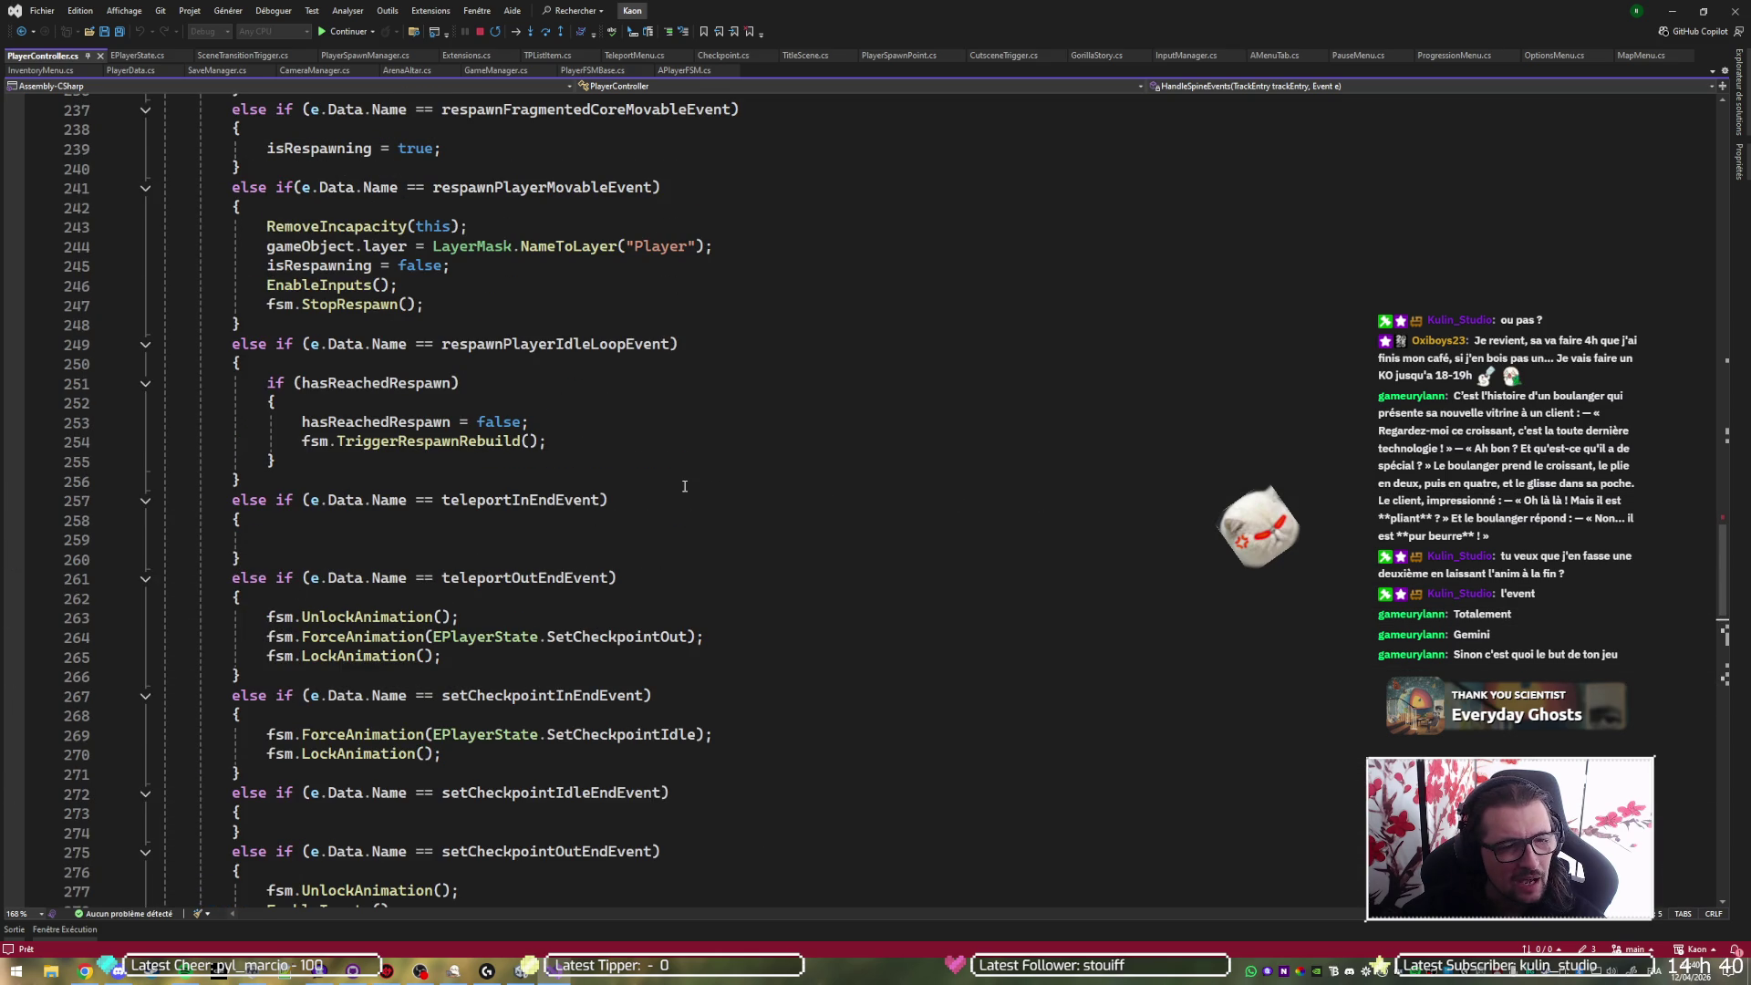
scroll(186, 549, up, 20)
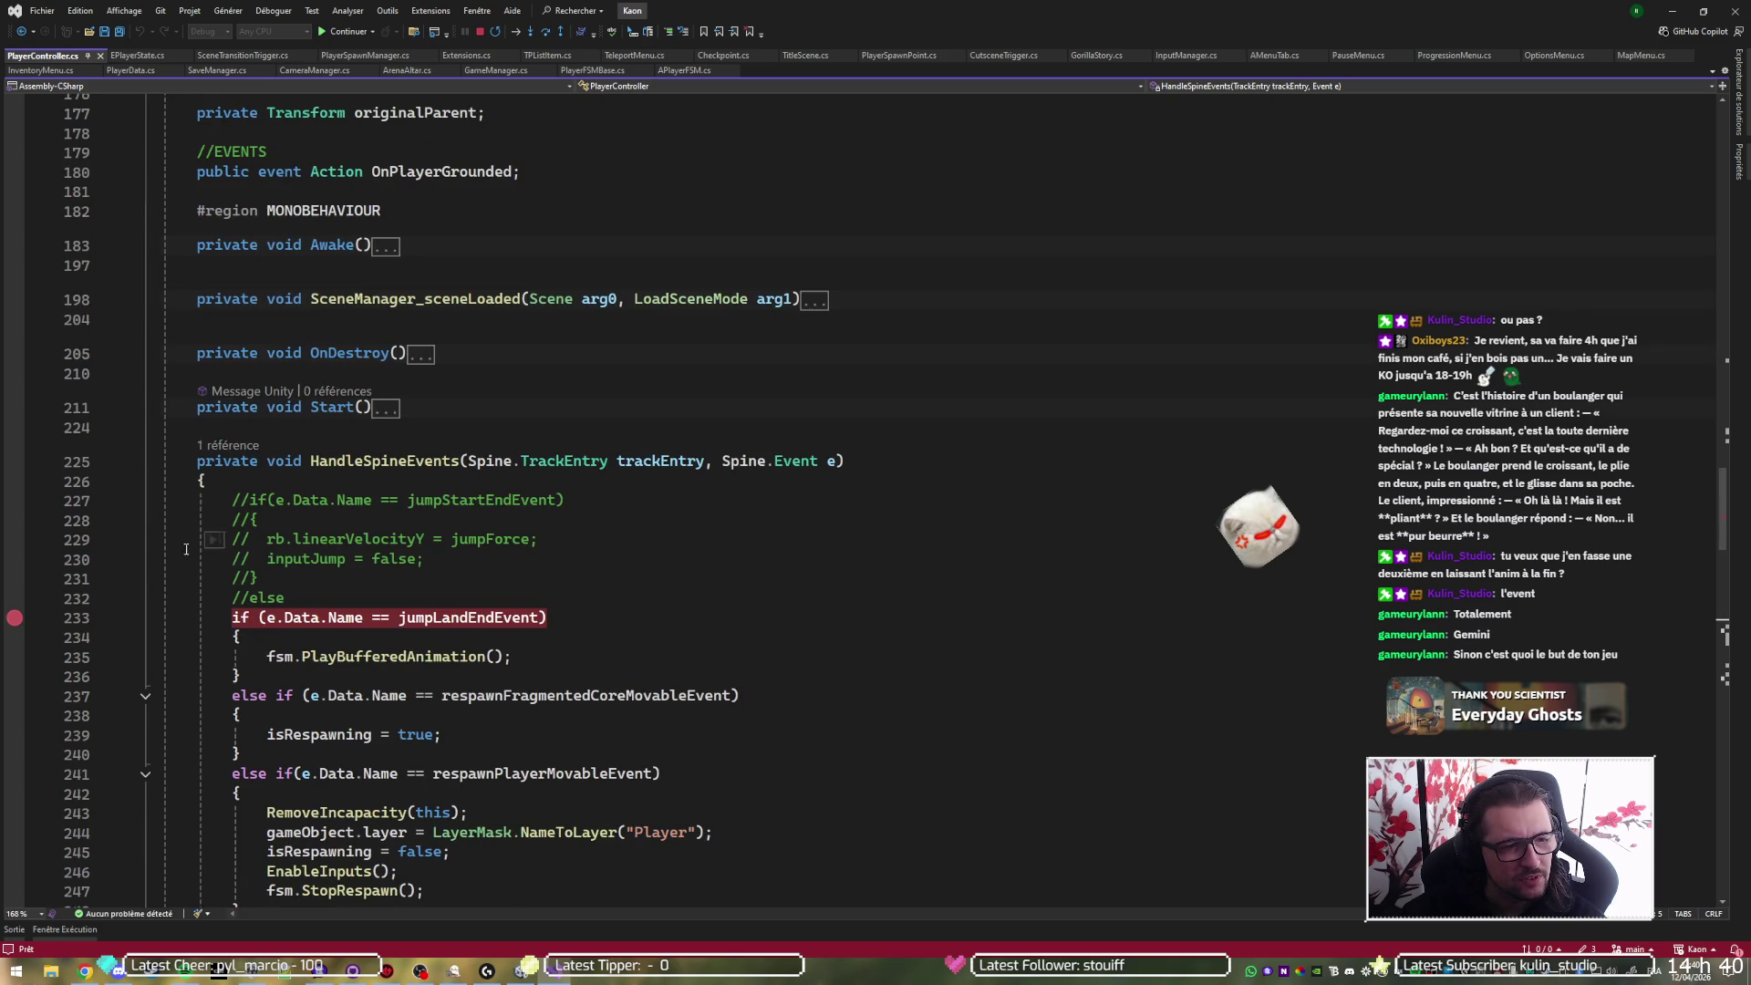
click(15, 618)
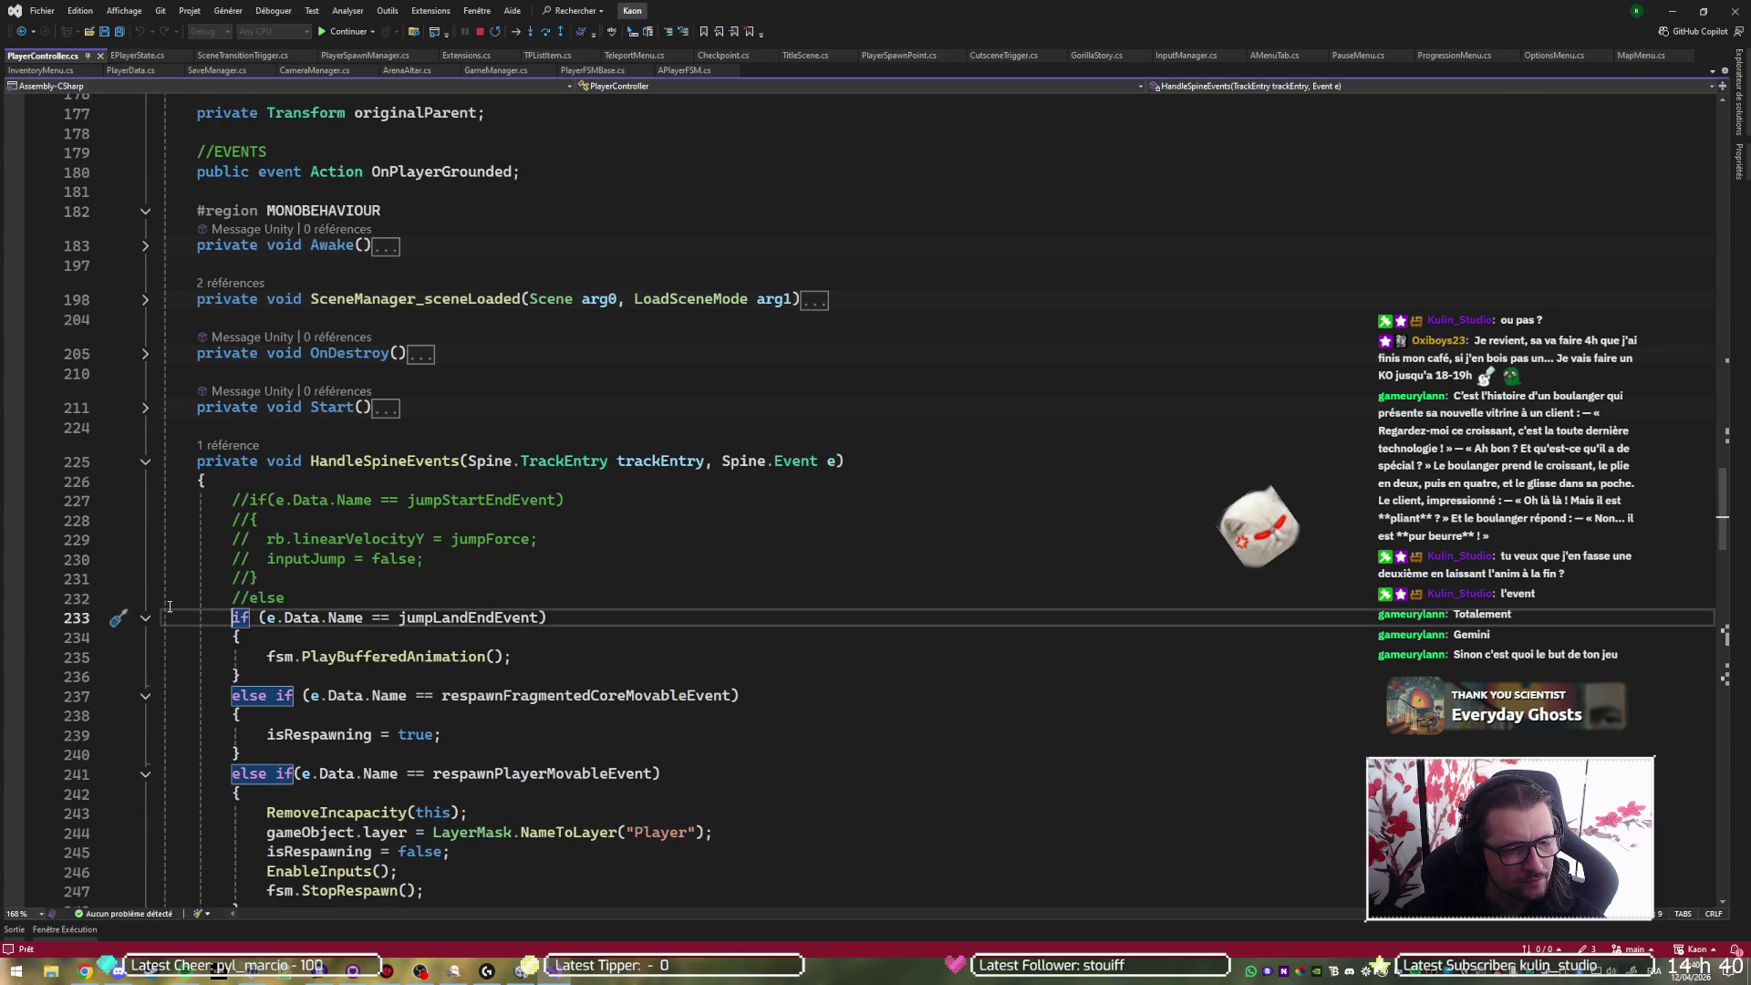
key(F5)
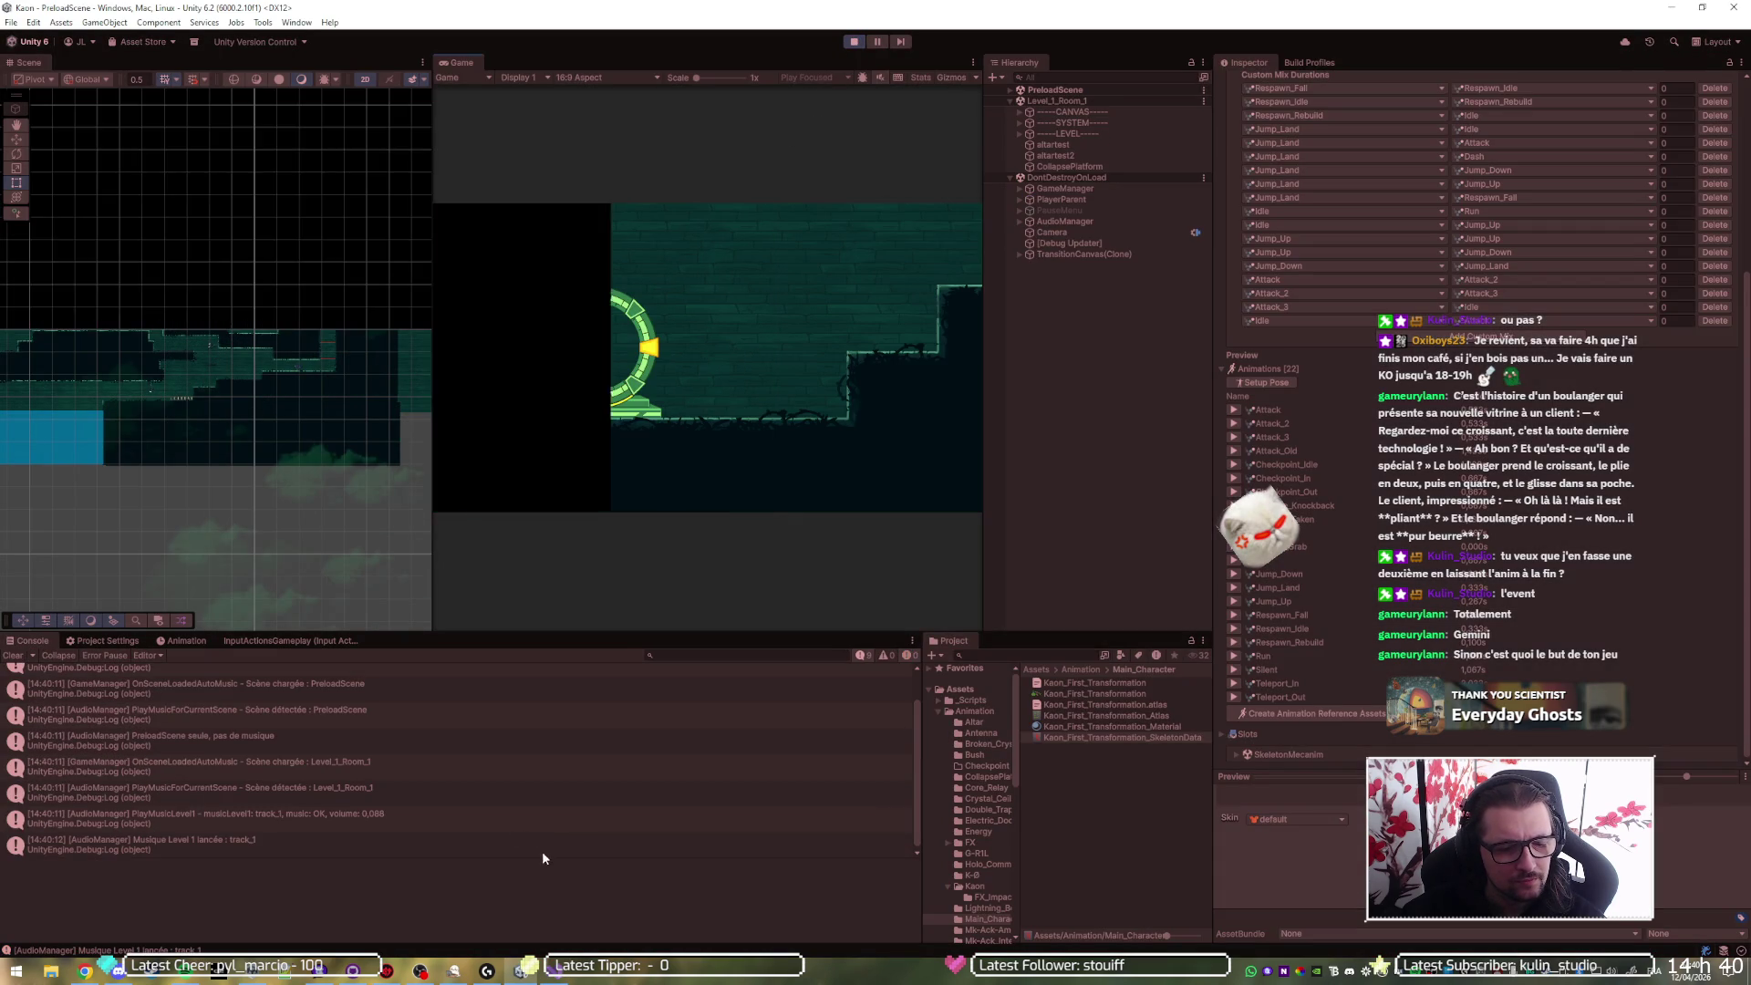
click(522, 970)
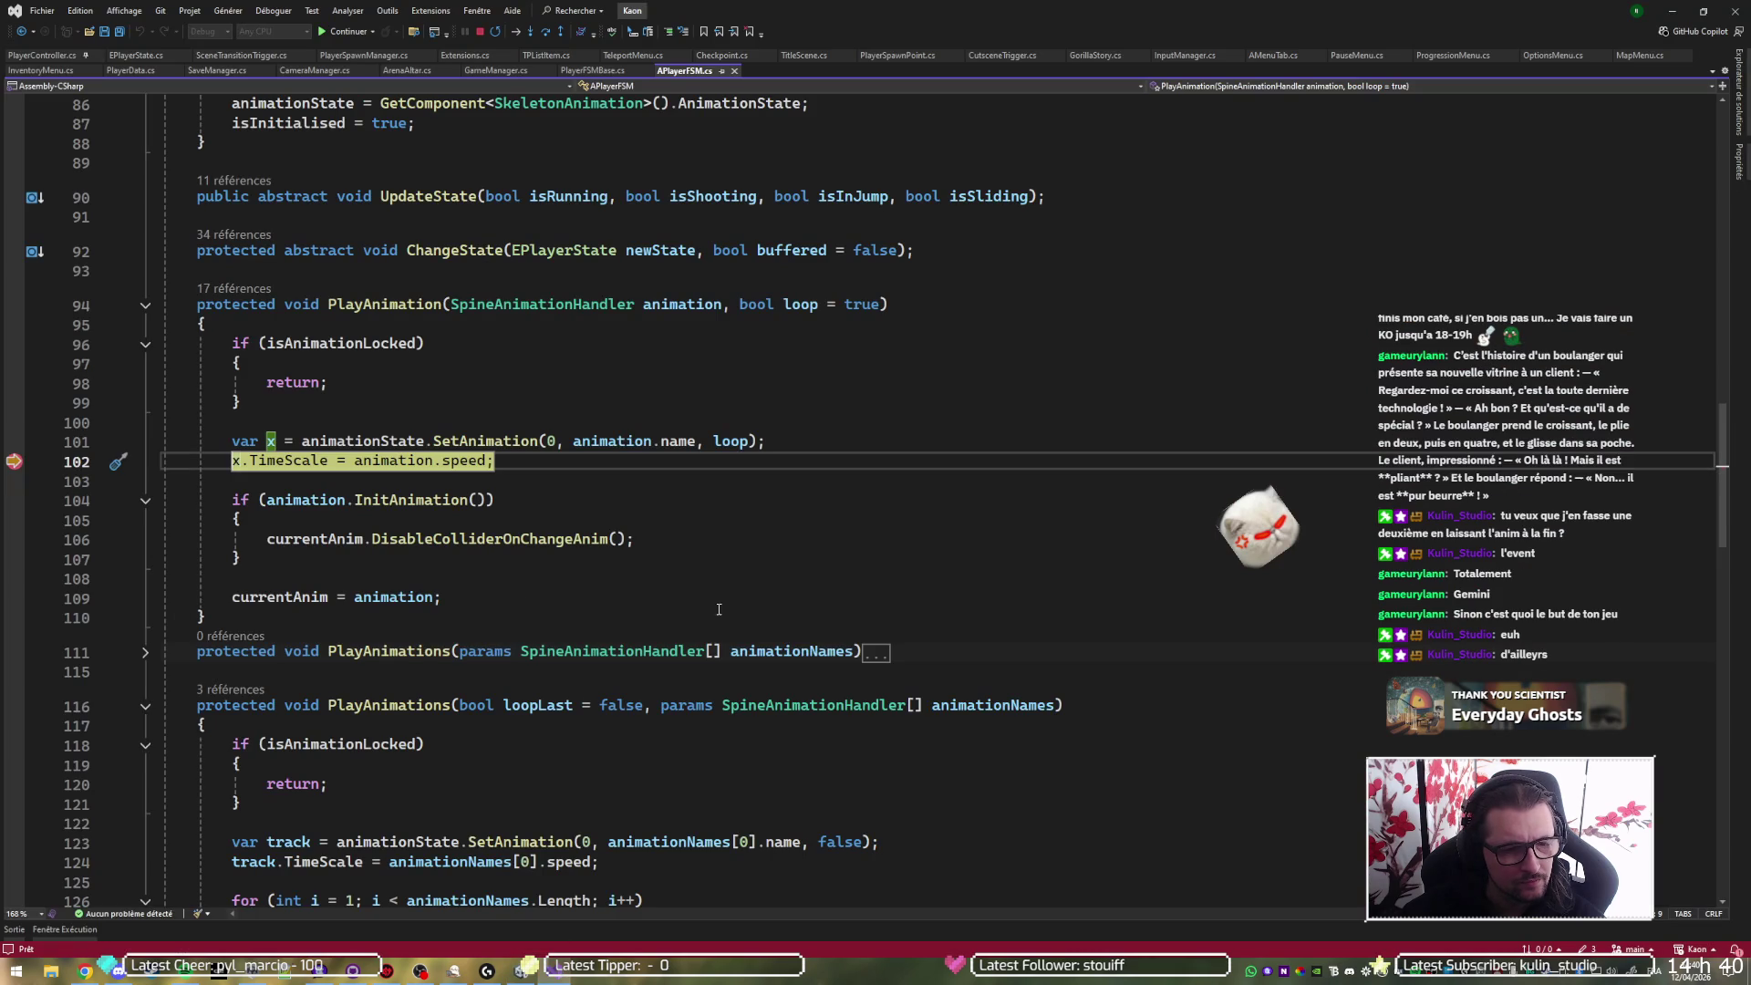
- Compare animation.speed (2) with x.TimeScale (1), step past line 102, and start x.time on line 103
mouse_move(465, 461)
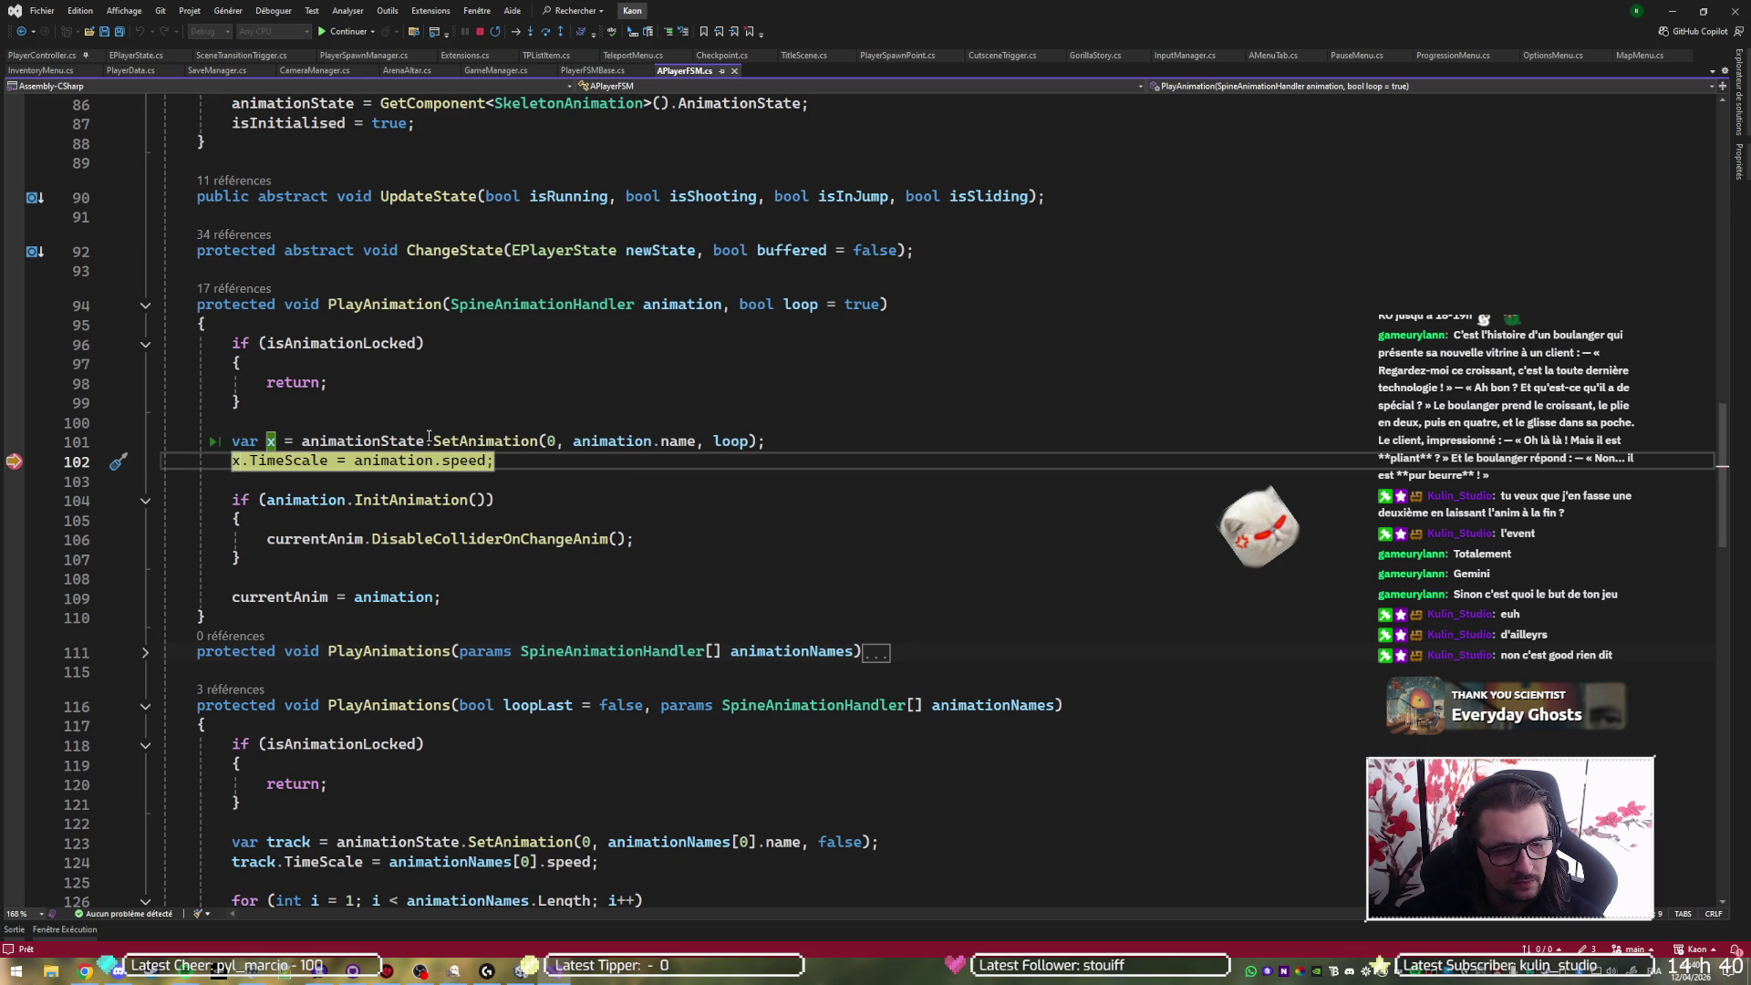
mouse_move(290, 465)
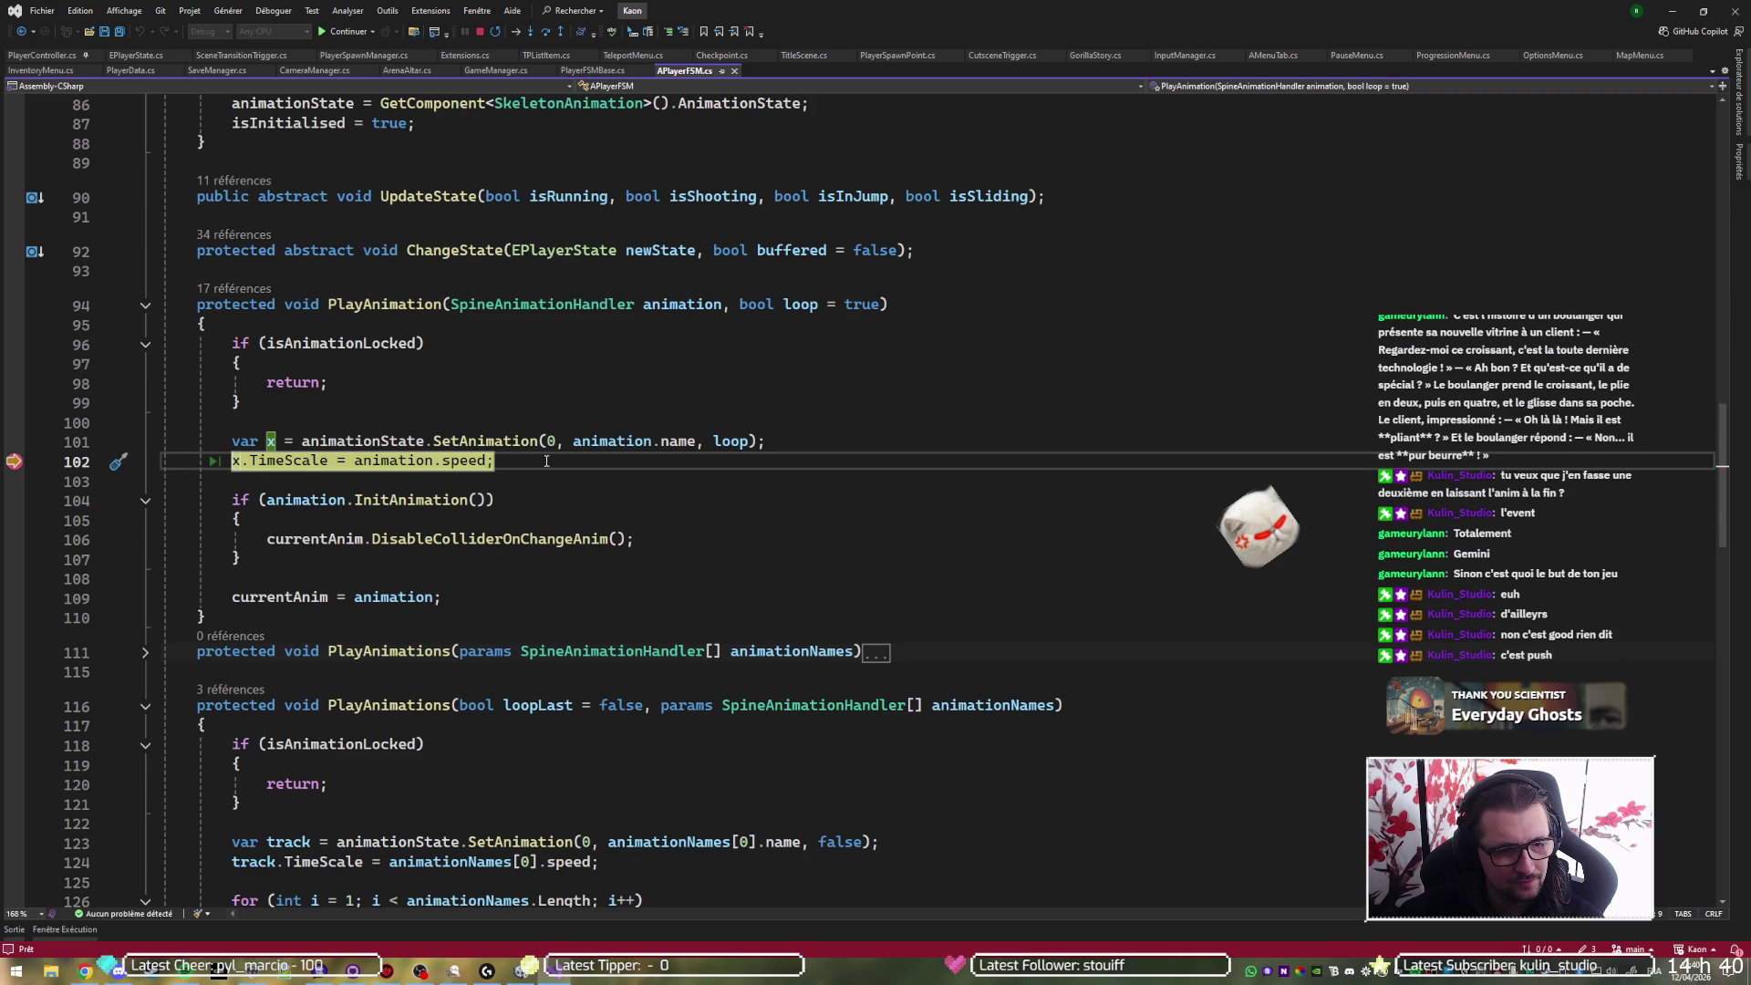
key(F10)
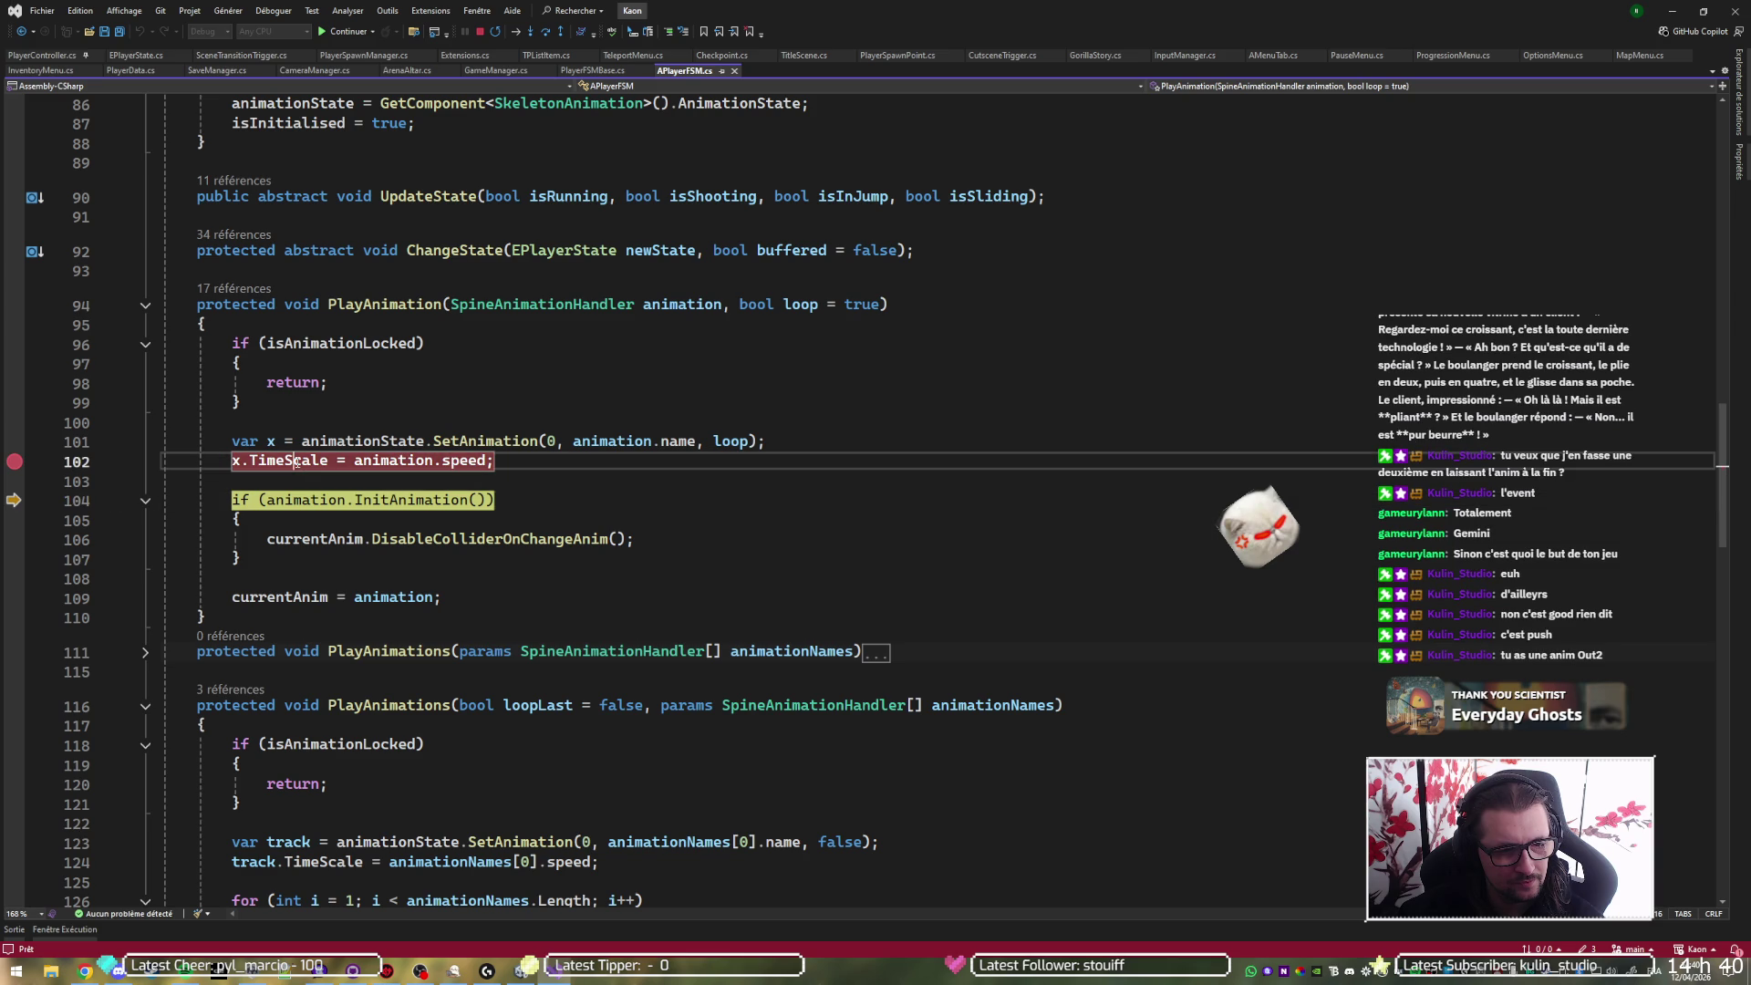
click(575, 472)
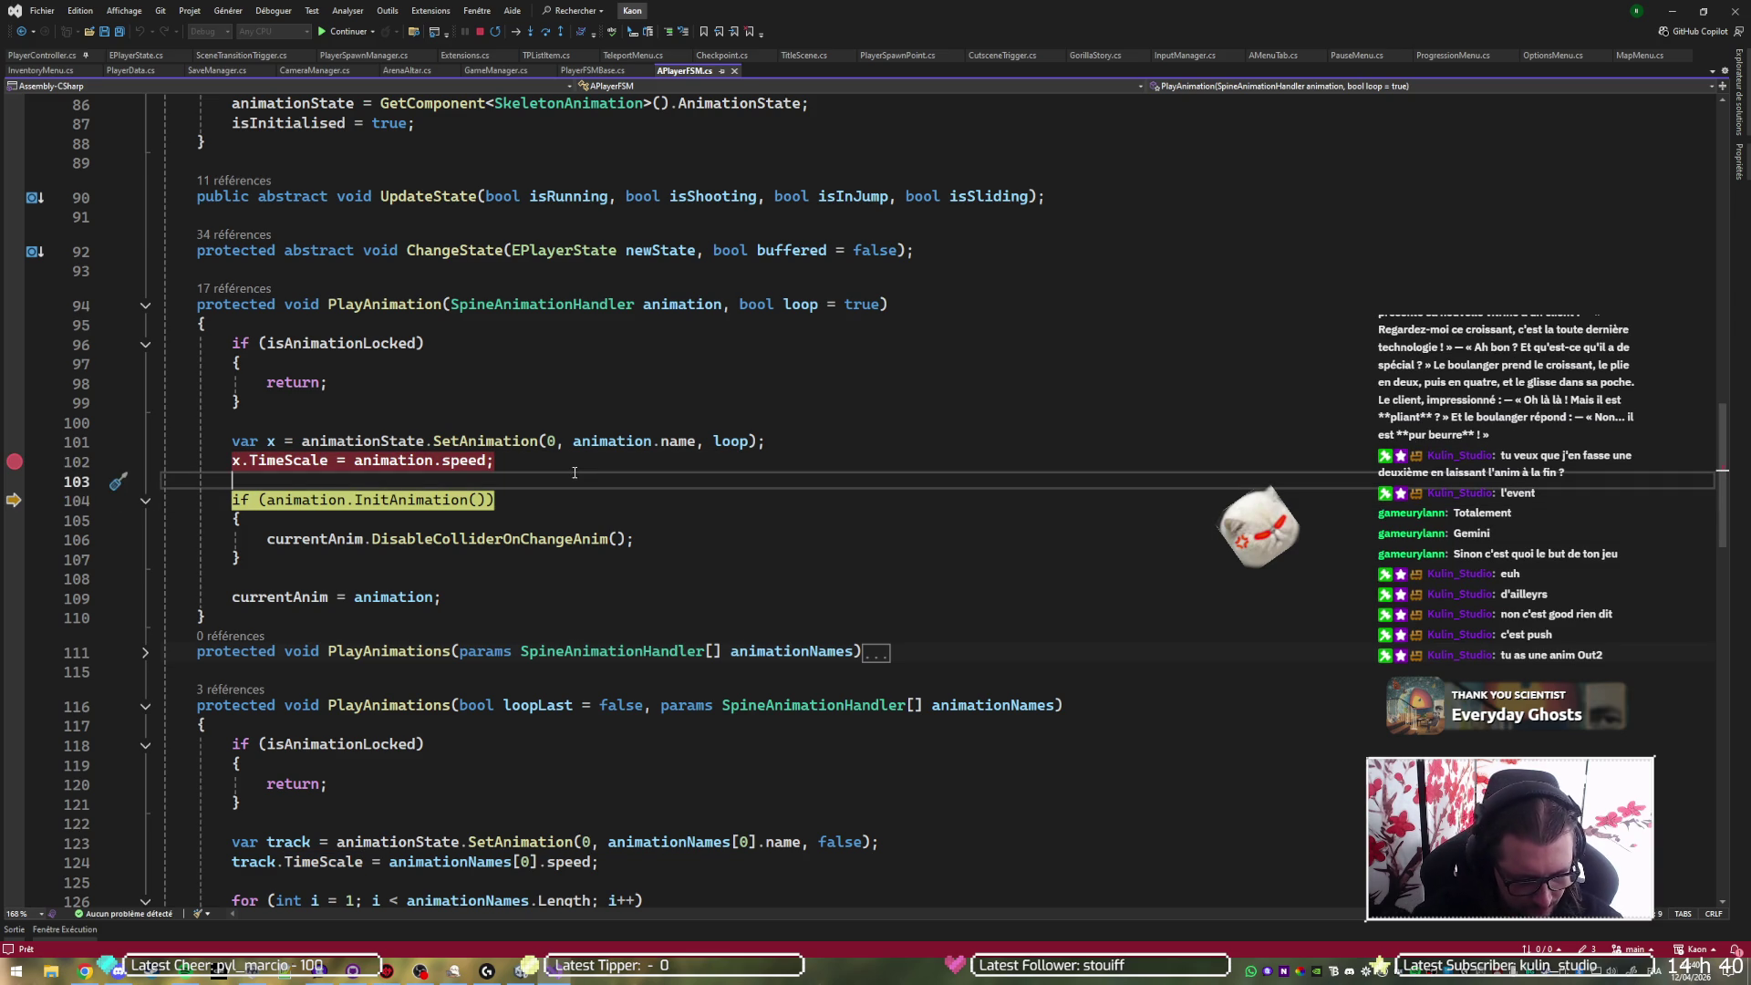
text(x.time)
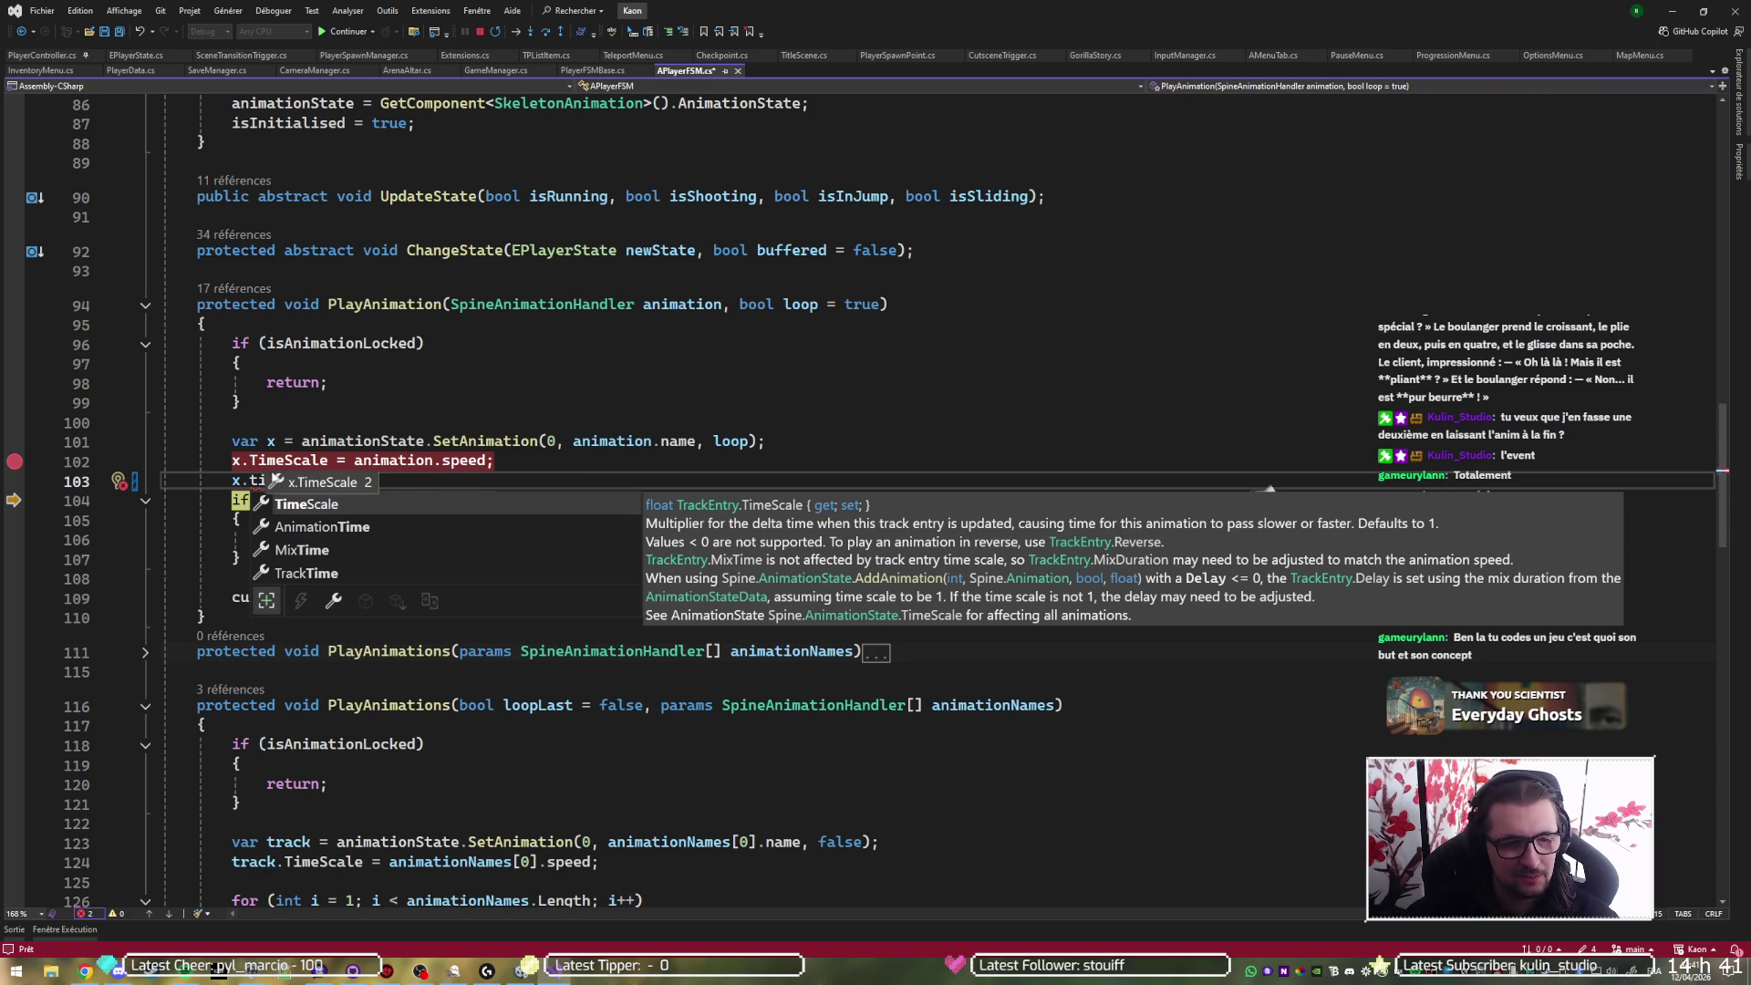
- Retry IntelliSense member suggestions while spelling x.time on line 103
key(Escape)
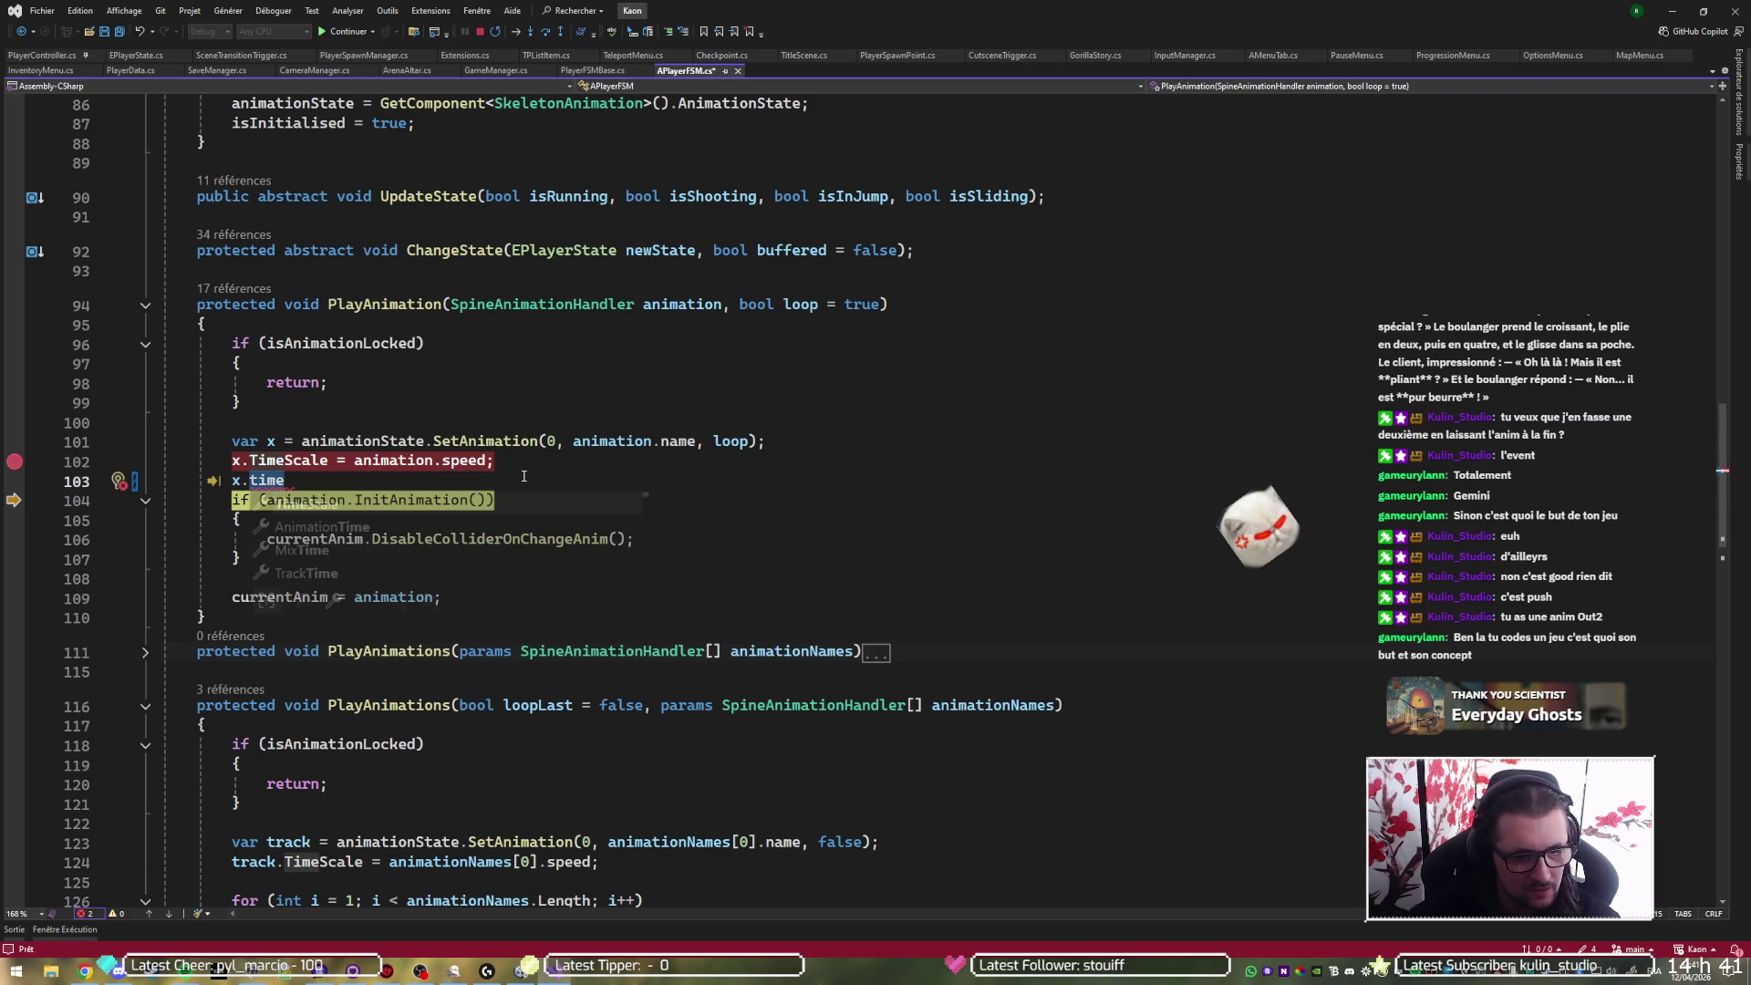
key(ctrl+space)
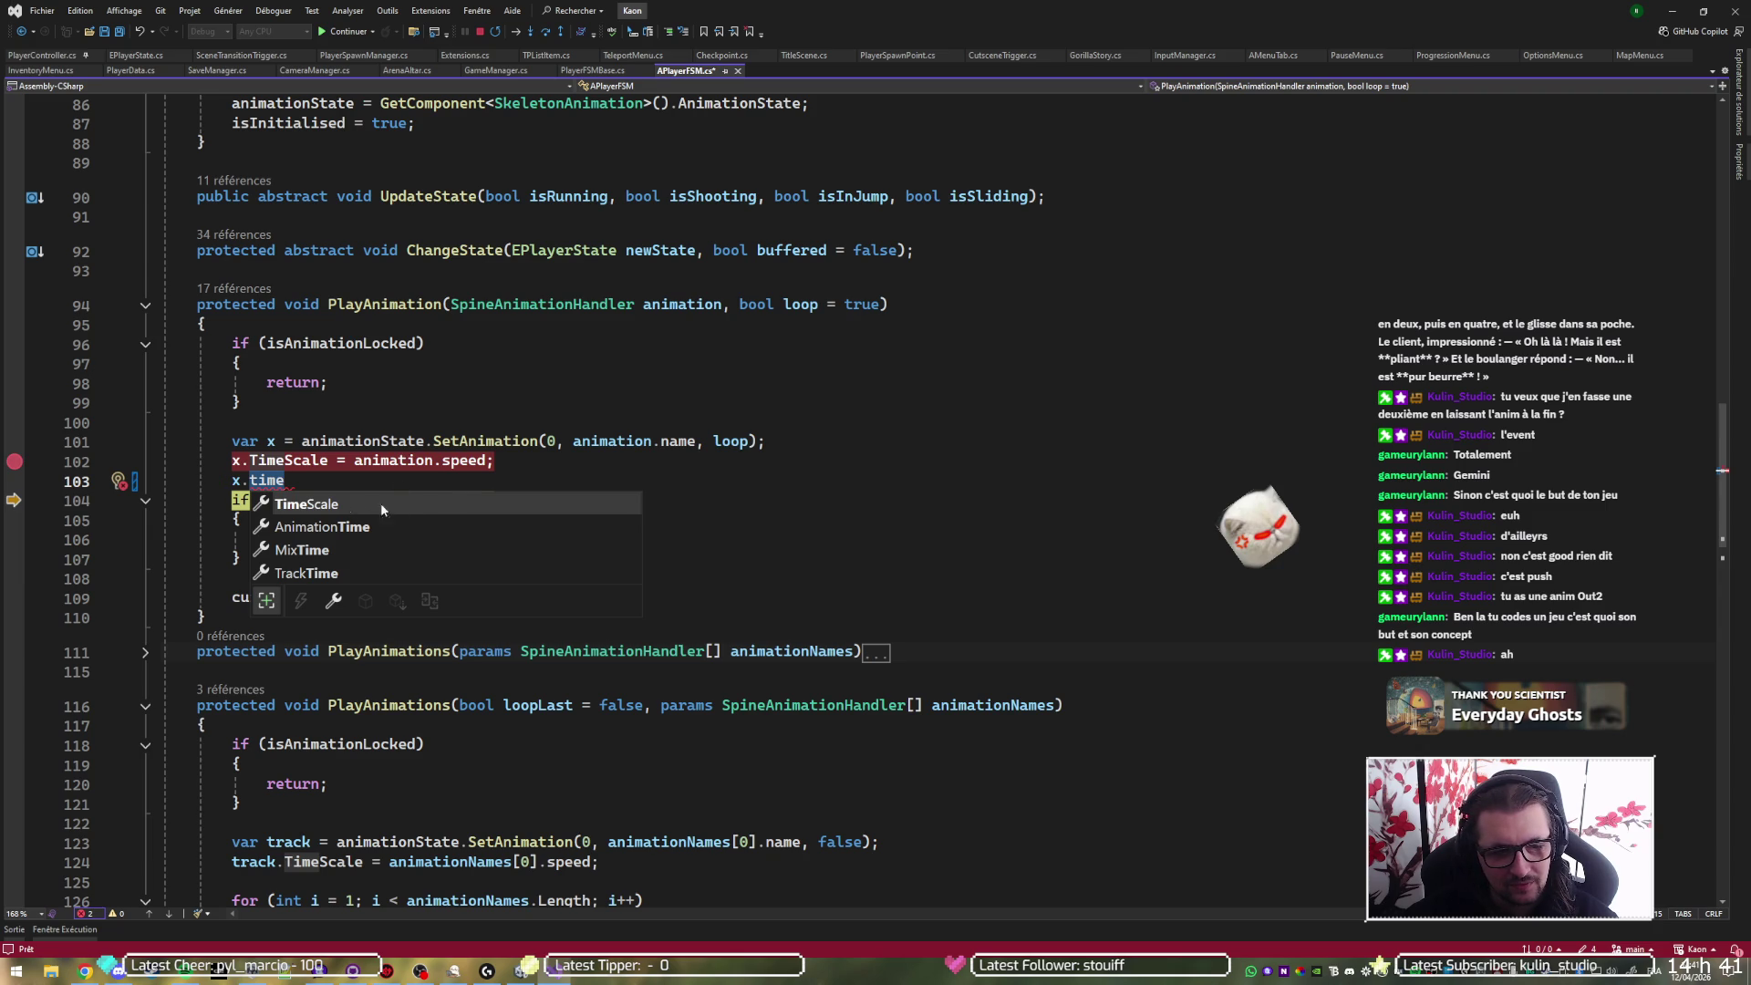
text(e)
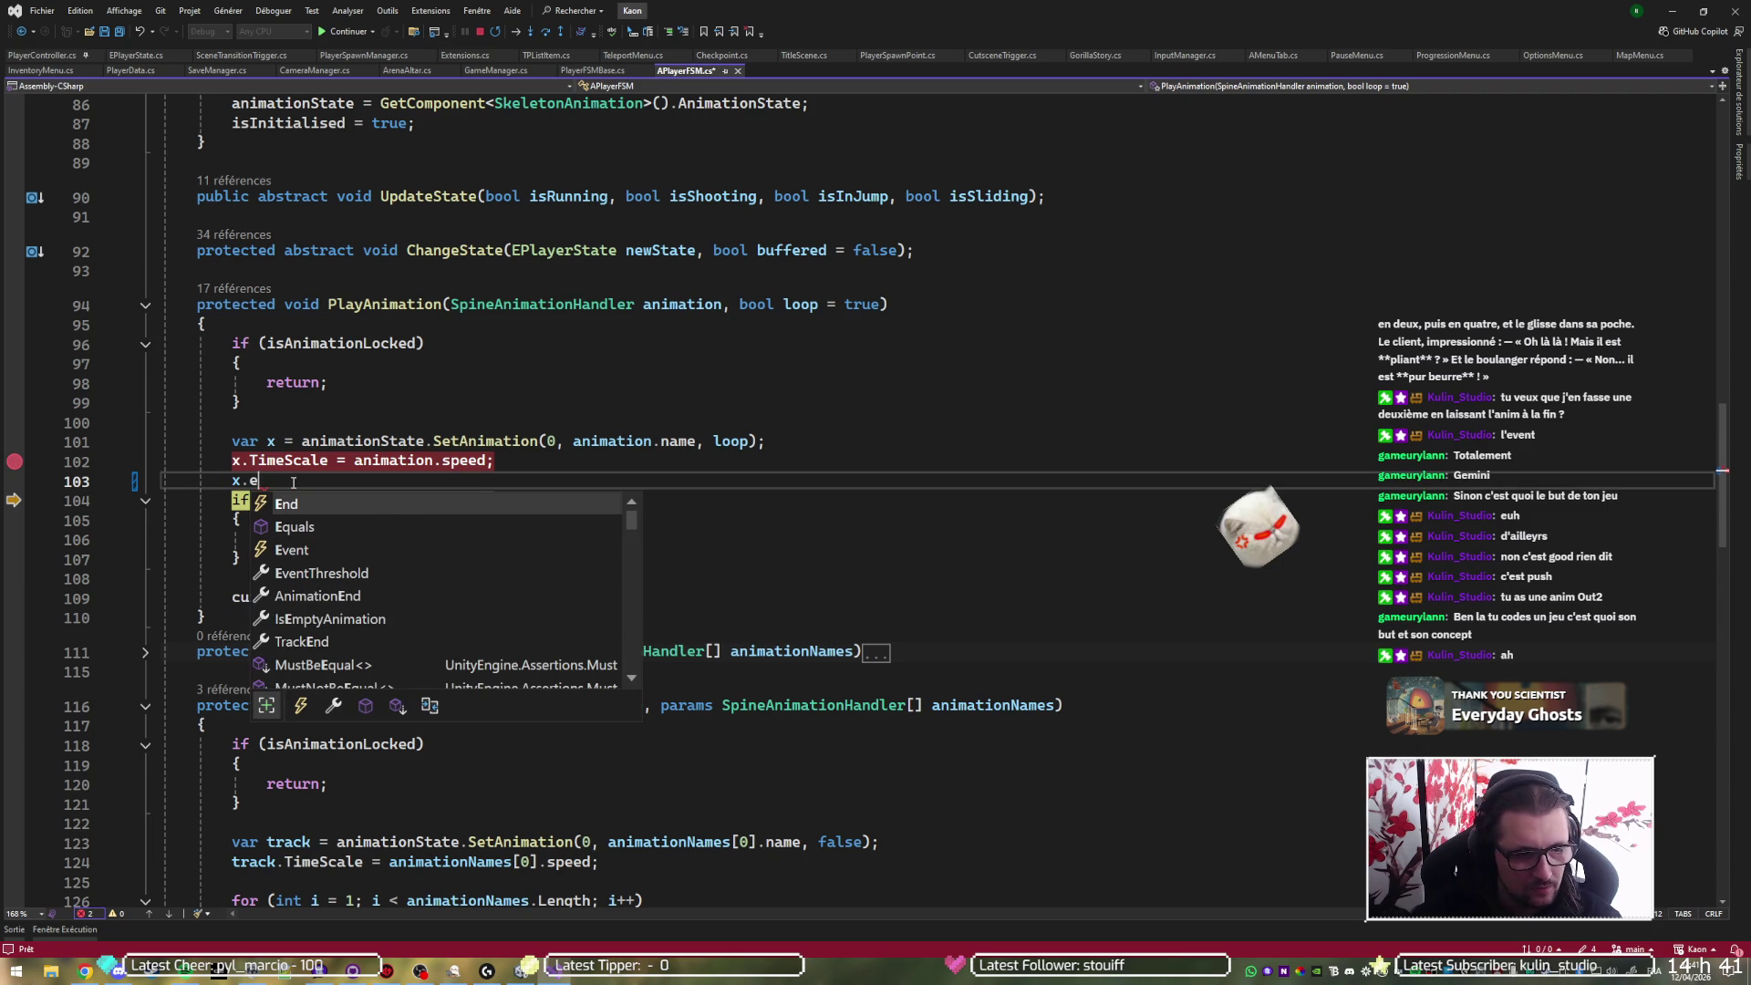
key(BackSpace)
text(tim)
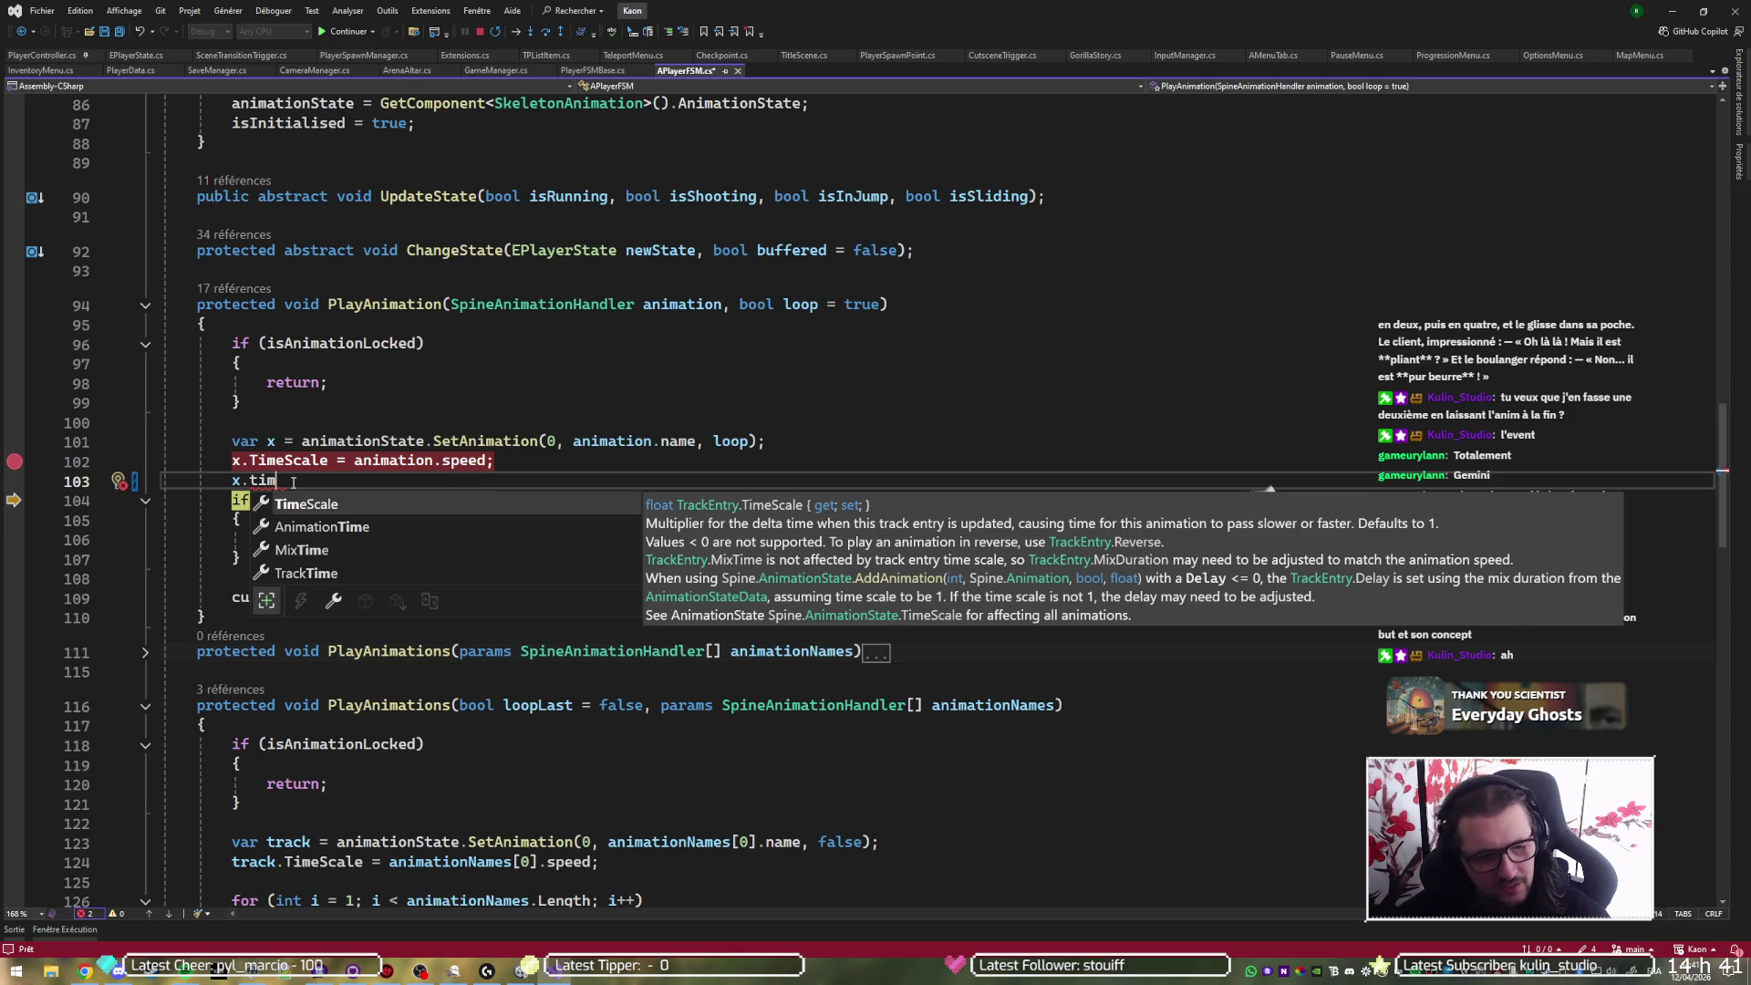
double_click(293, 482)
text(e)
key(Escape)
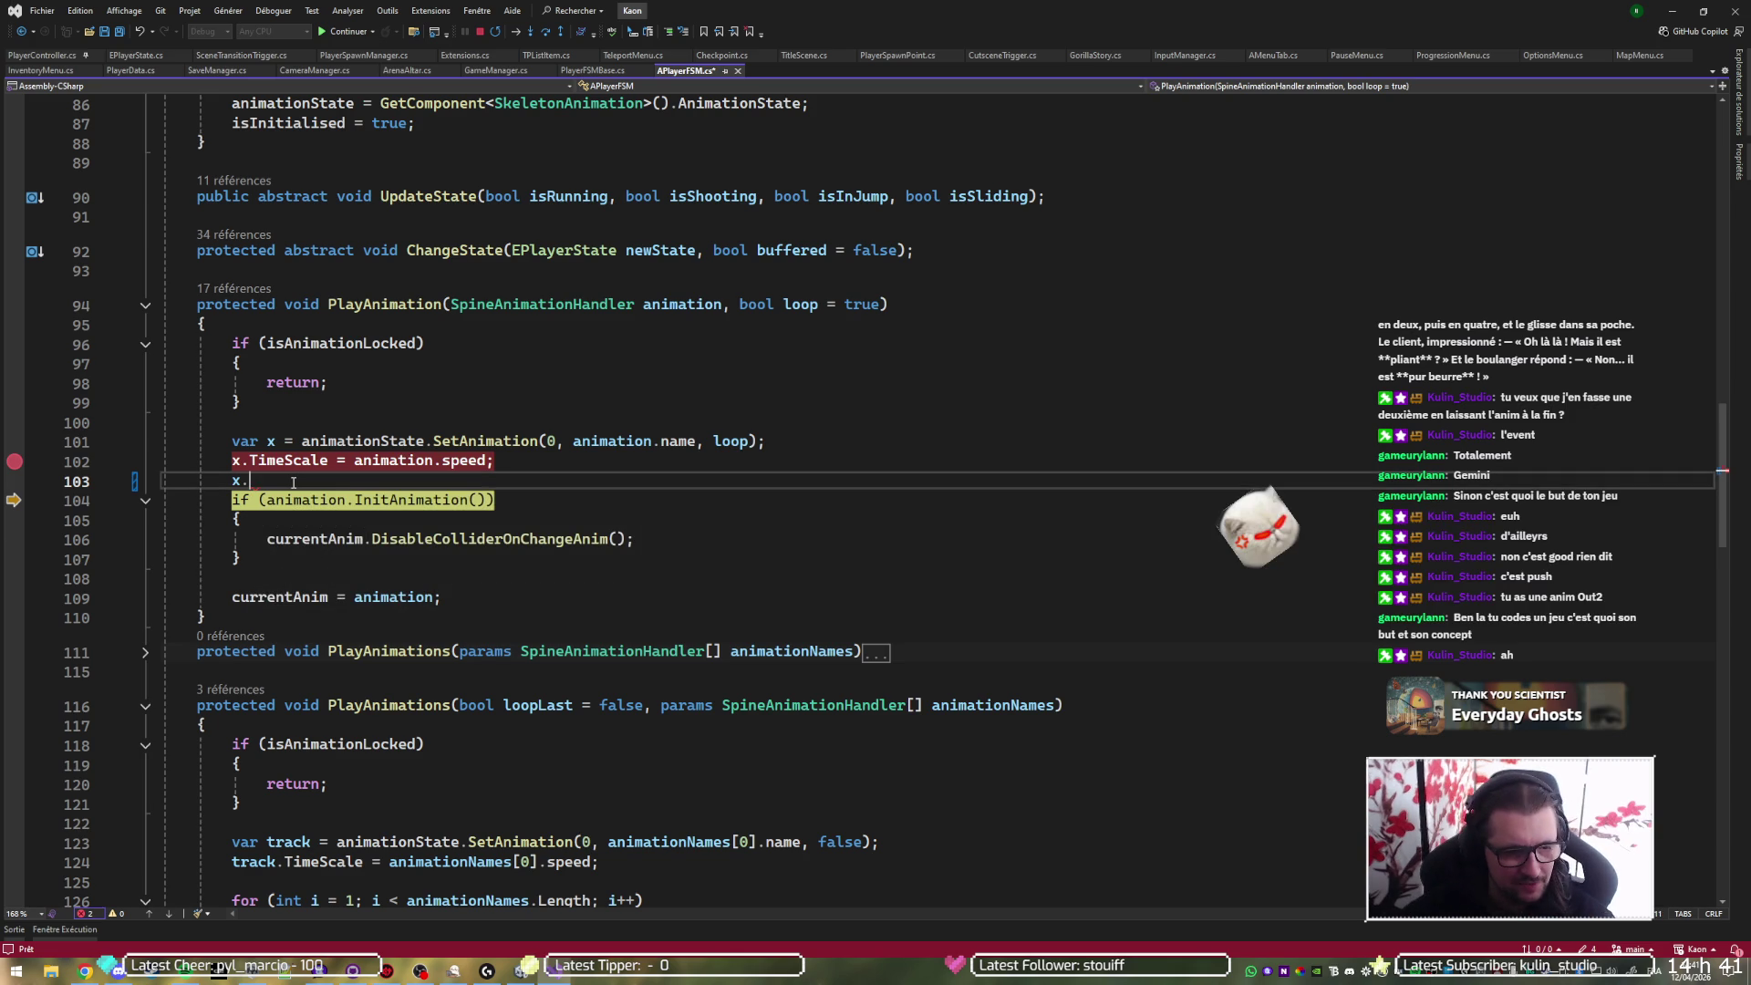
- Delete the unfinished line 103, resume the game, and return to line 102
key(BackSpace)
key(BackSpace)
key(BackSpace)
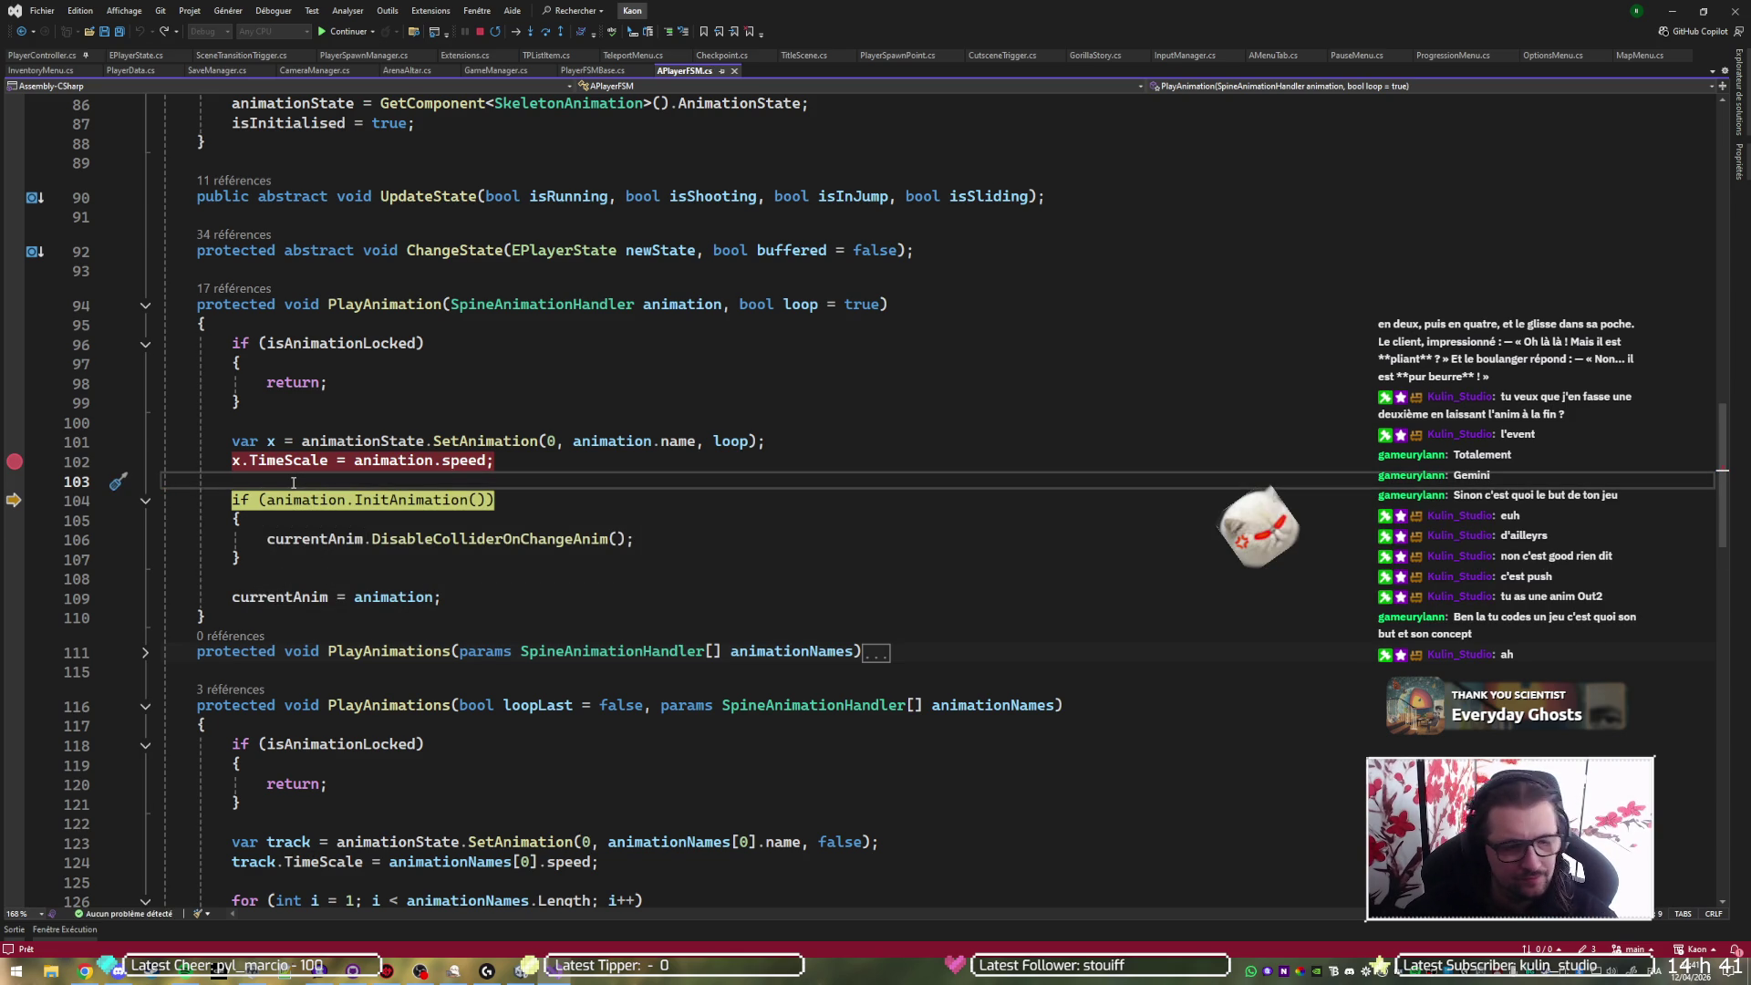
key(F5)
key(Up)
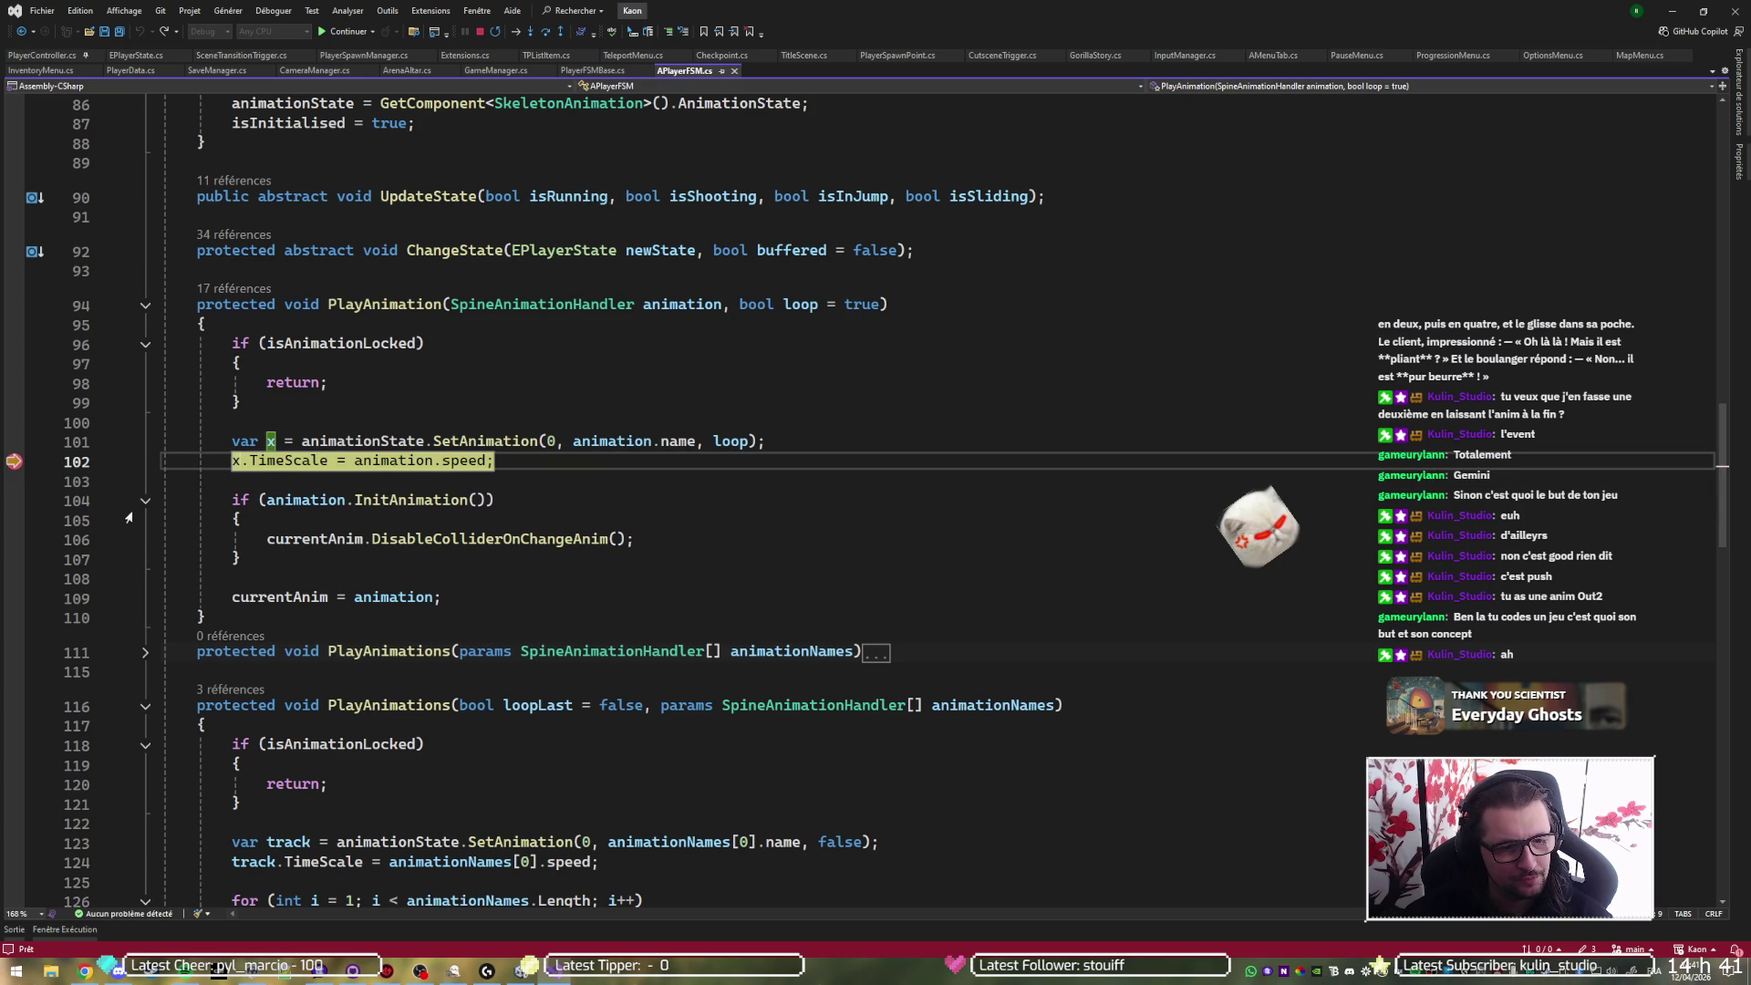
- Resume the game and insert Mathf.Abs( before animation.speed on line 102
key(F5)
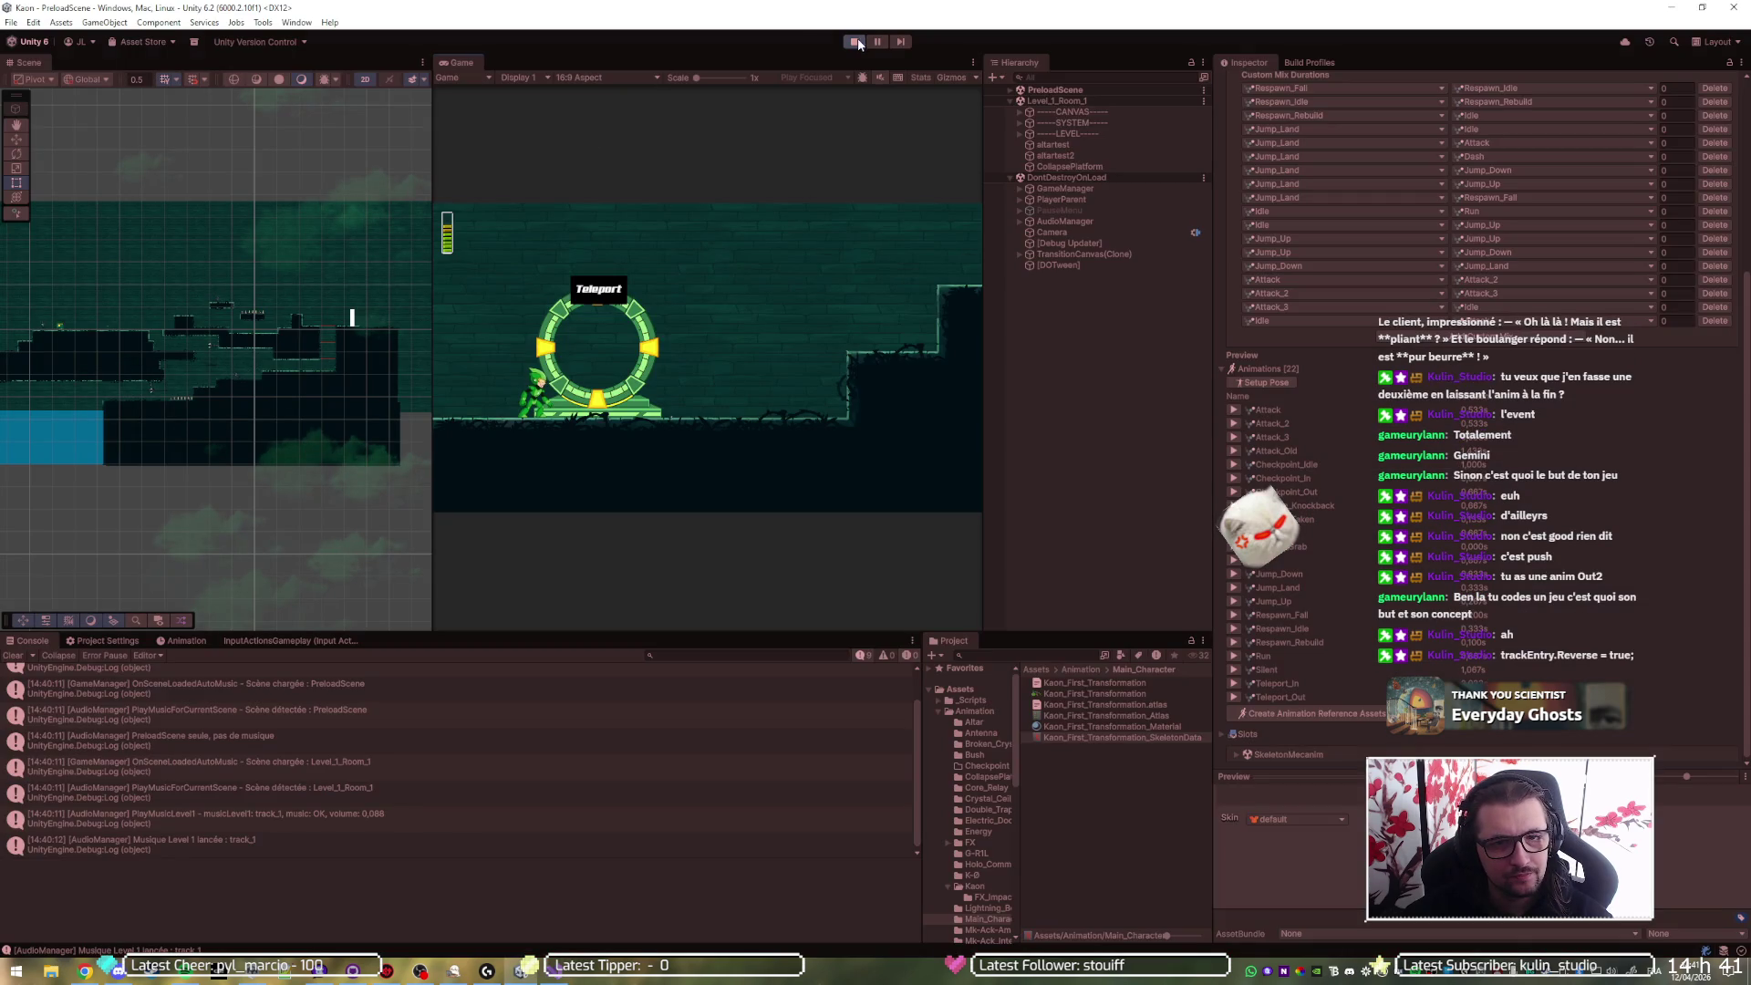
key(alt+Tab)
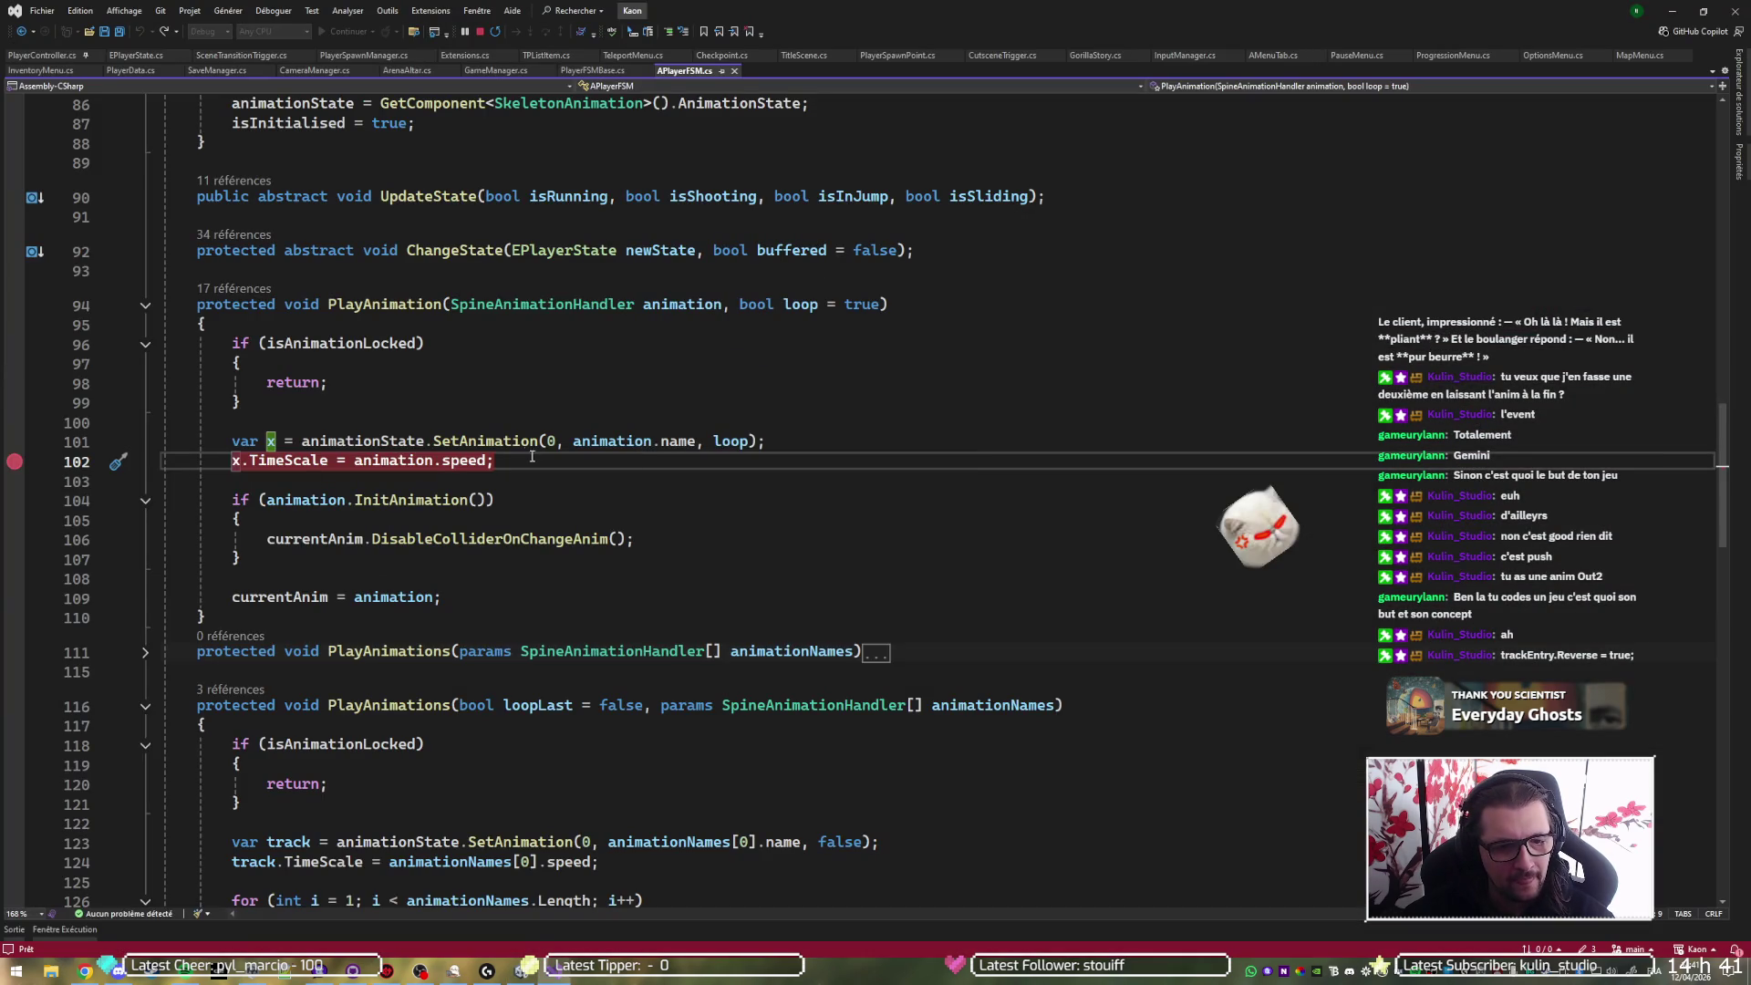
click(538, 459)
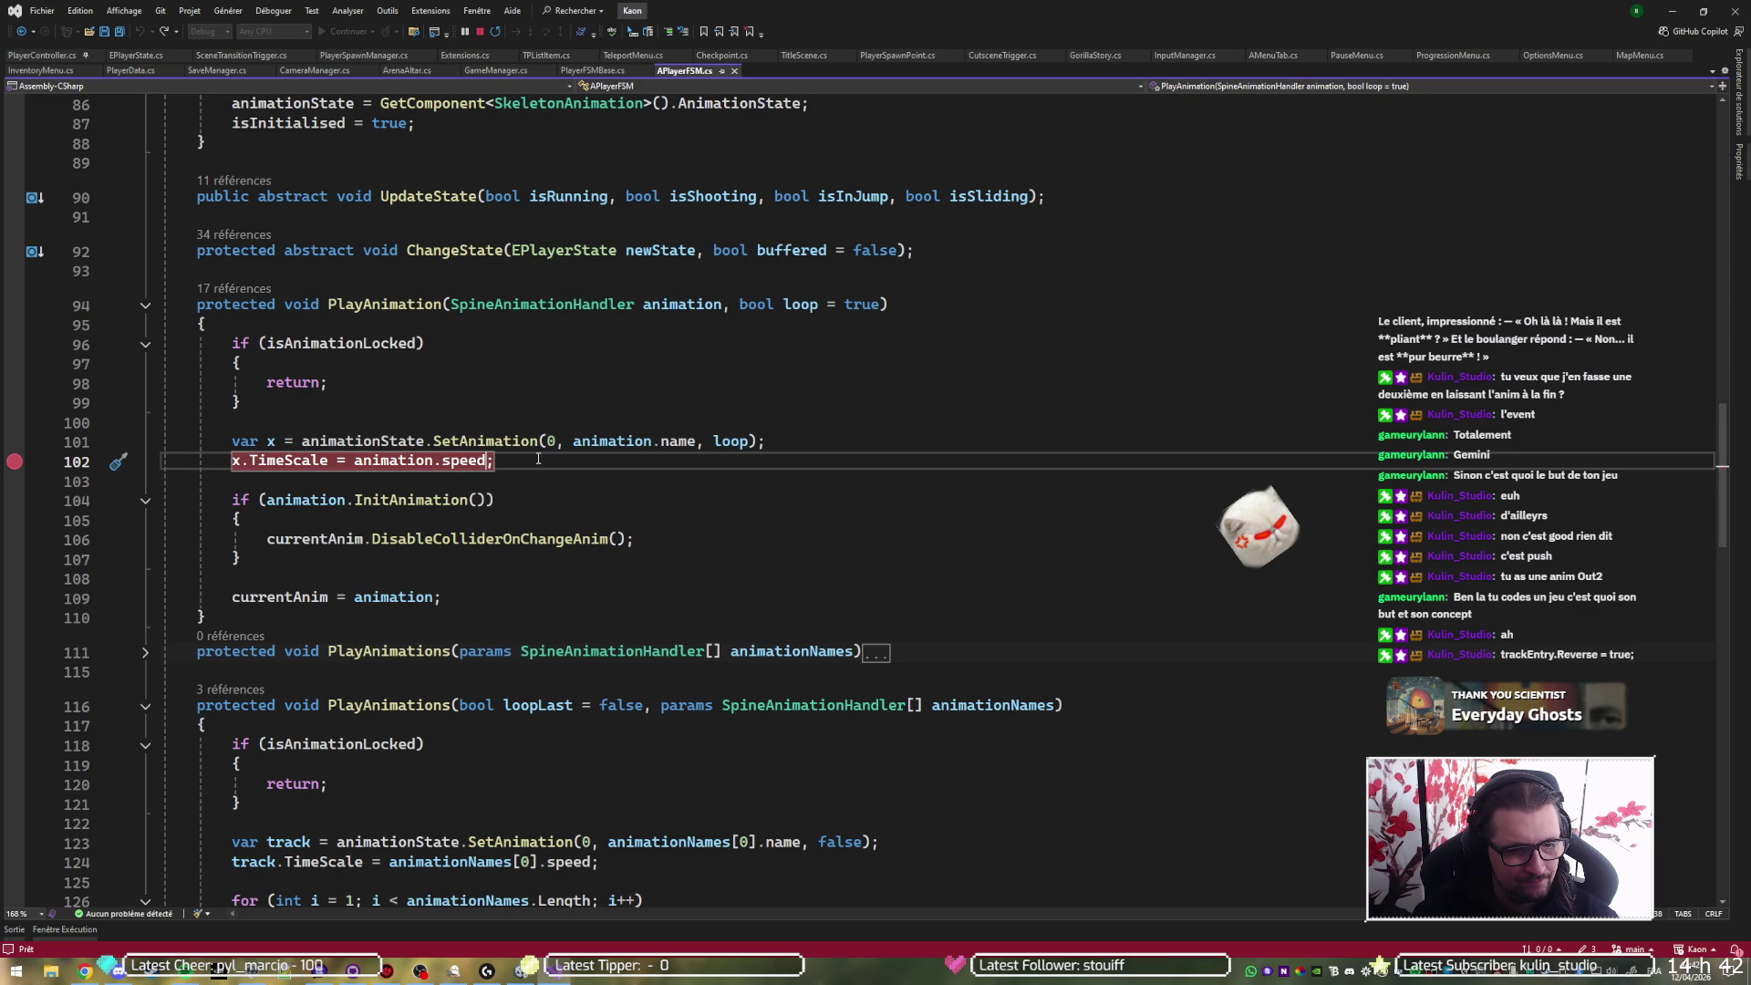
key(ctrl+Left)
key(ctrl+Left)
key(ctrl+Left)
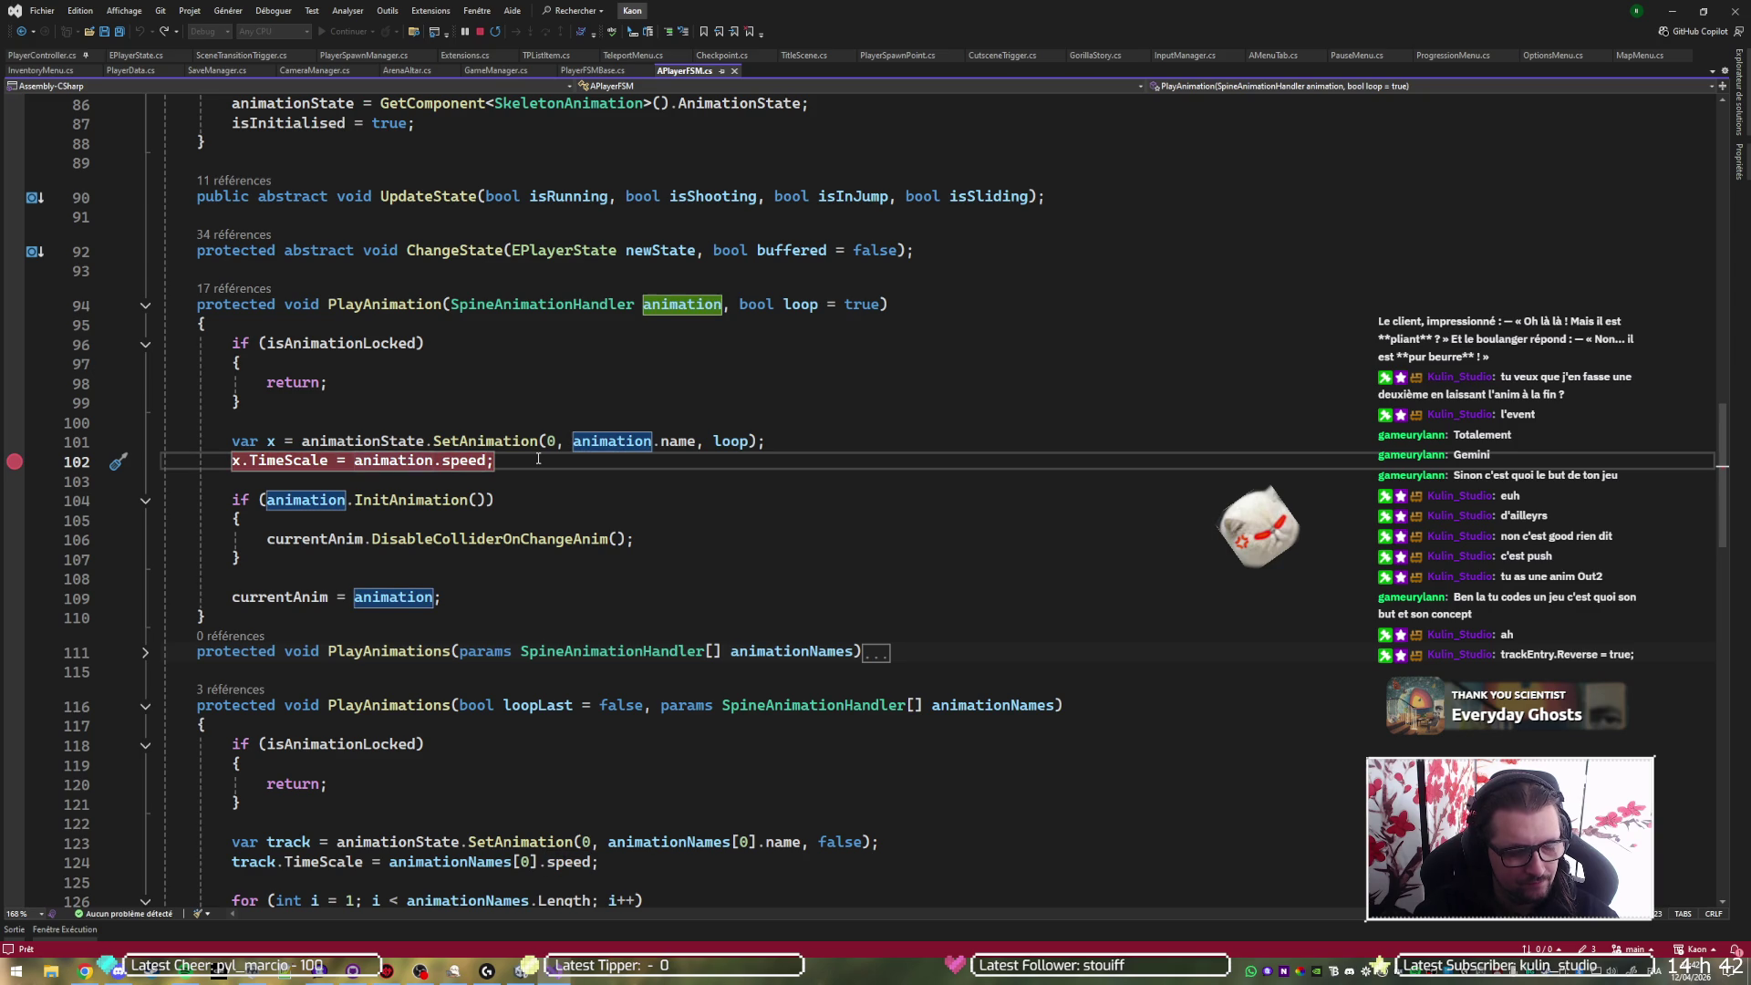
text(Mathf)
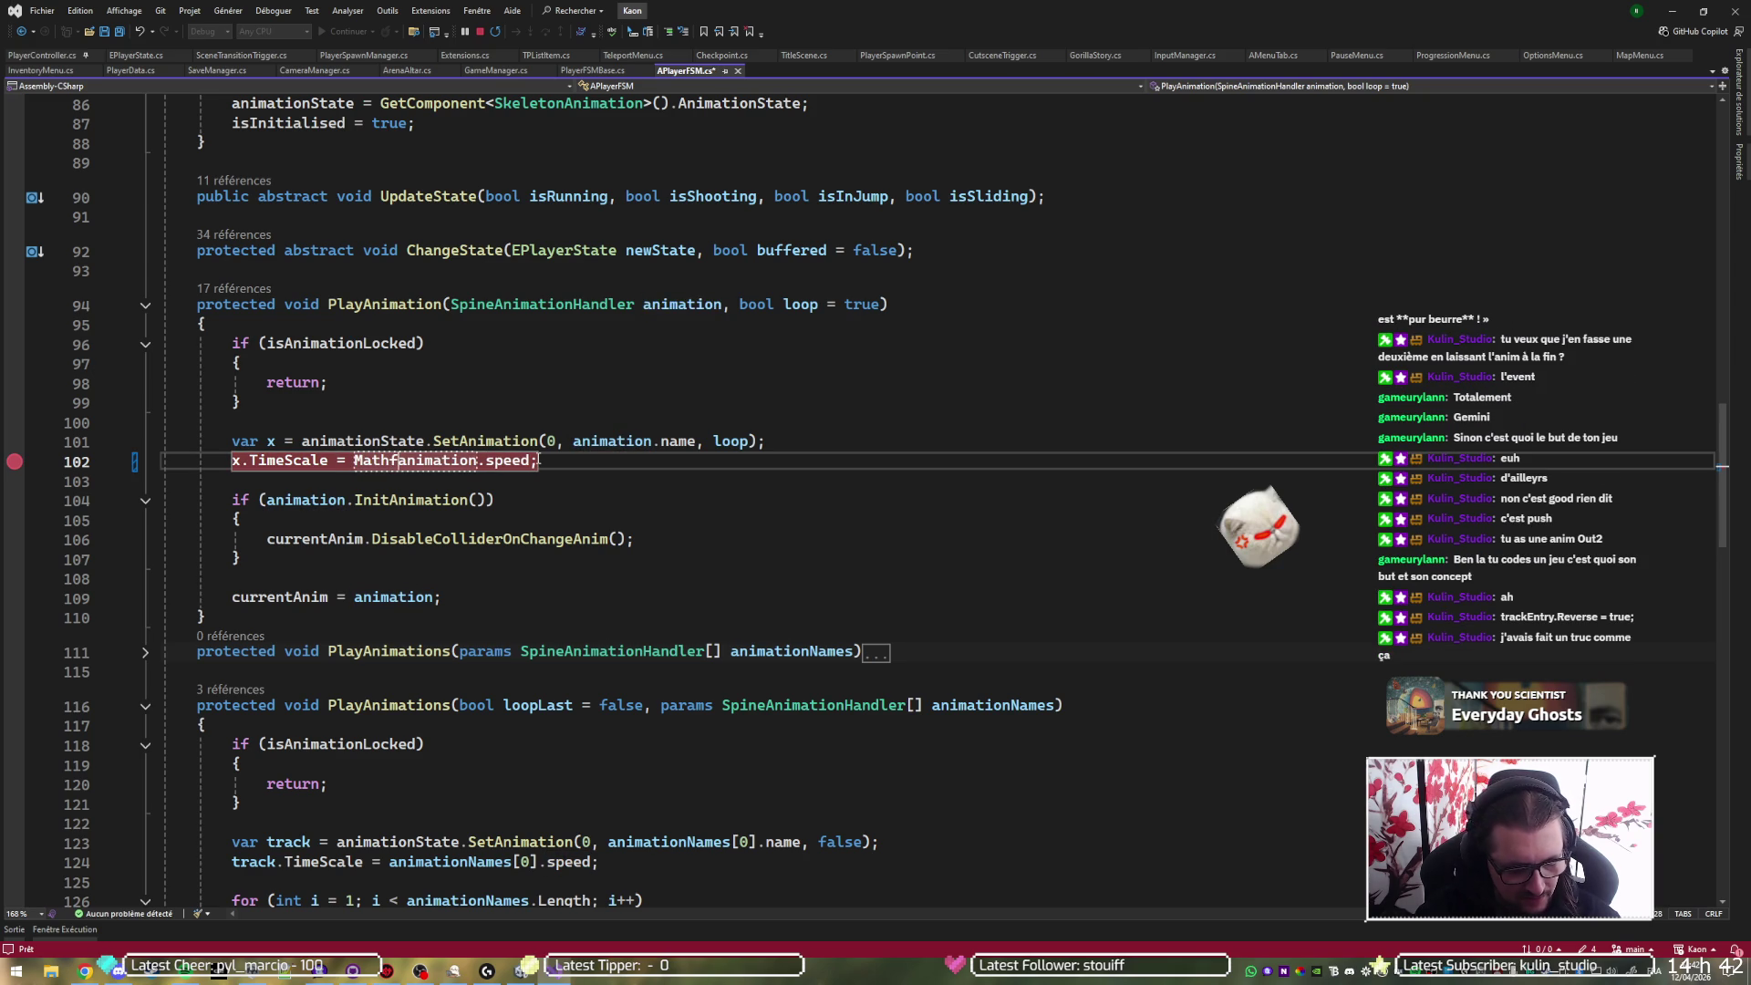
text(.Abs()
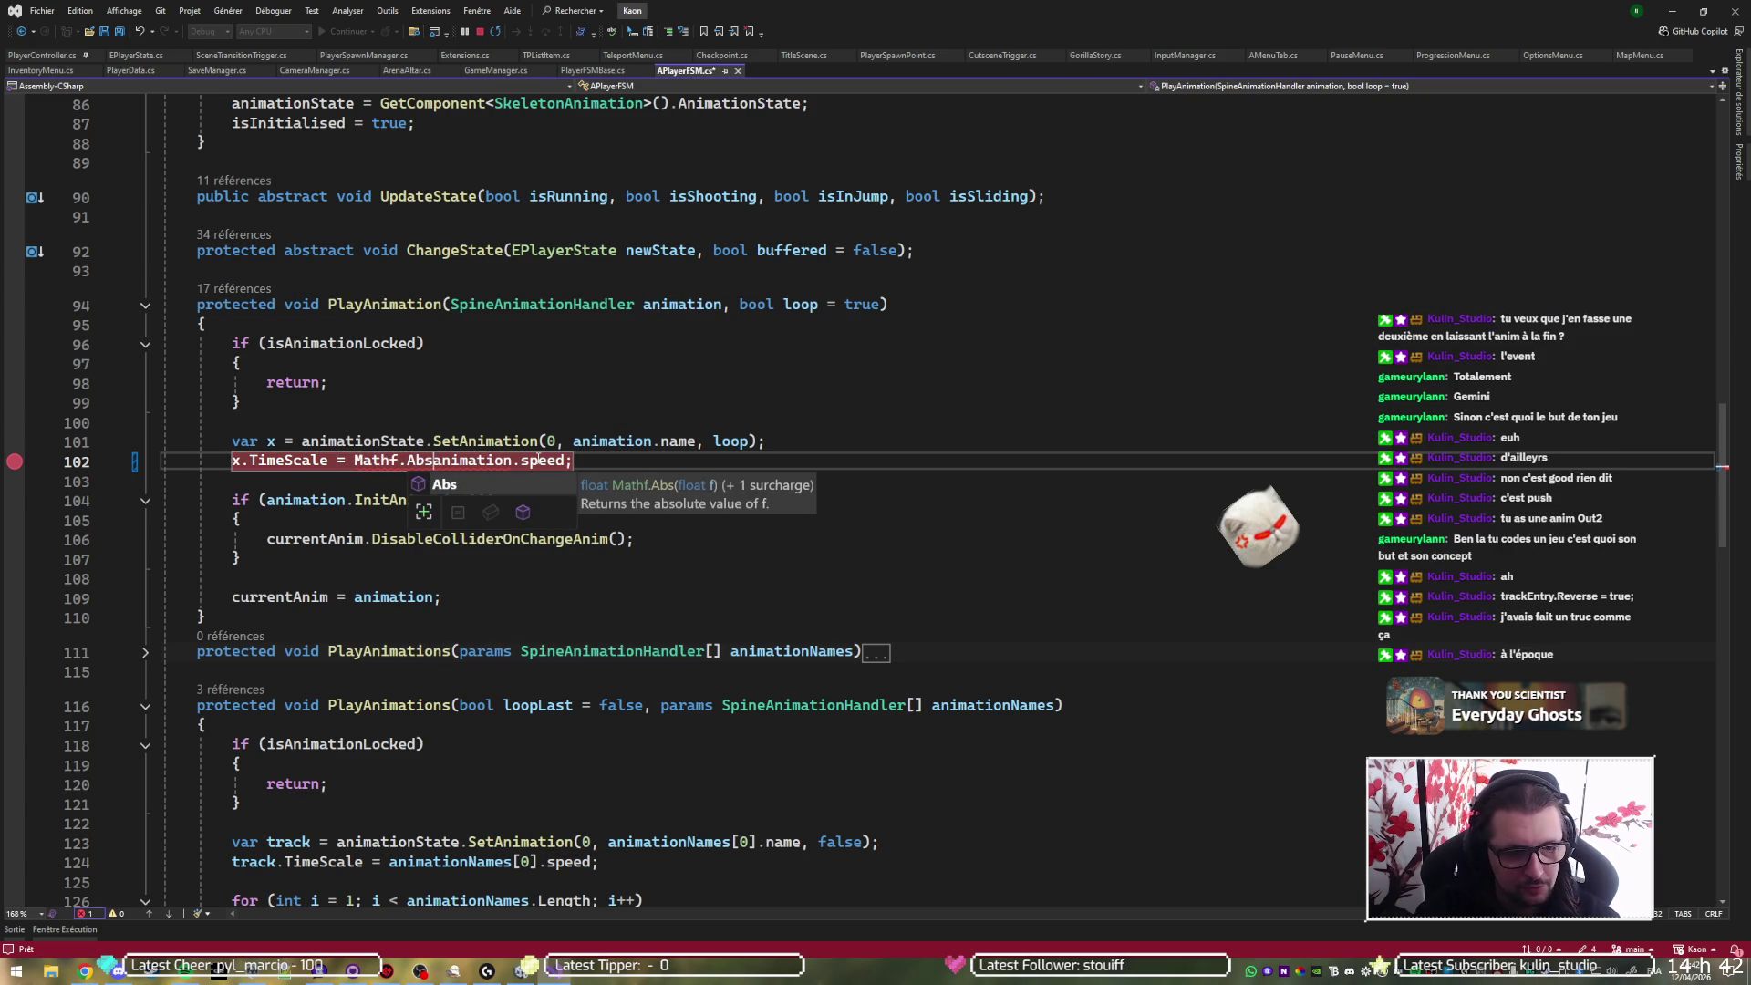
- Close the Mathf.Abs call and start if(animation.speed < 0){ on line 103
key(End)
key(Left)
text())
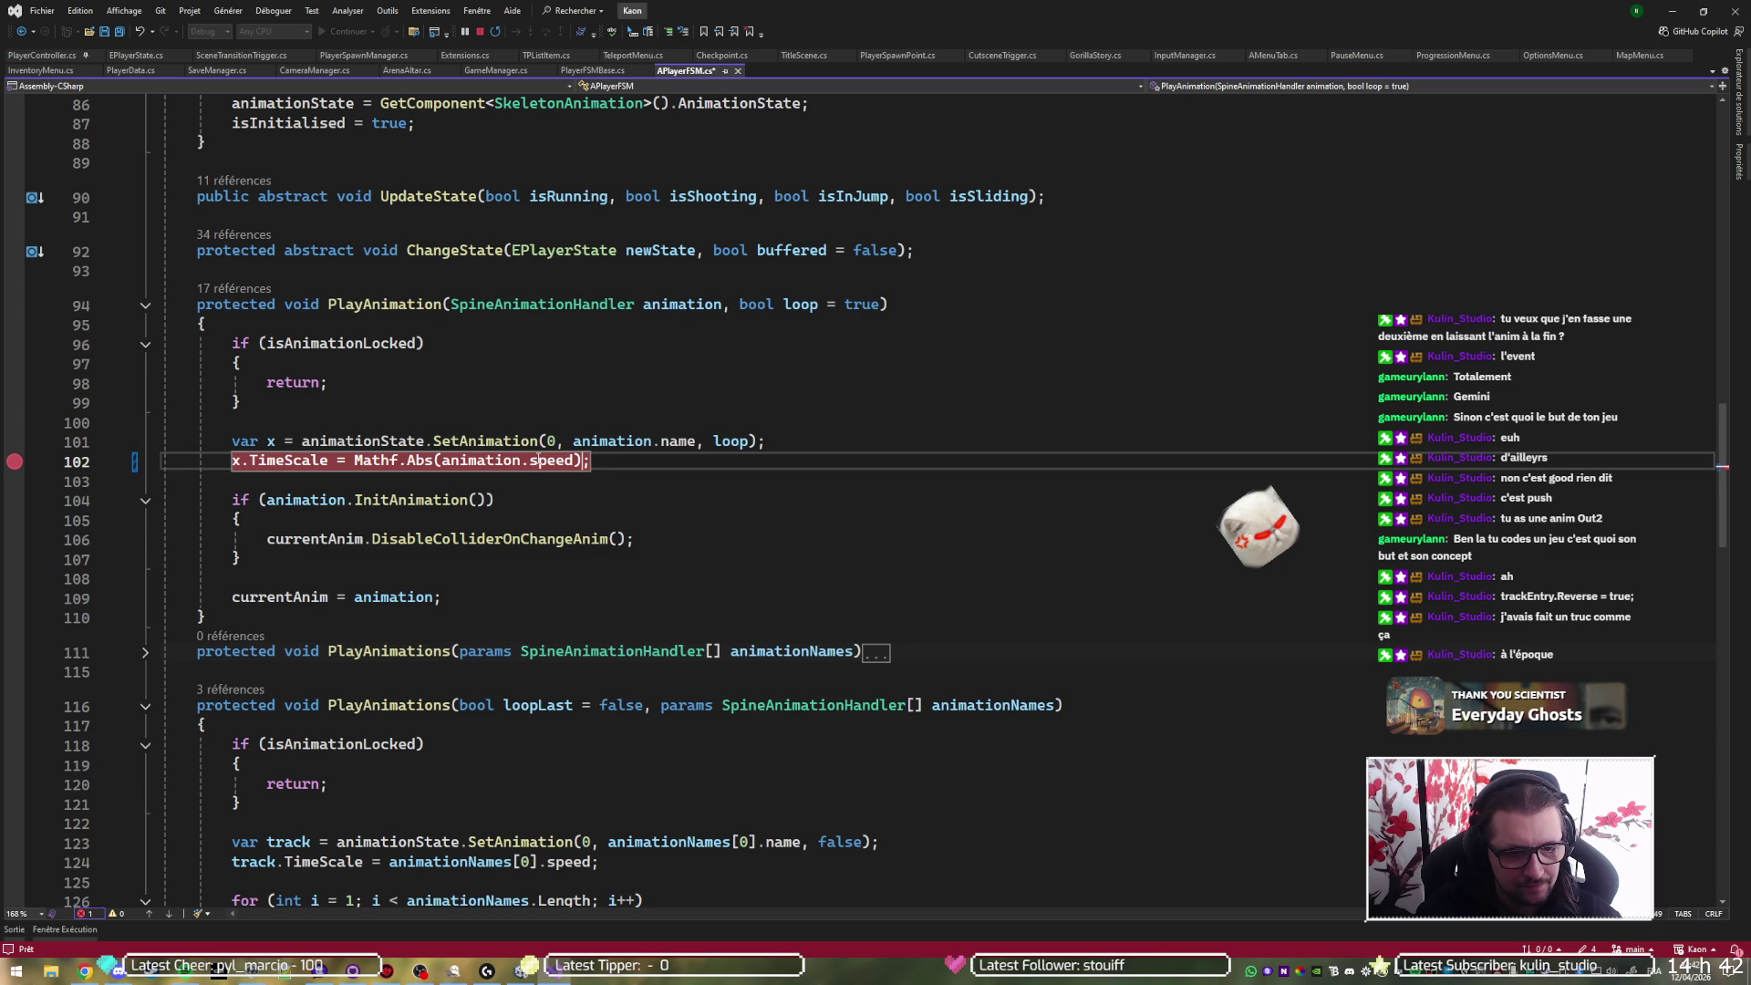
key(End)
key(Return)
text(if()
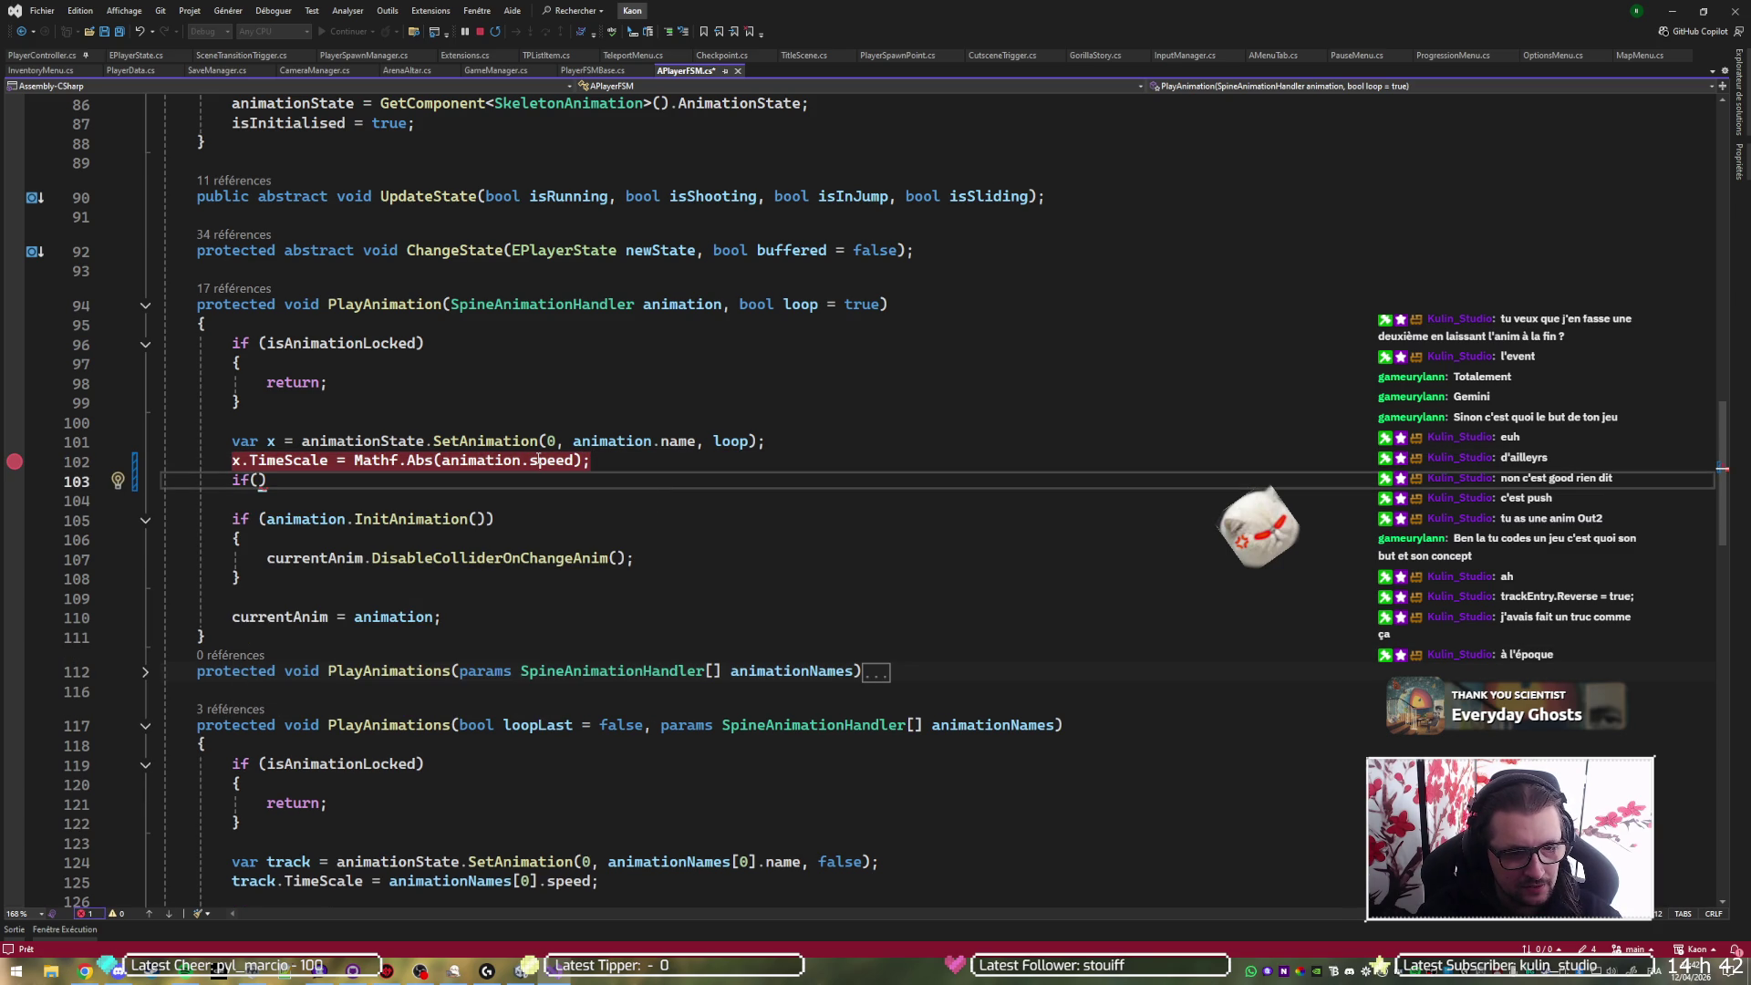
text(animation.)
text(speed < 0)
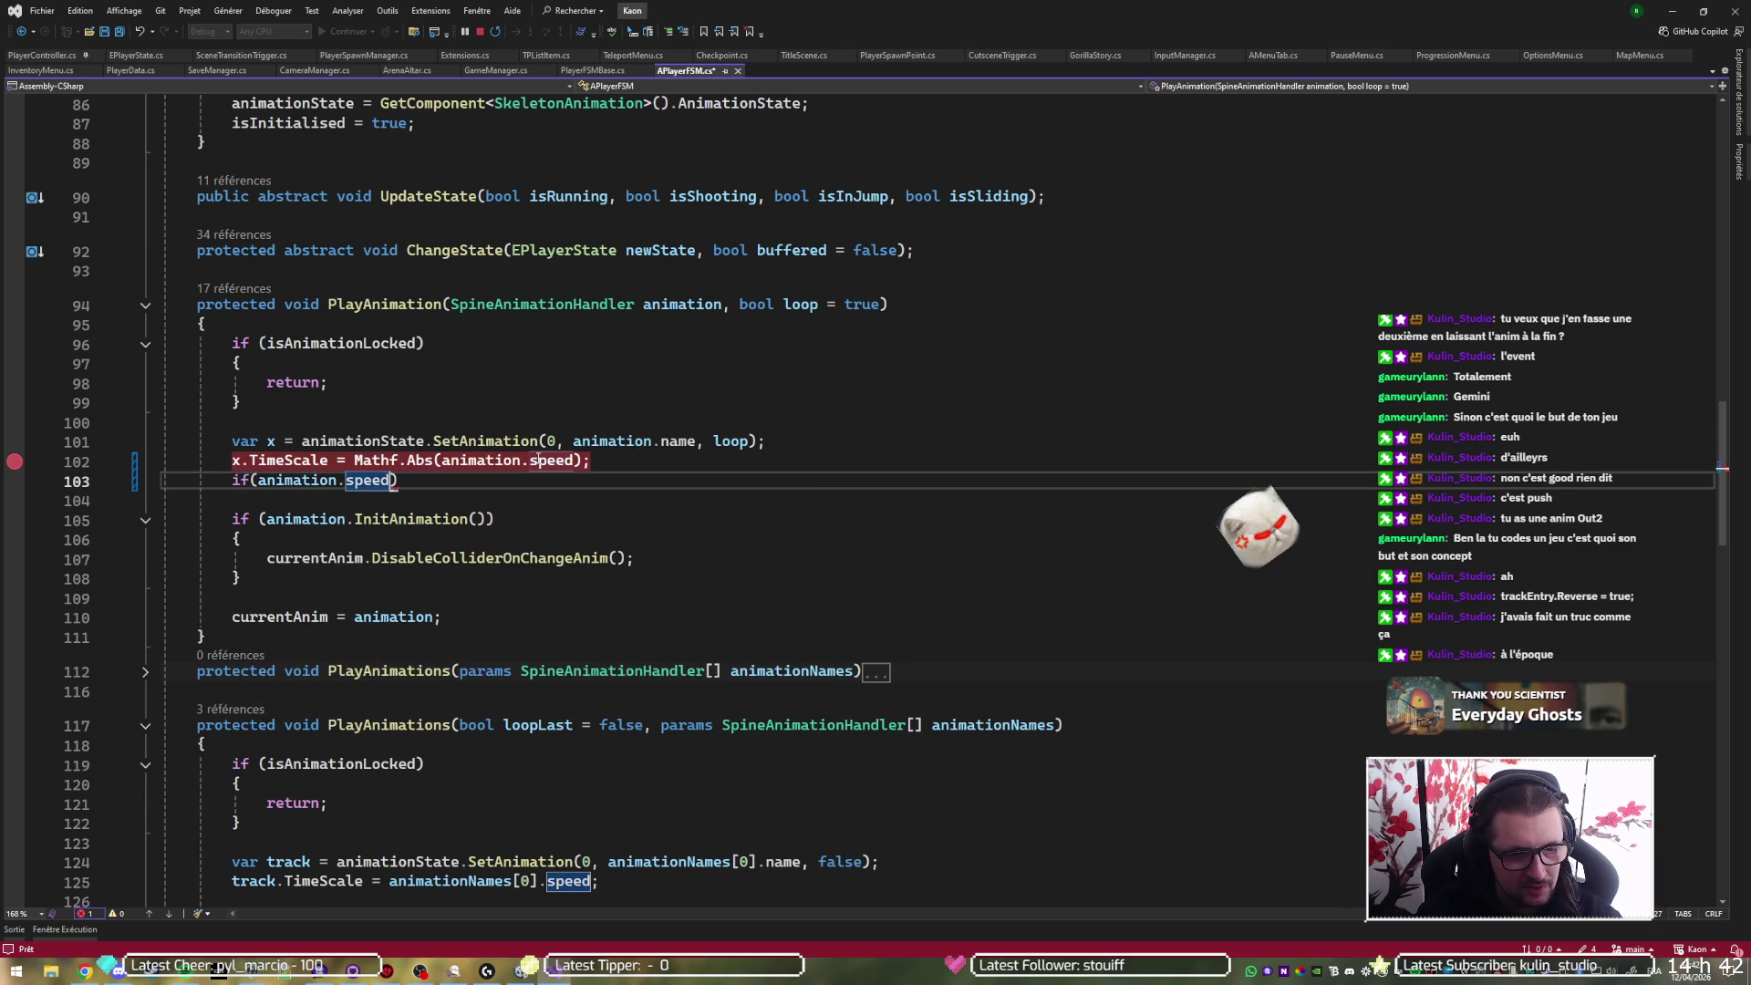
text())
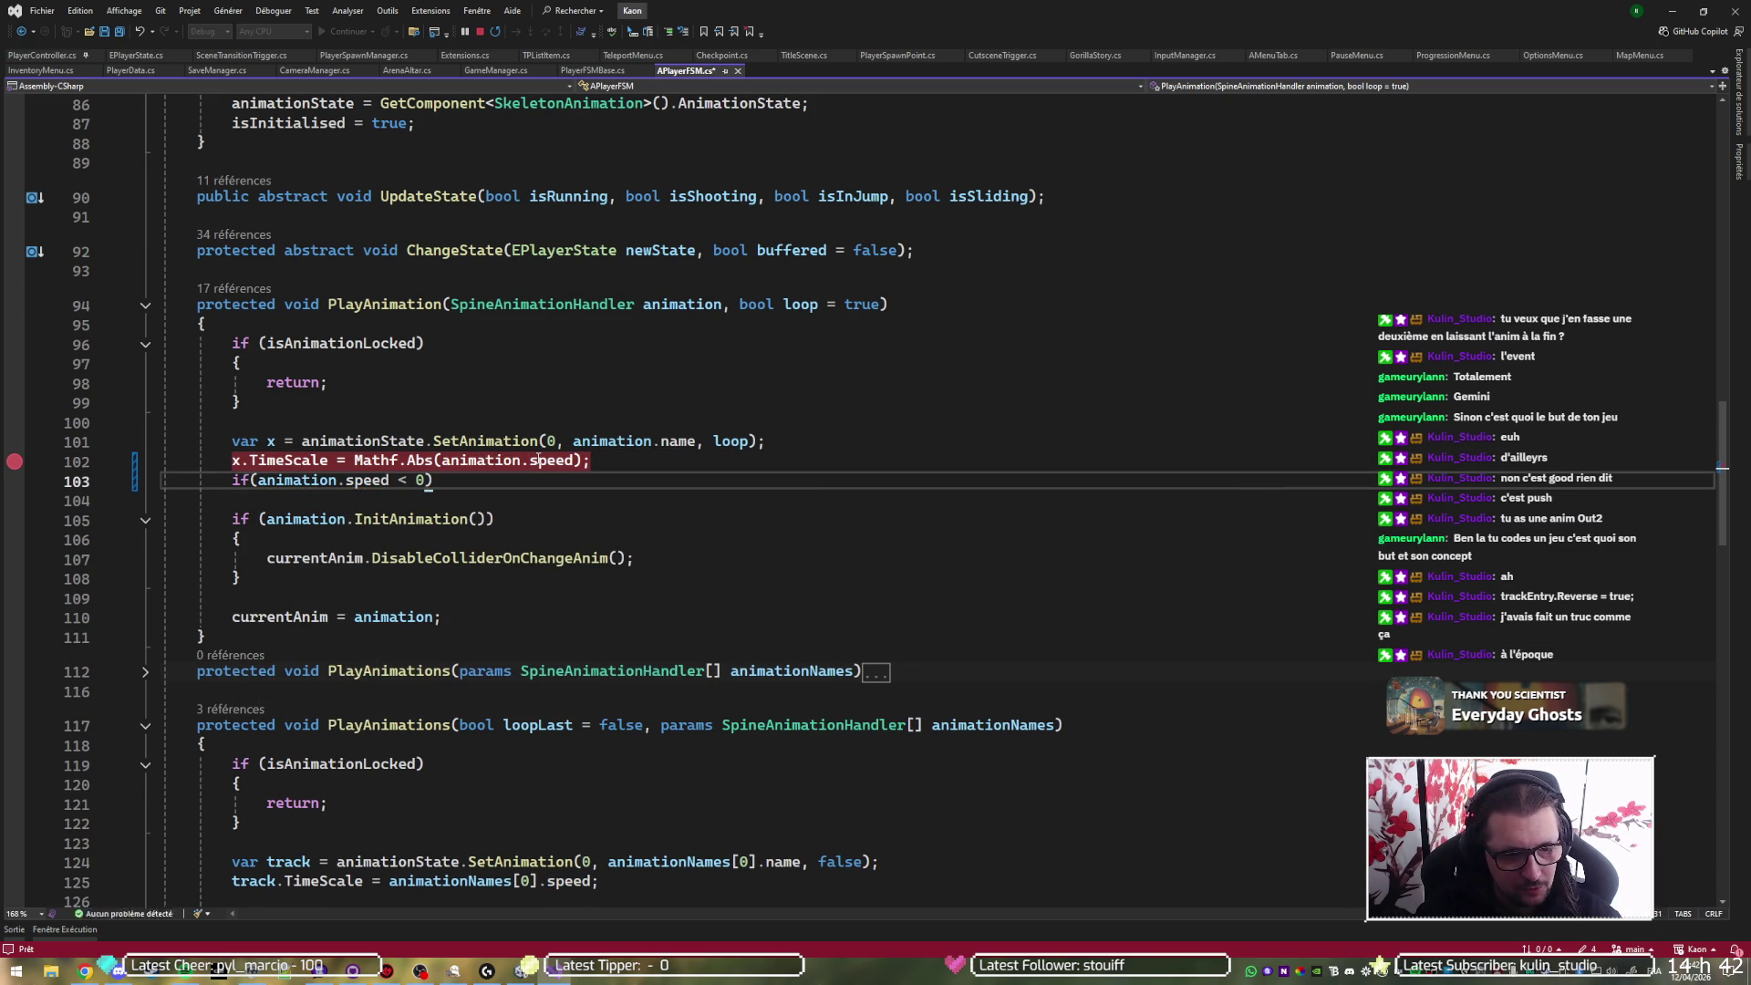
text({)
- Expand the braces under if(animation.speed < 0) into an empty block
key(Return)
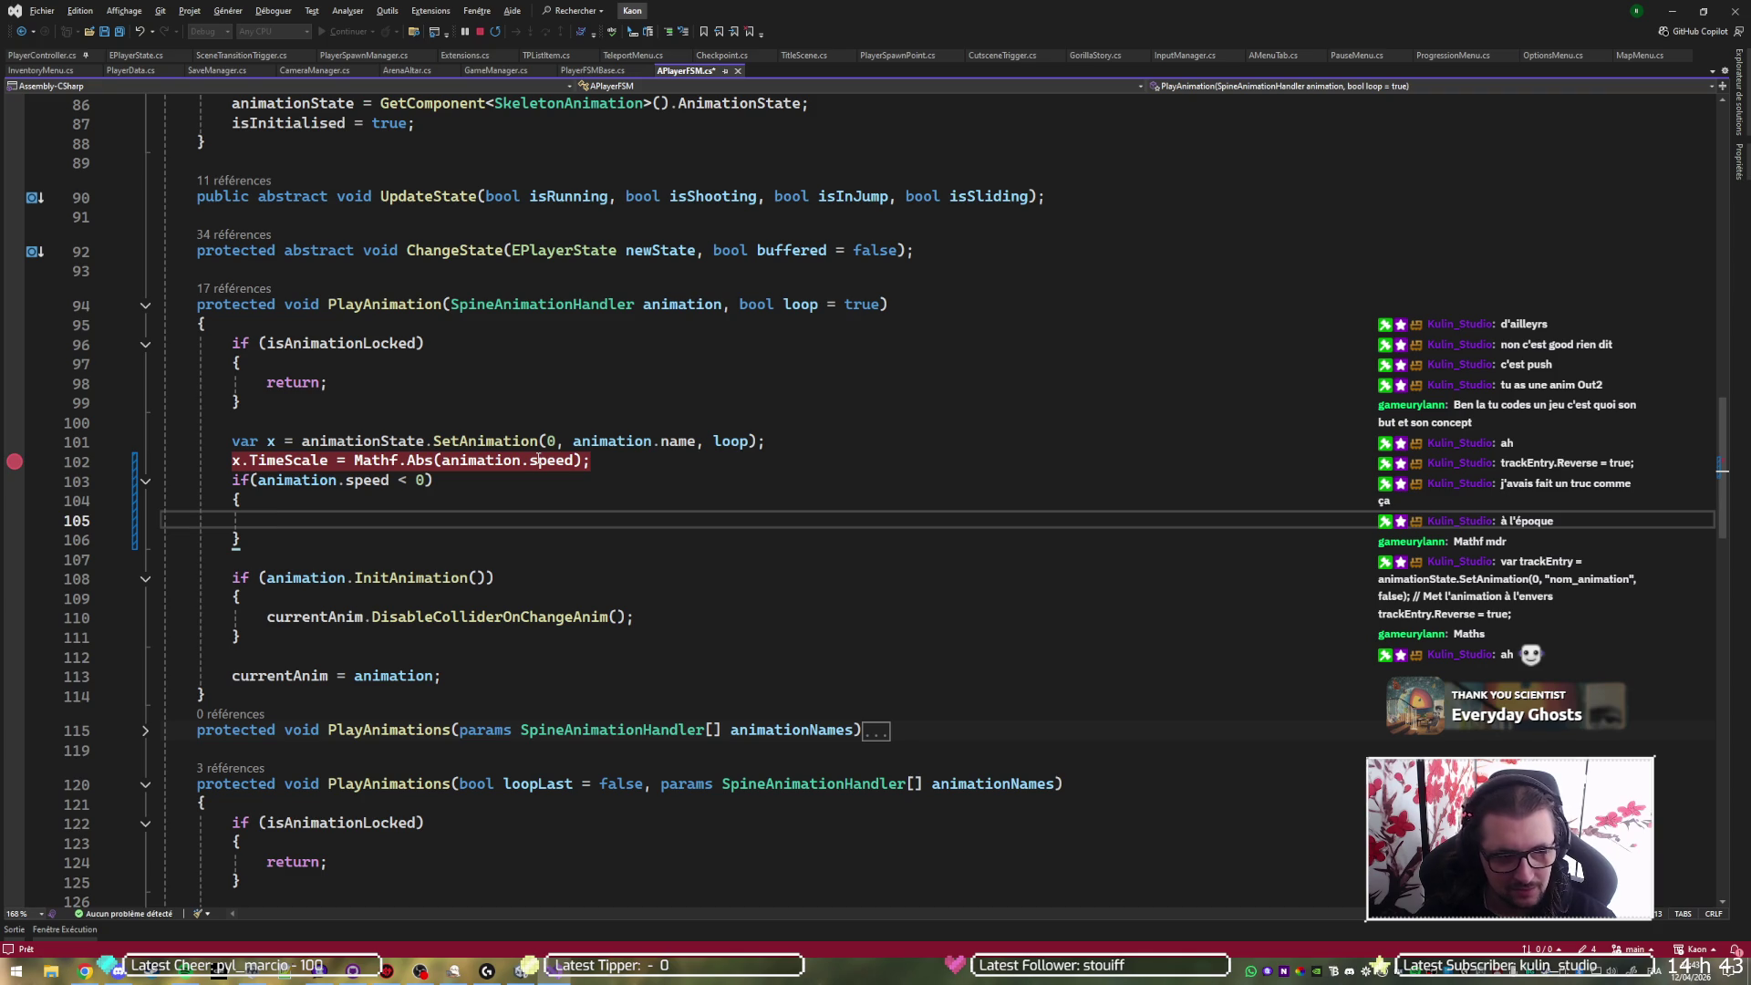
- Write x.Reverse = animation.speed < 0; using the cut if condition, keeping the debugger running
text(x.rever)
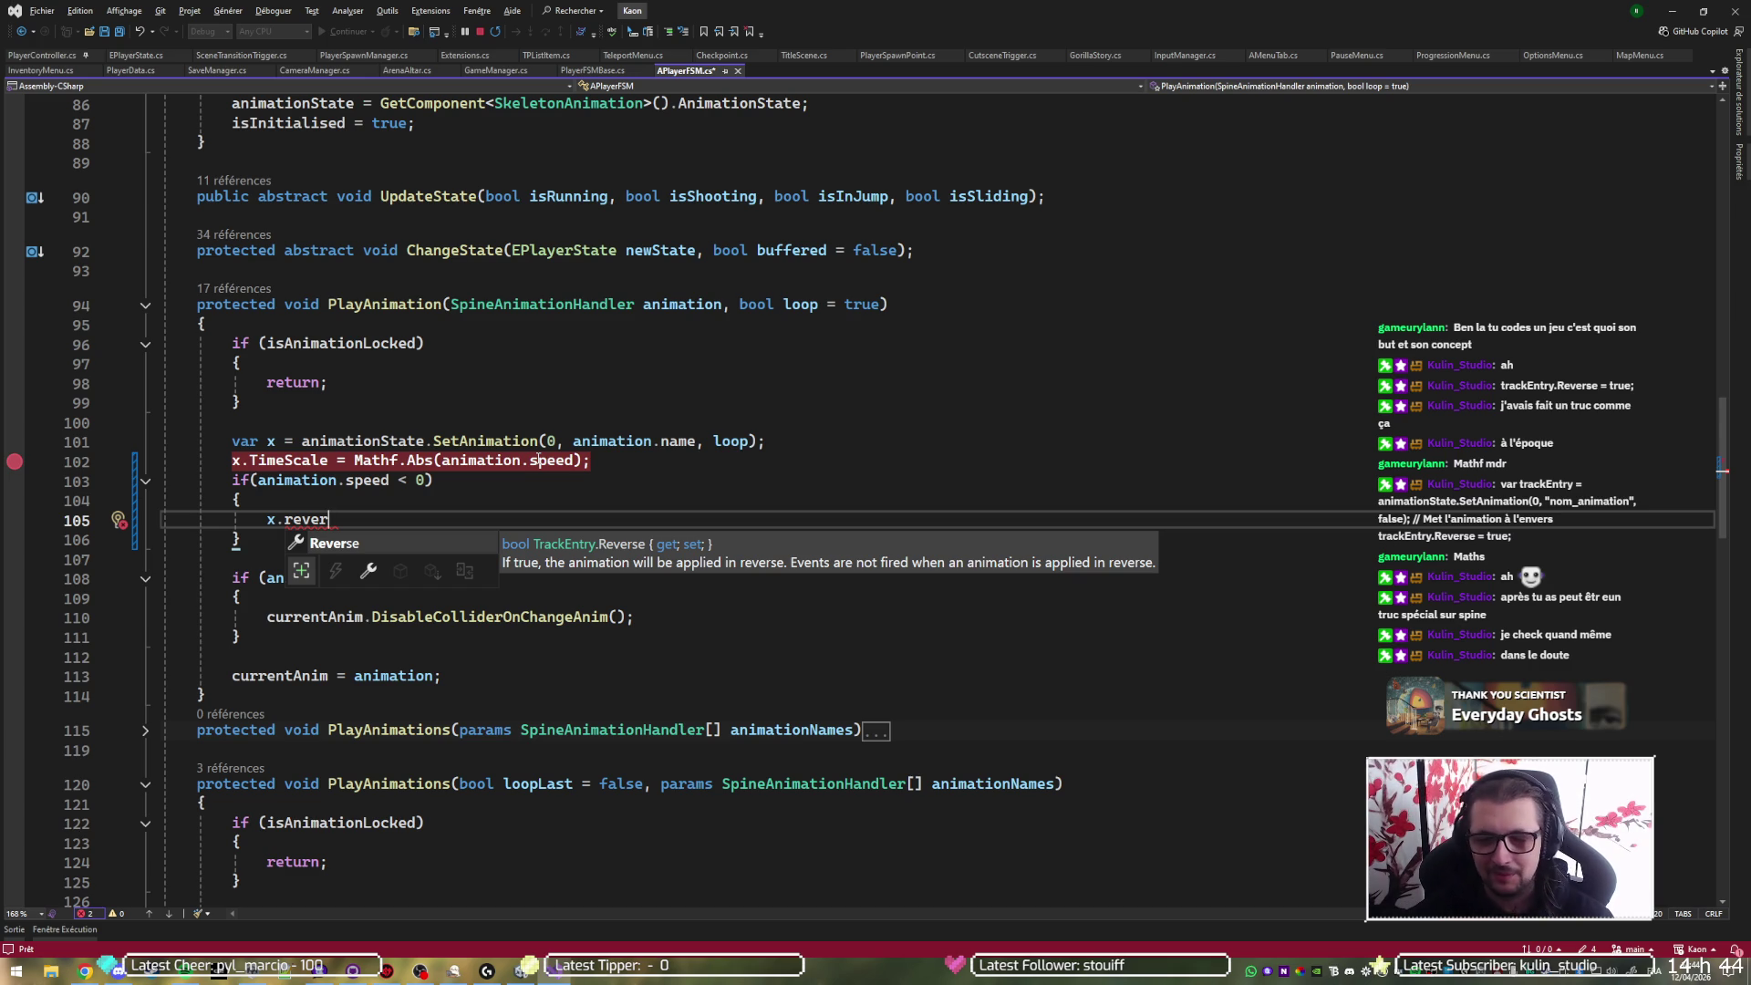
key(Tab)
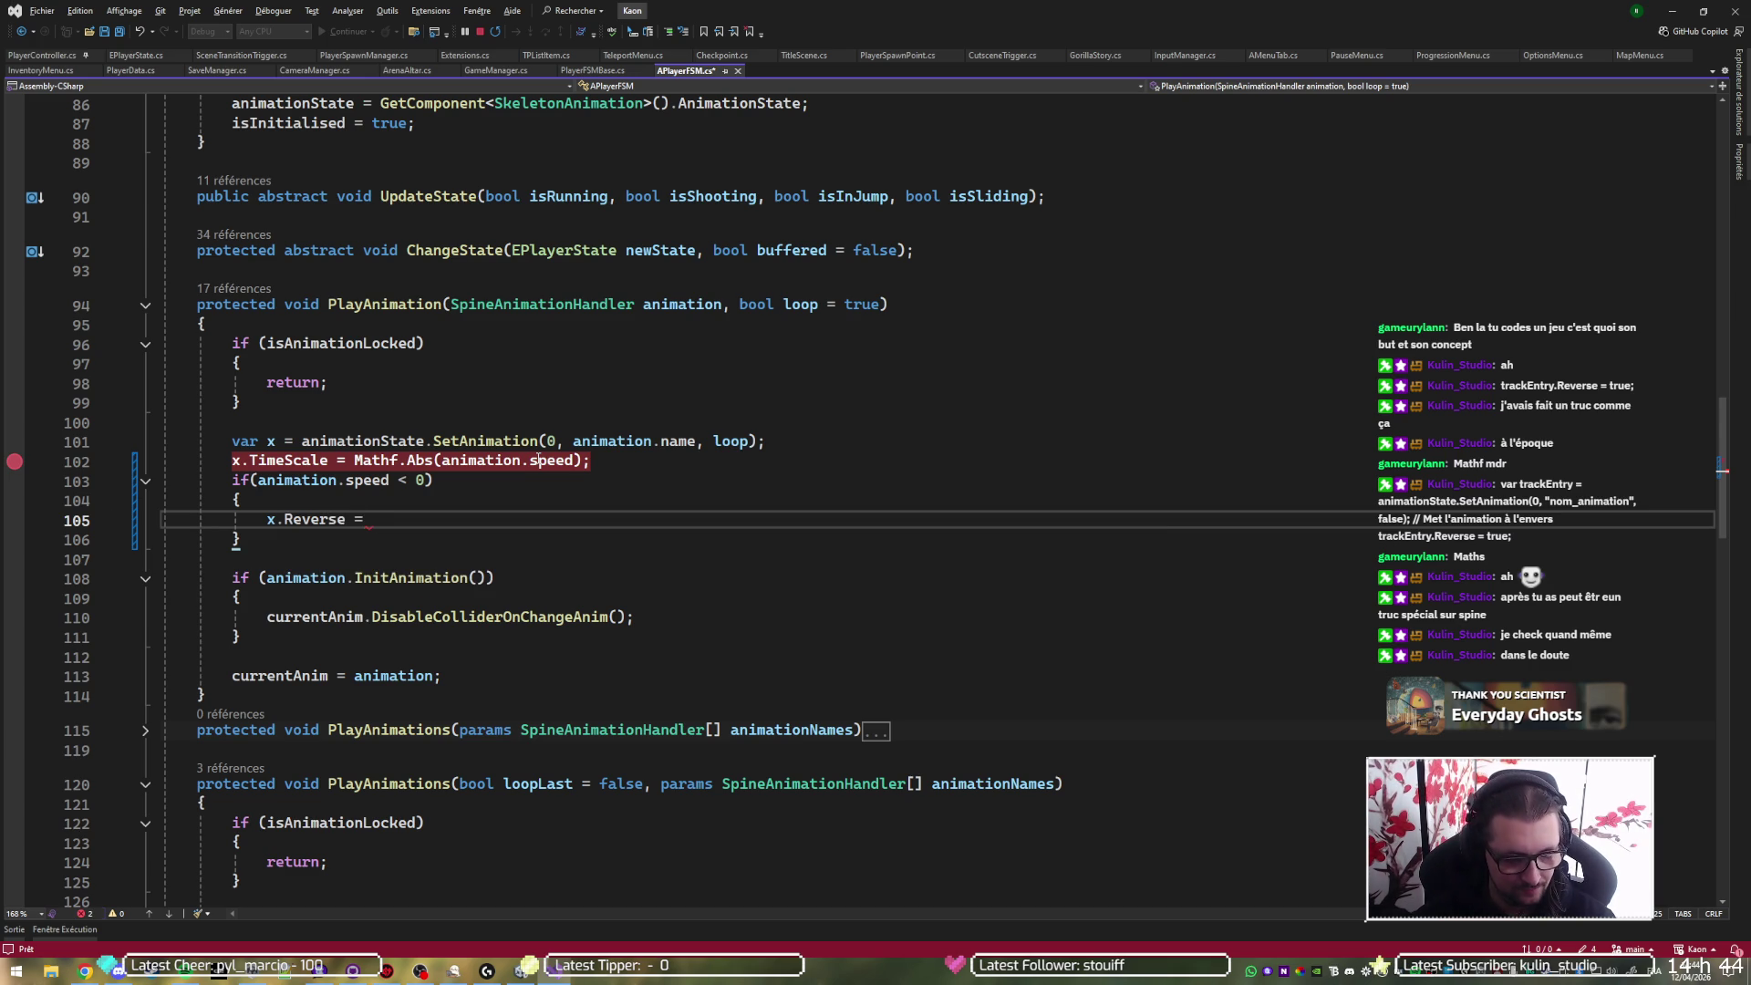
key(Up)
key(Up)
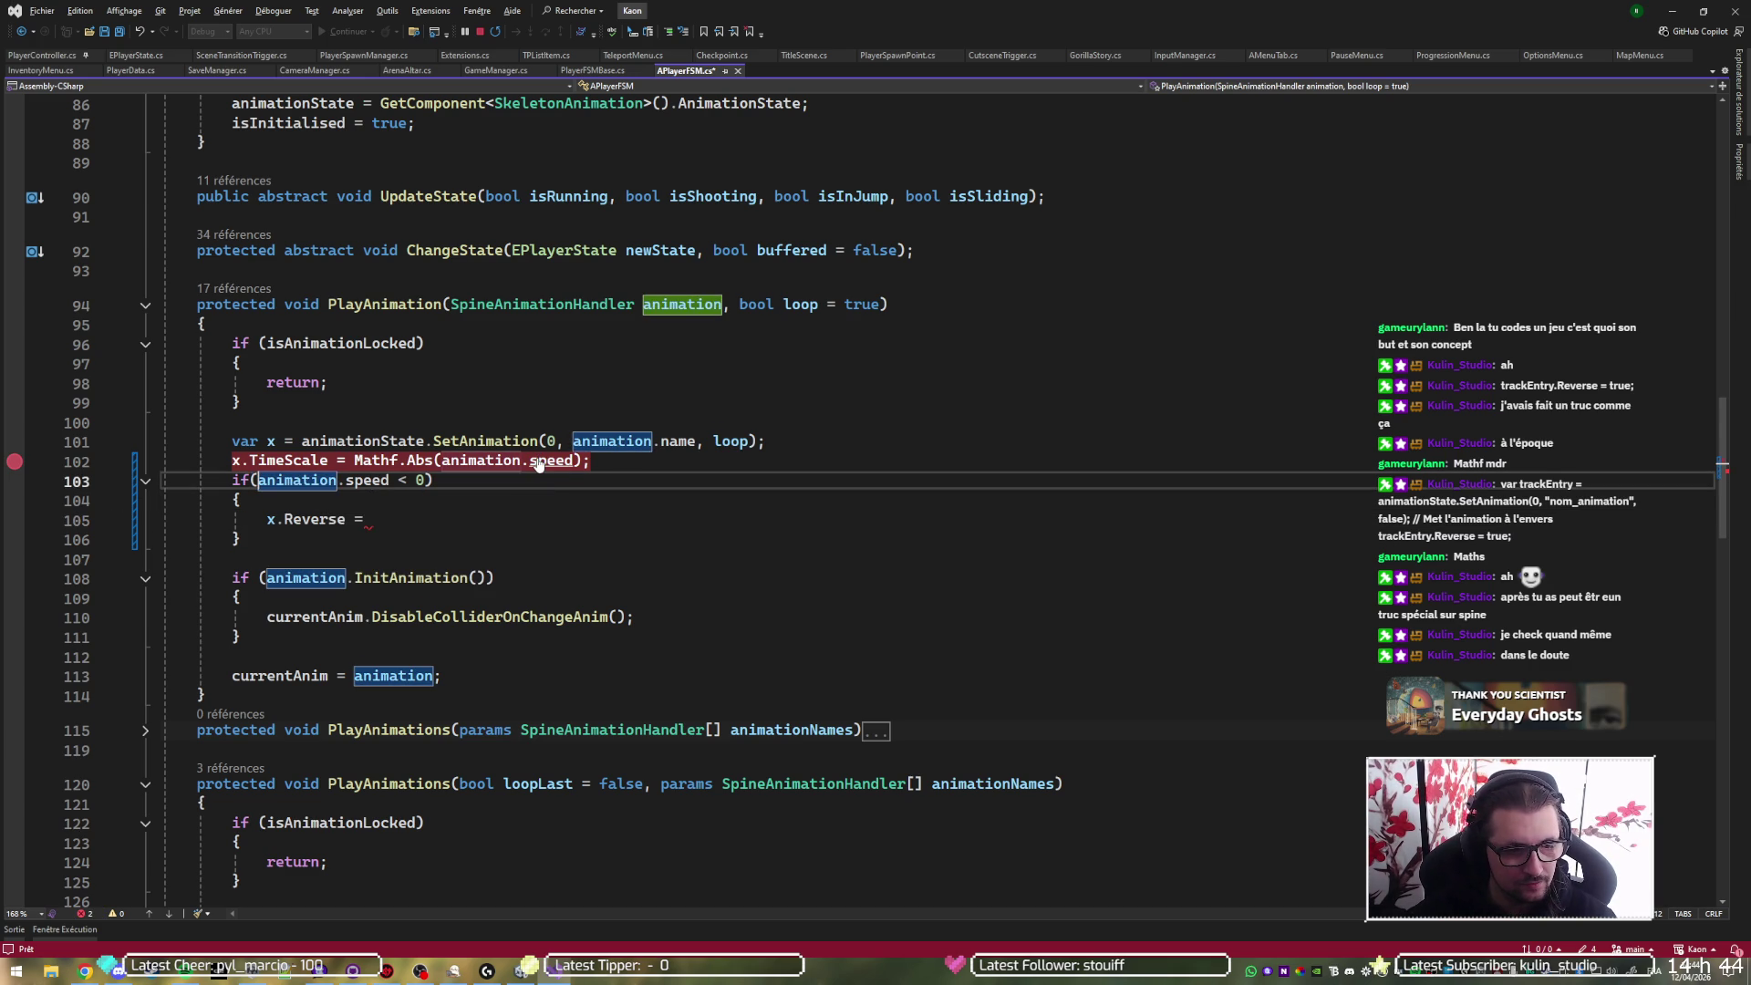
key(ctrl+shift+Right)
key(ctrl+shift+Right)
key(ctrl+shift+Right)
key(Delete)
key(Down)
key(Down)
key(End)
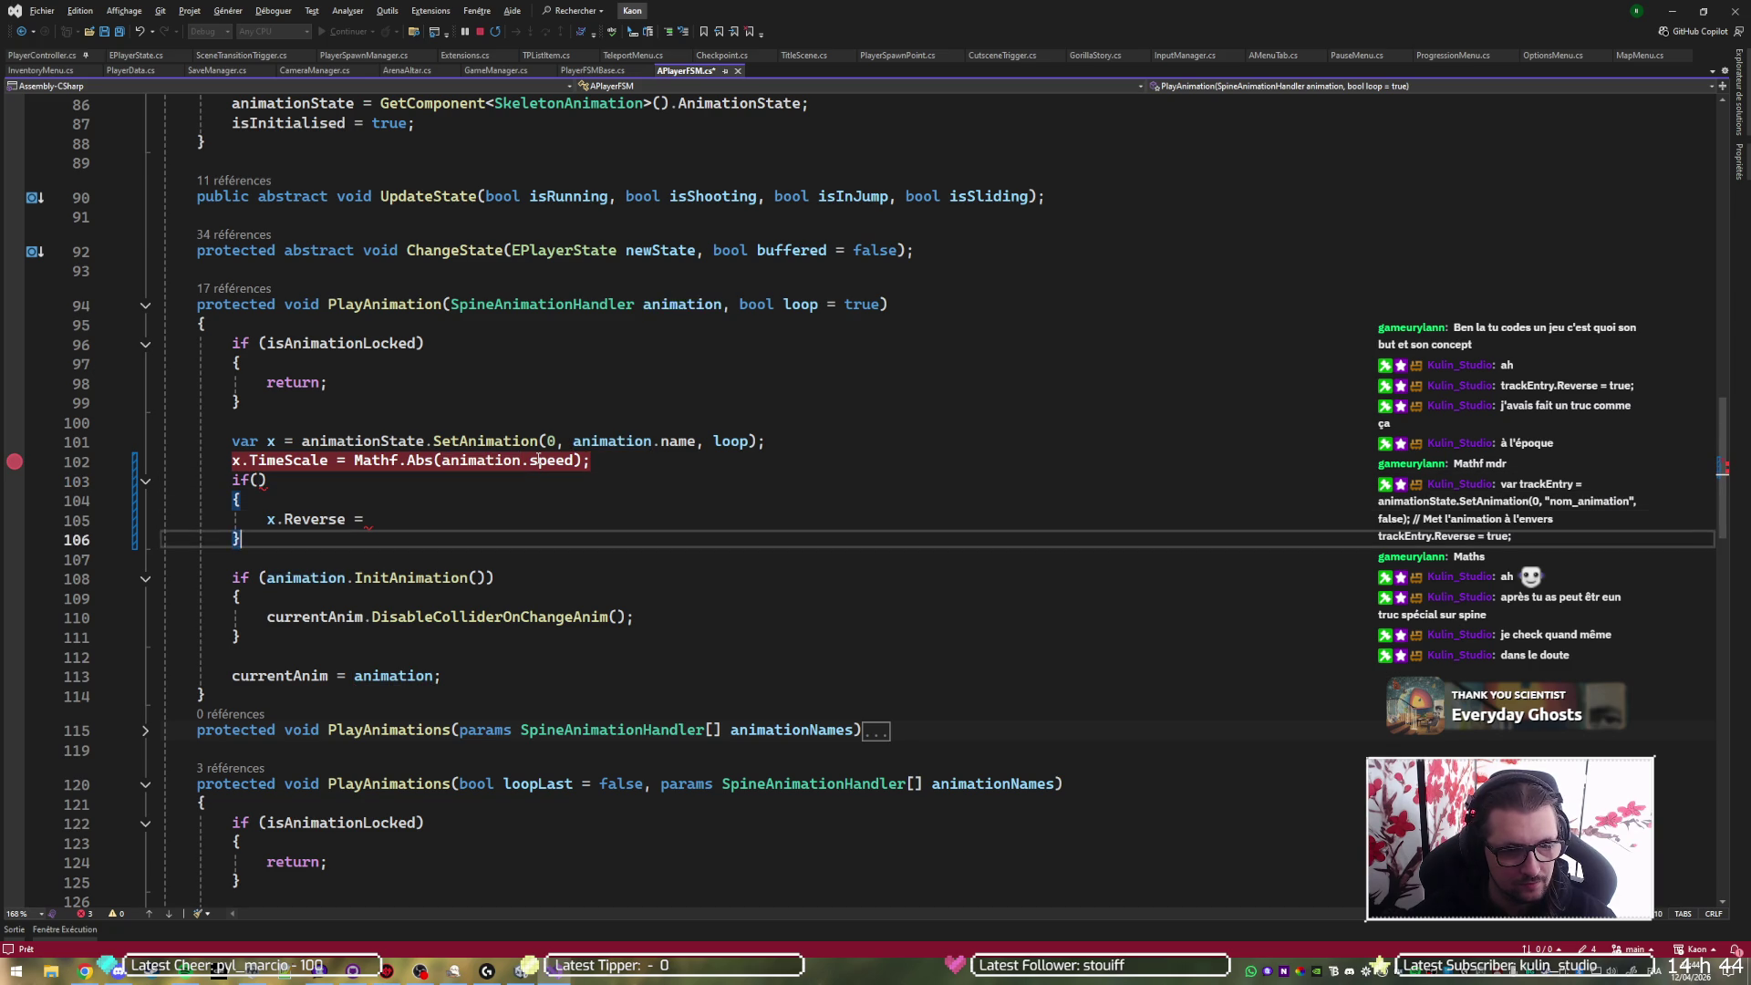
key(ctrl+v)
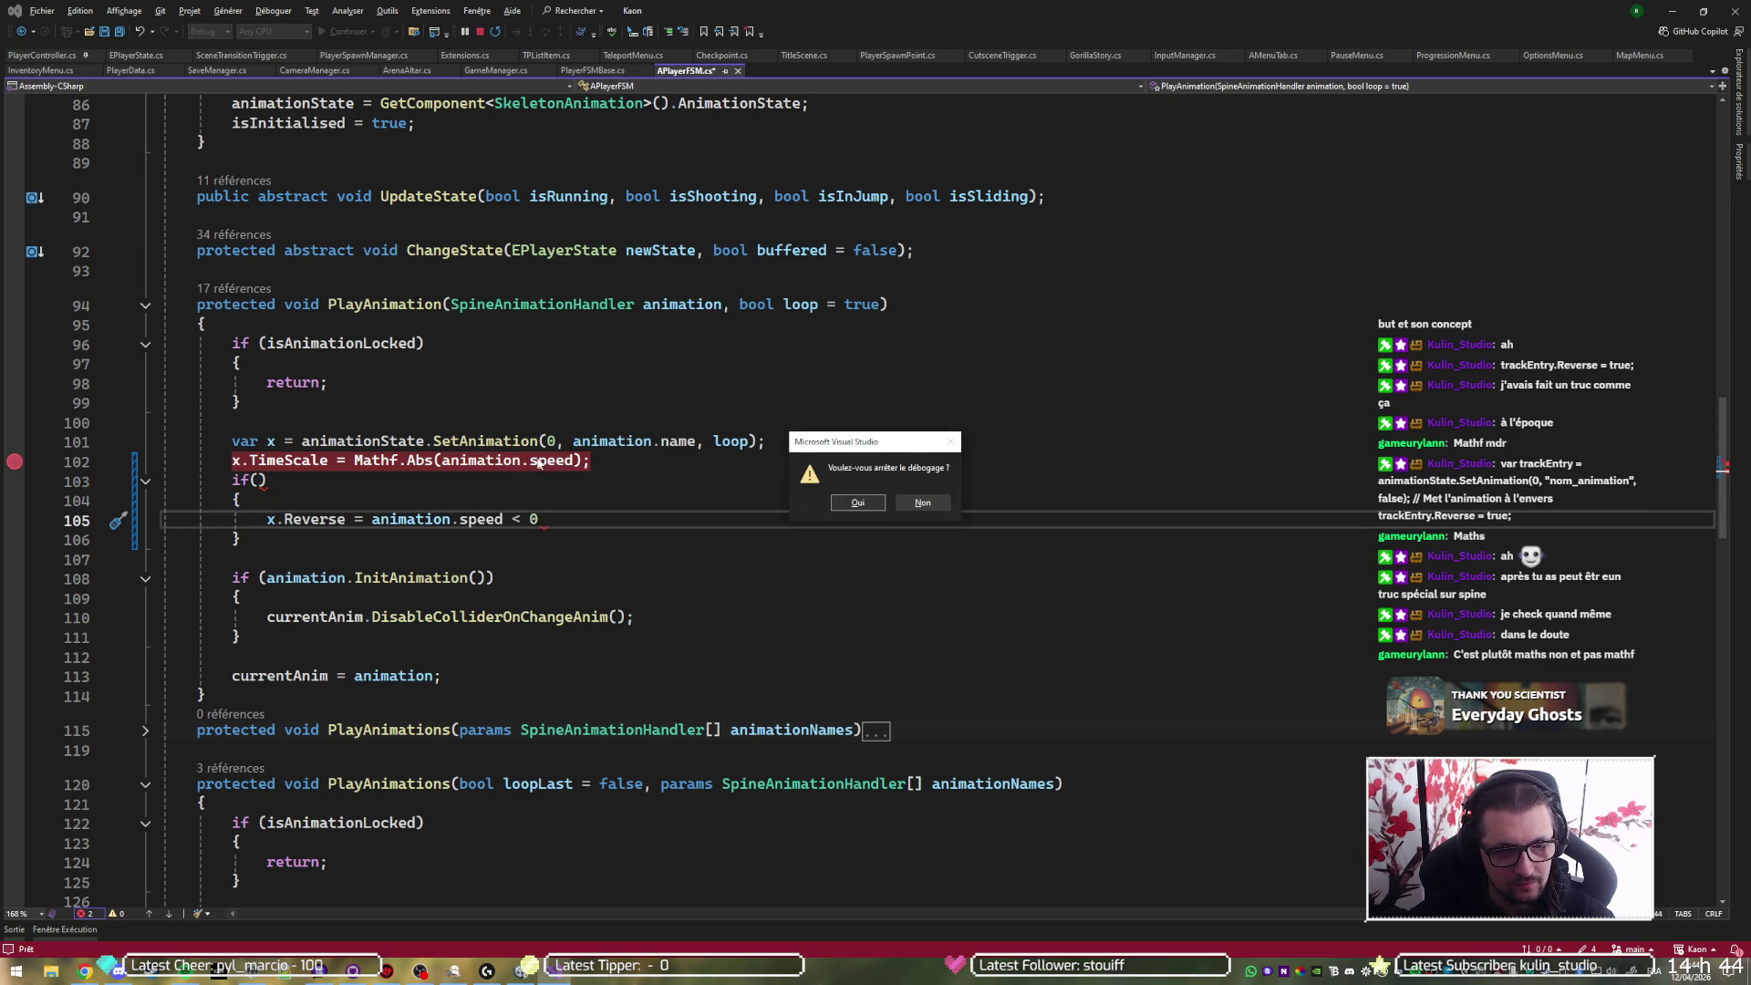
key(Tab)
key(Return)
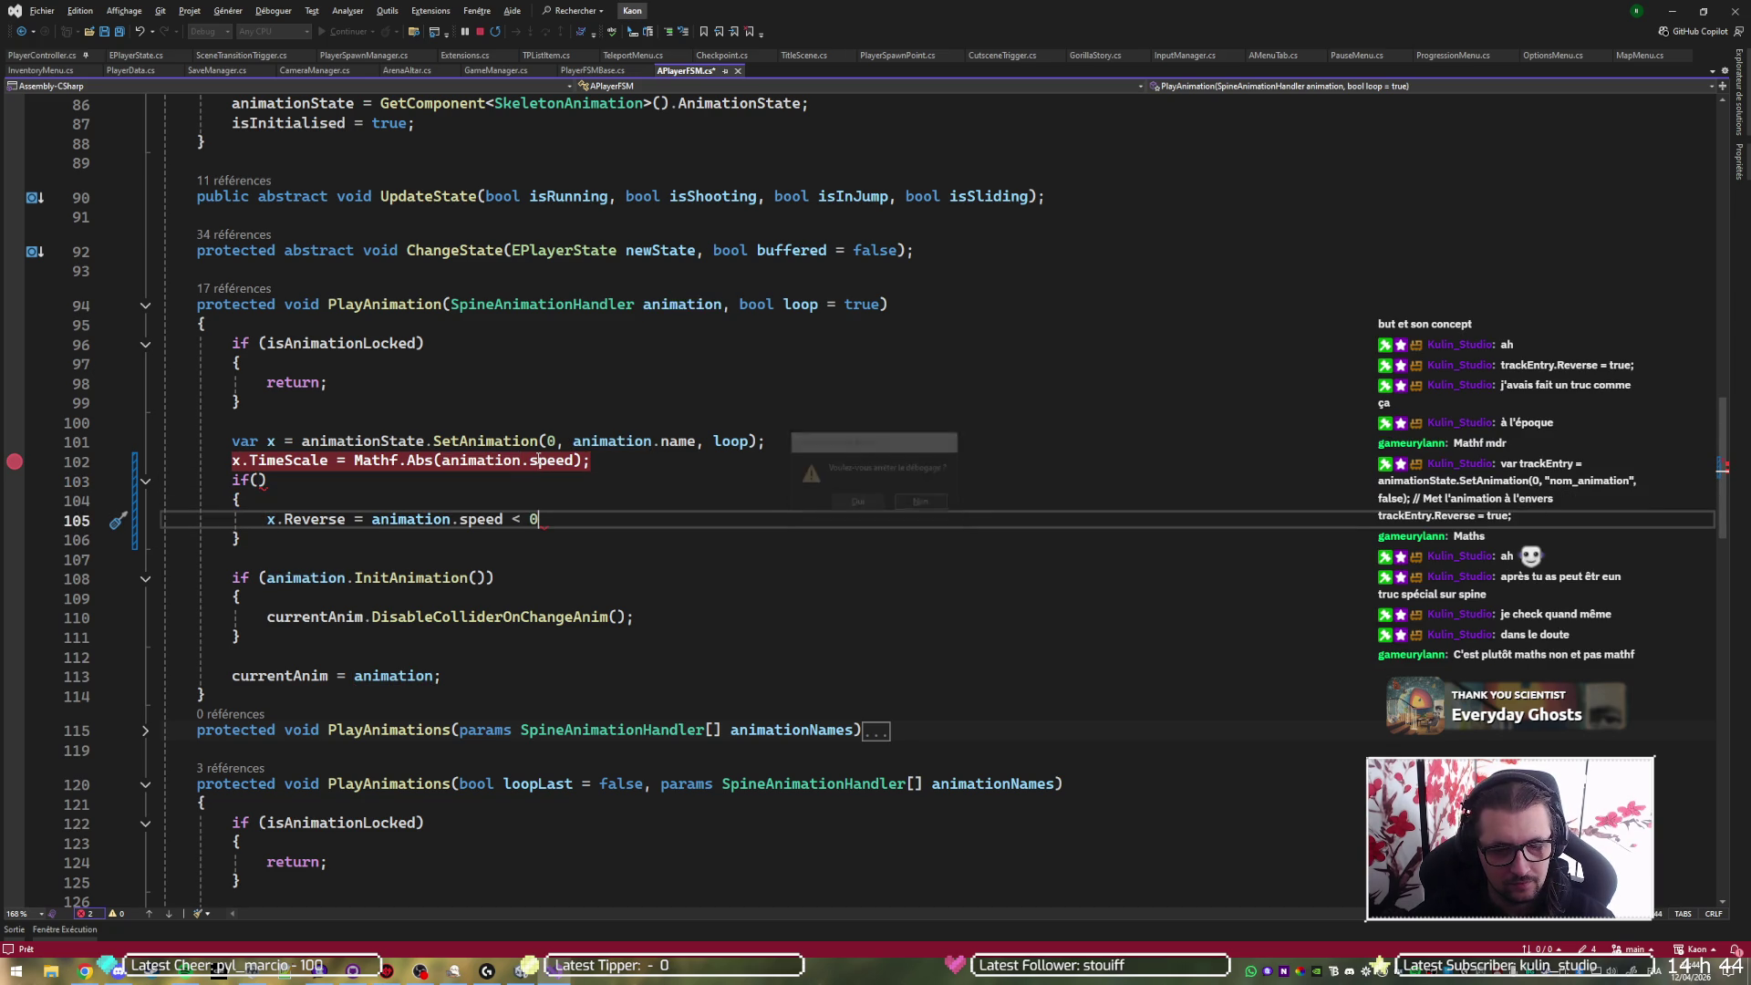
text(;)
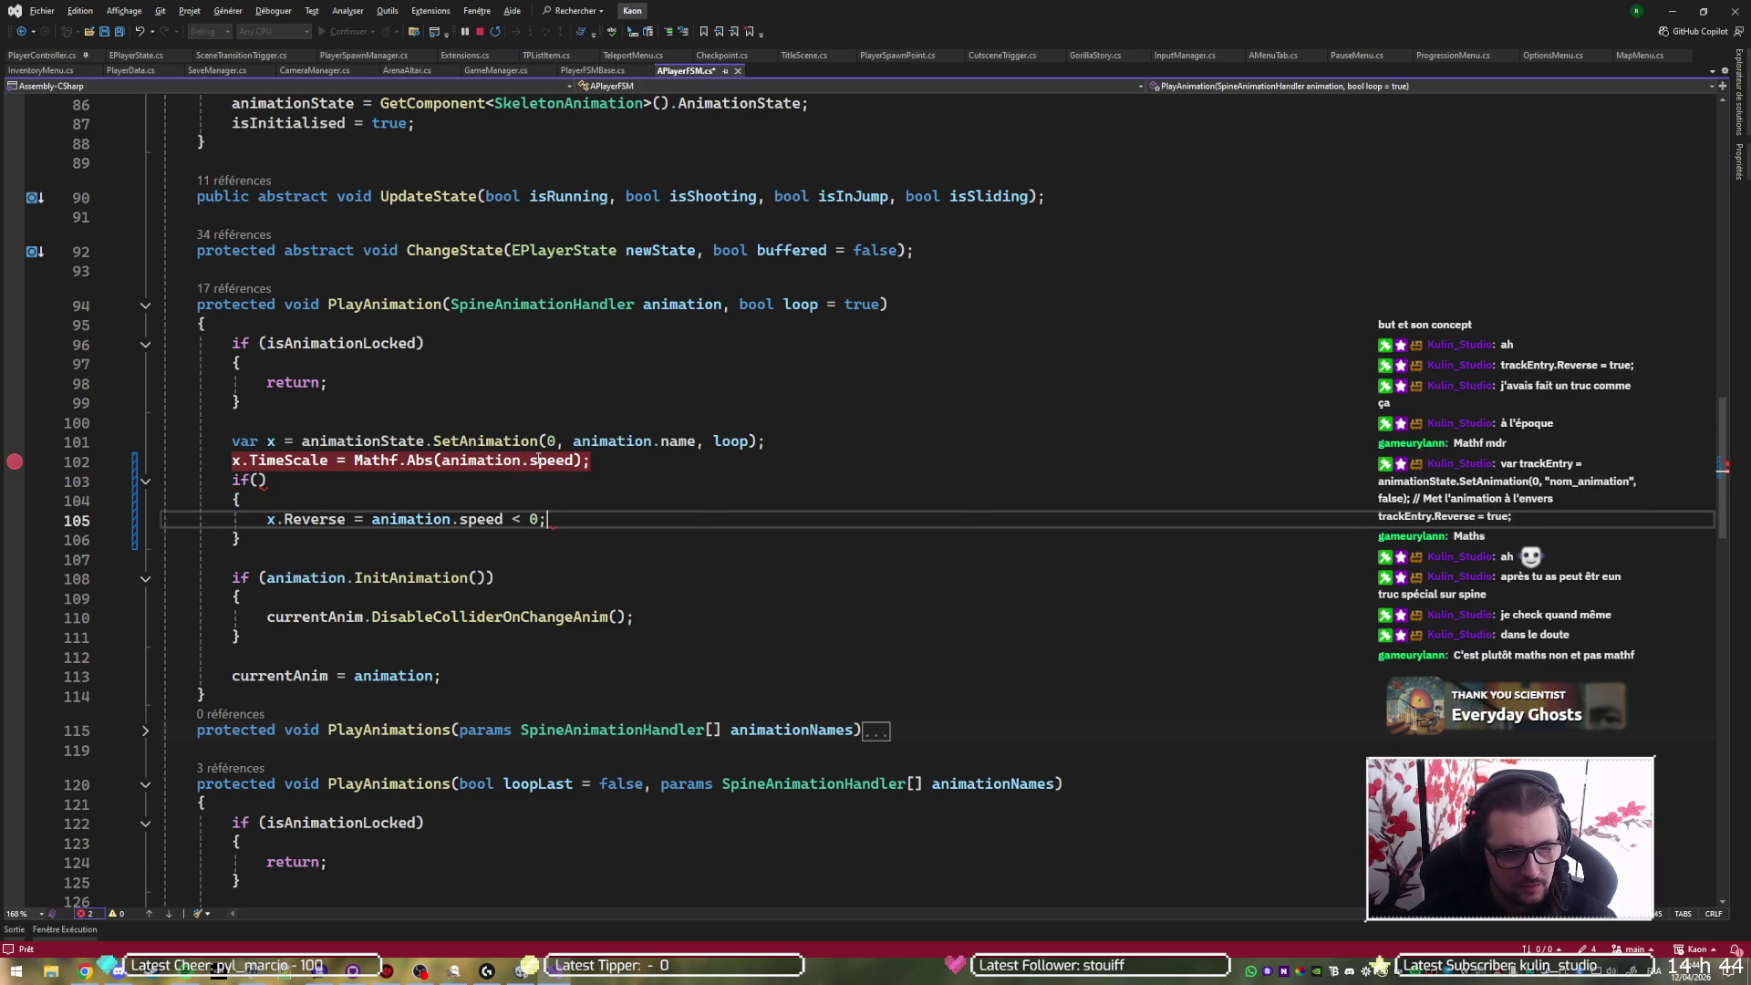
- Remove the leftover if line and braces, outdent x.Reverse, and save APlayerFSM.cs for Unity to recompile
key(Up)
key(Up)
key(ctrl+x)
key(ctrl+x)
key(Down)
key(ctrl+x)
key(Up)
key(BackSpace)
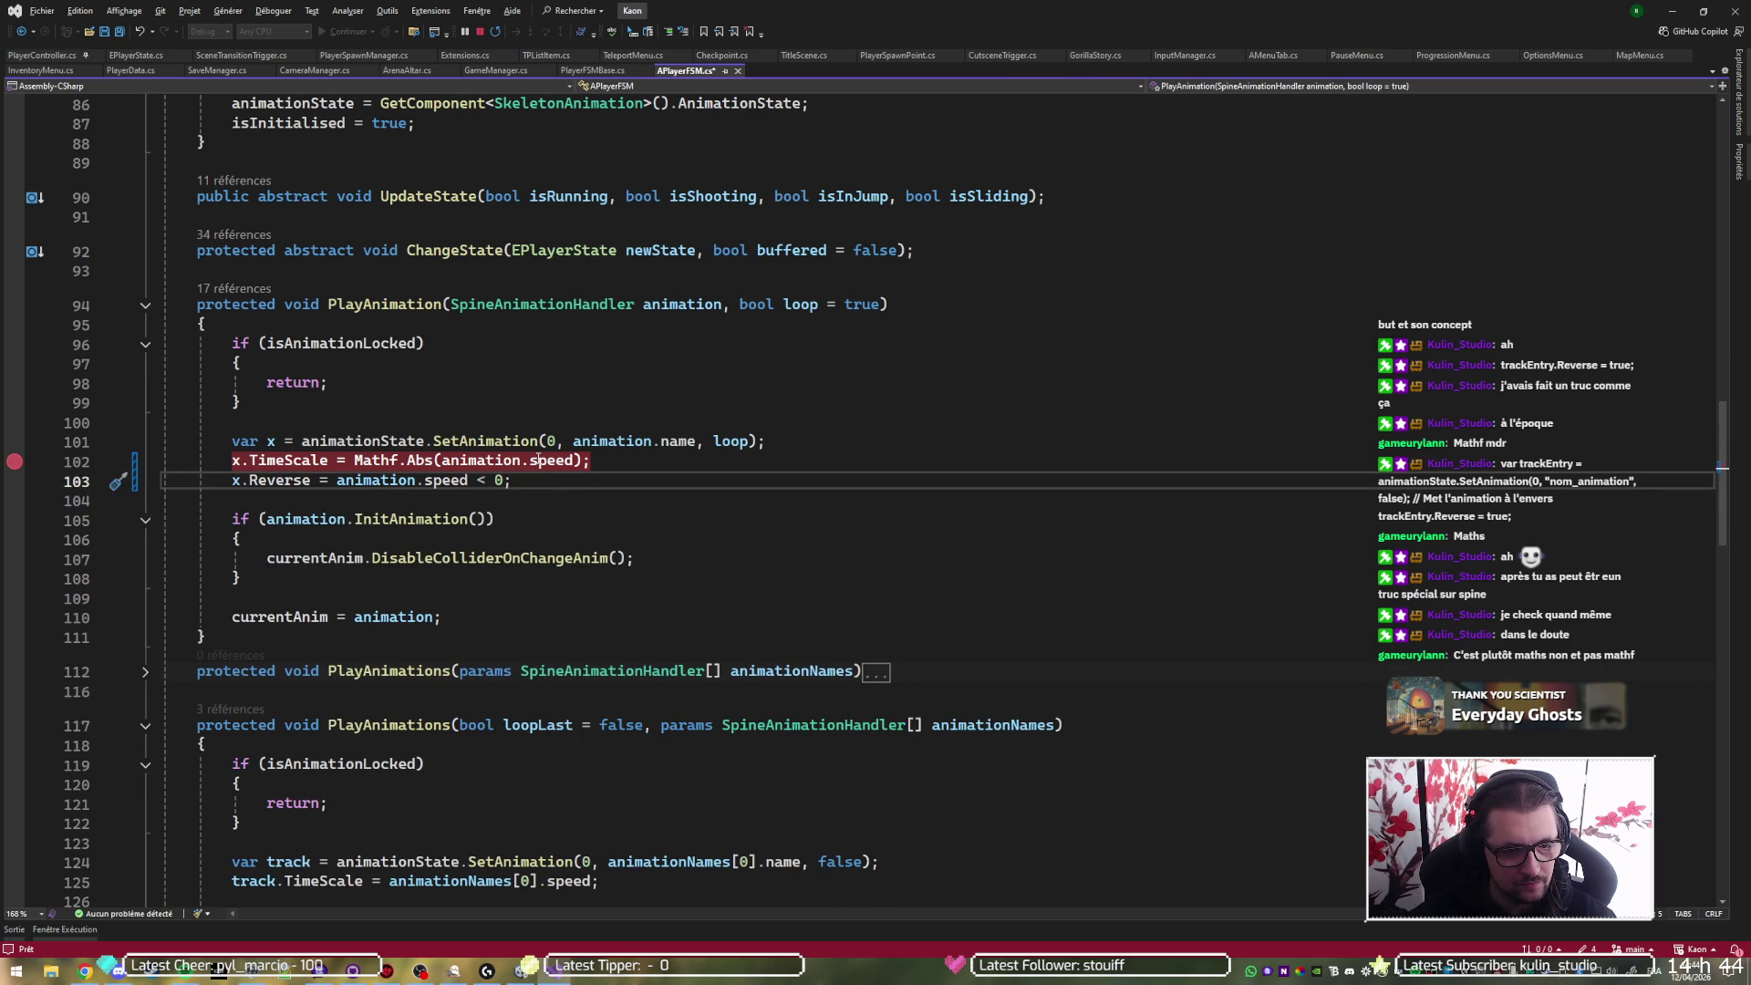
key(ctrl+s)
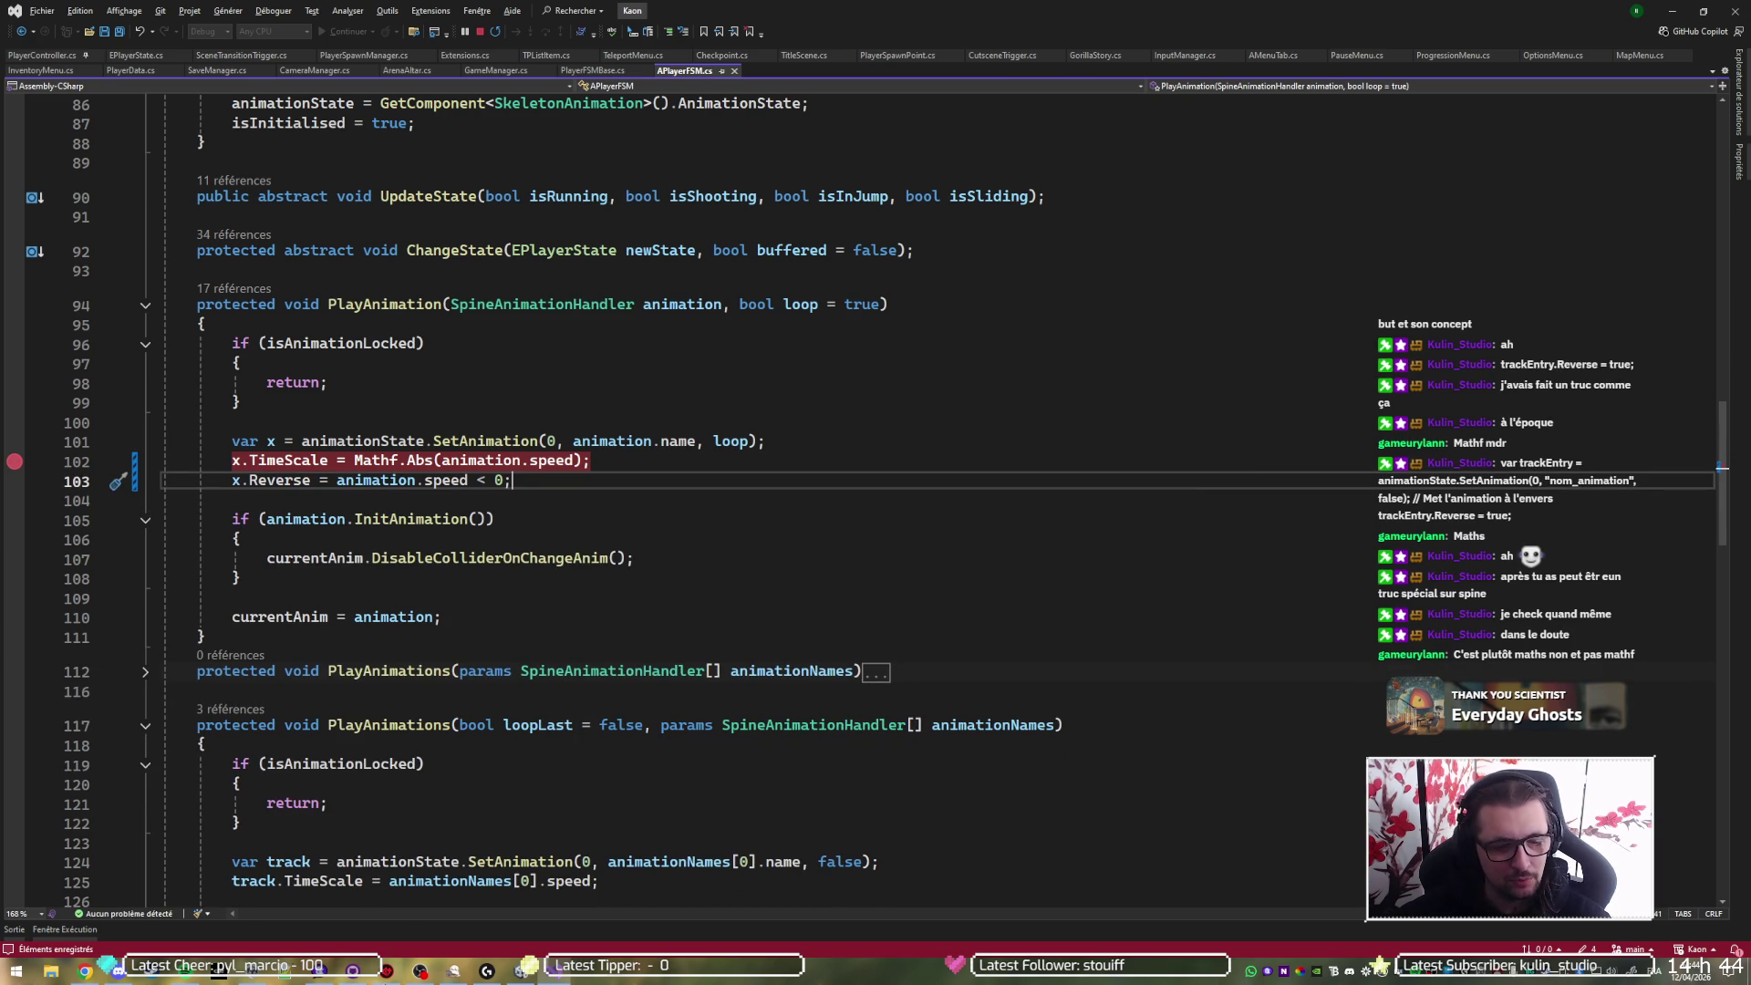
click(520, 970)
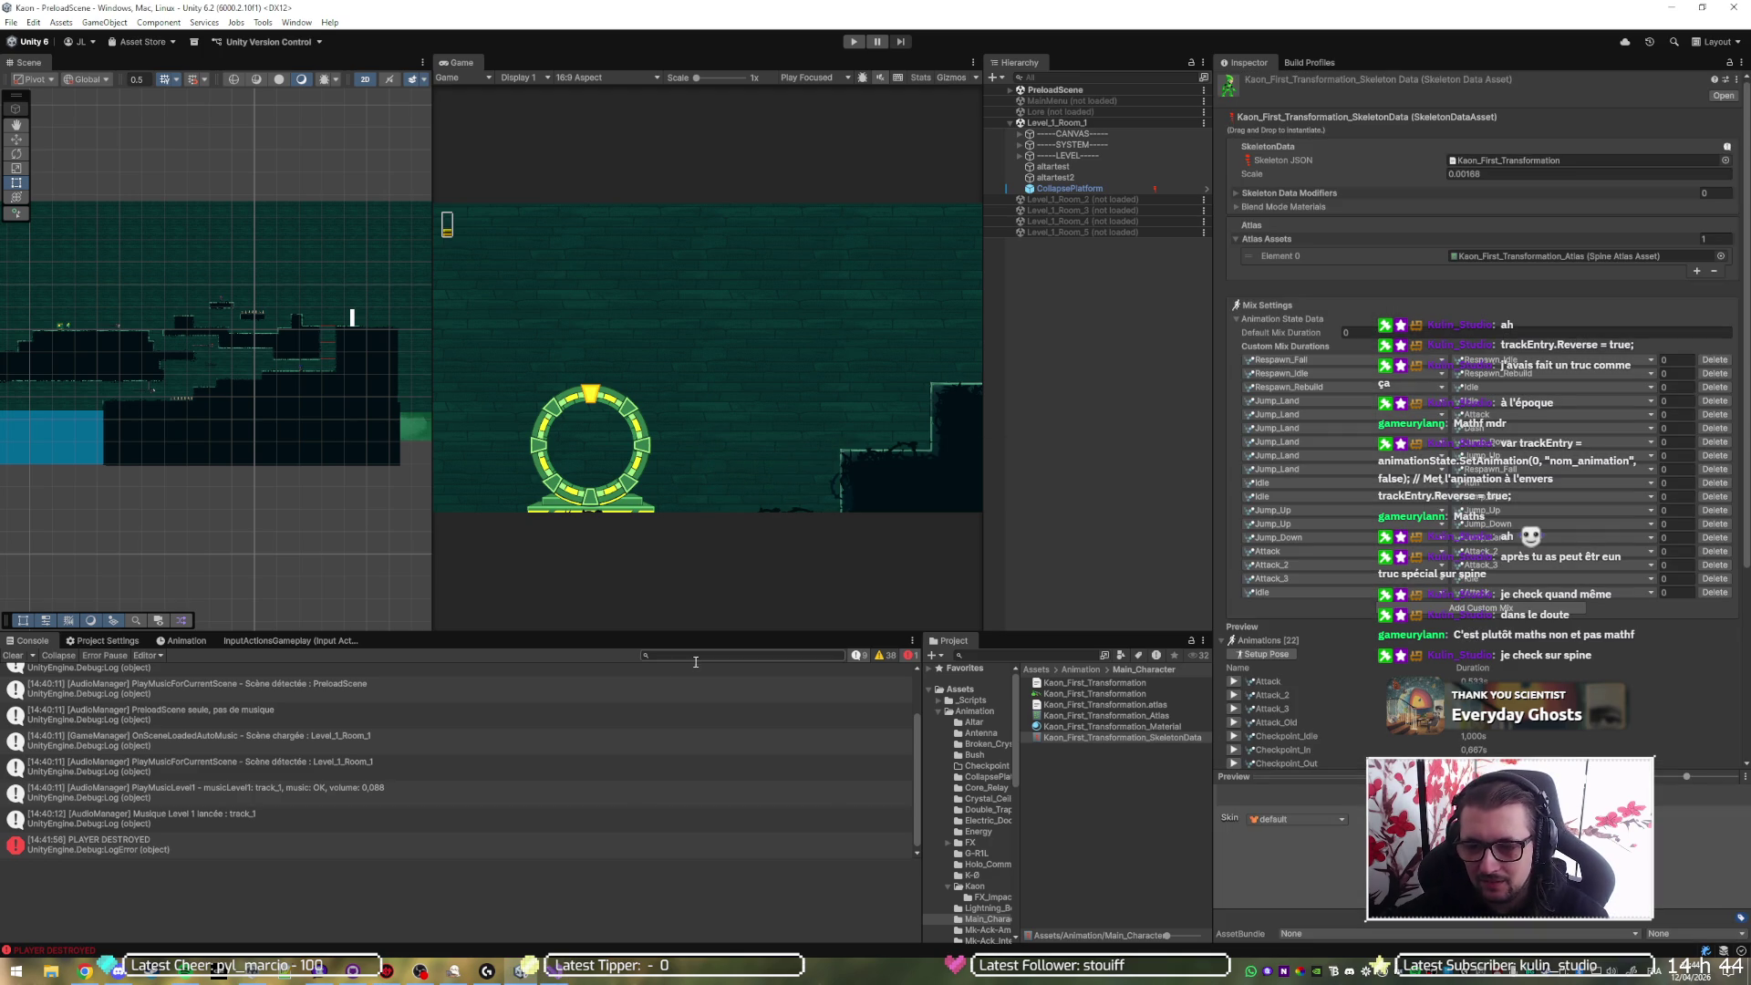
- Return to APlayerFSM.cs and clear the breakpoint on line 102
click(555, 972)
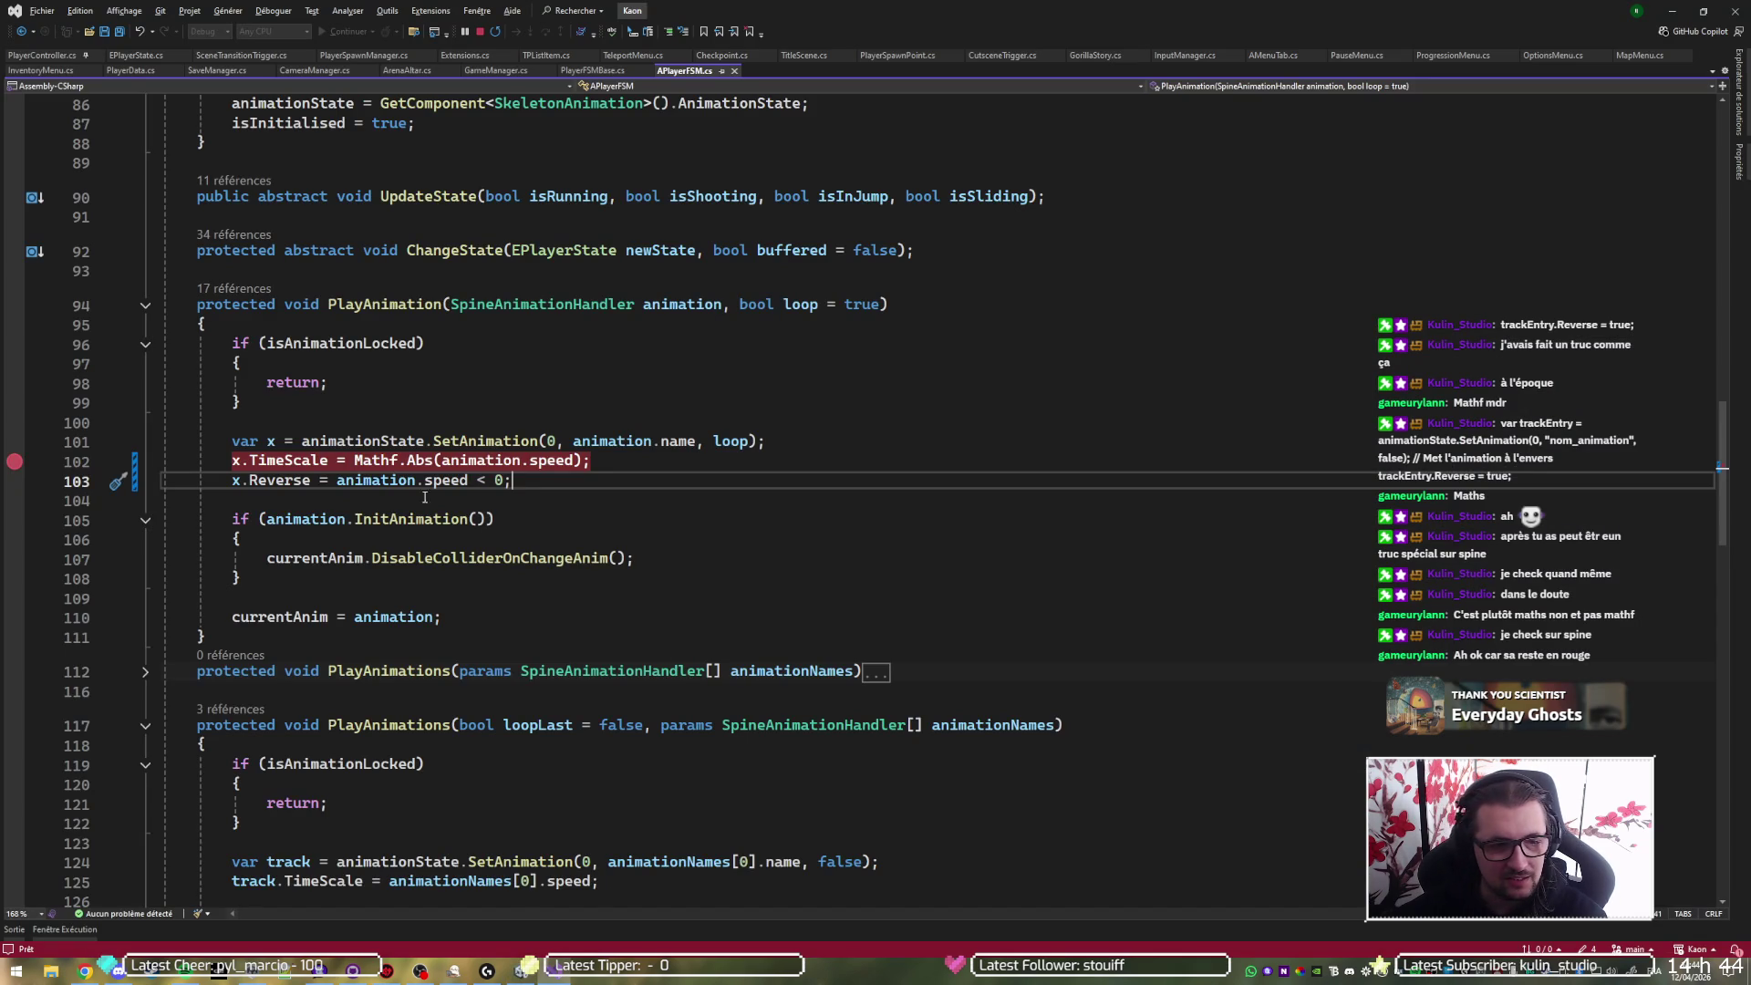
click(15, 461)
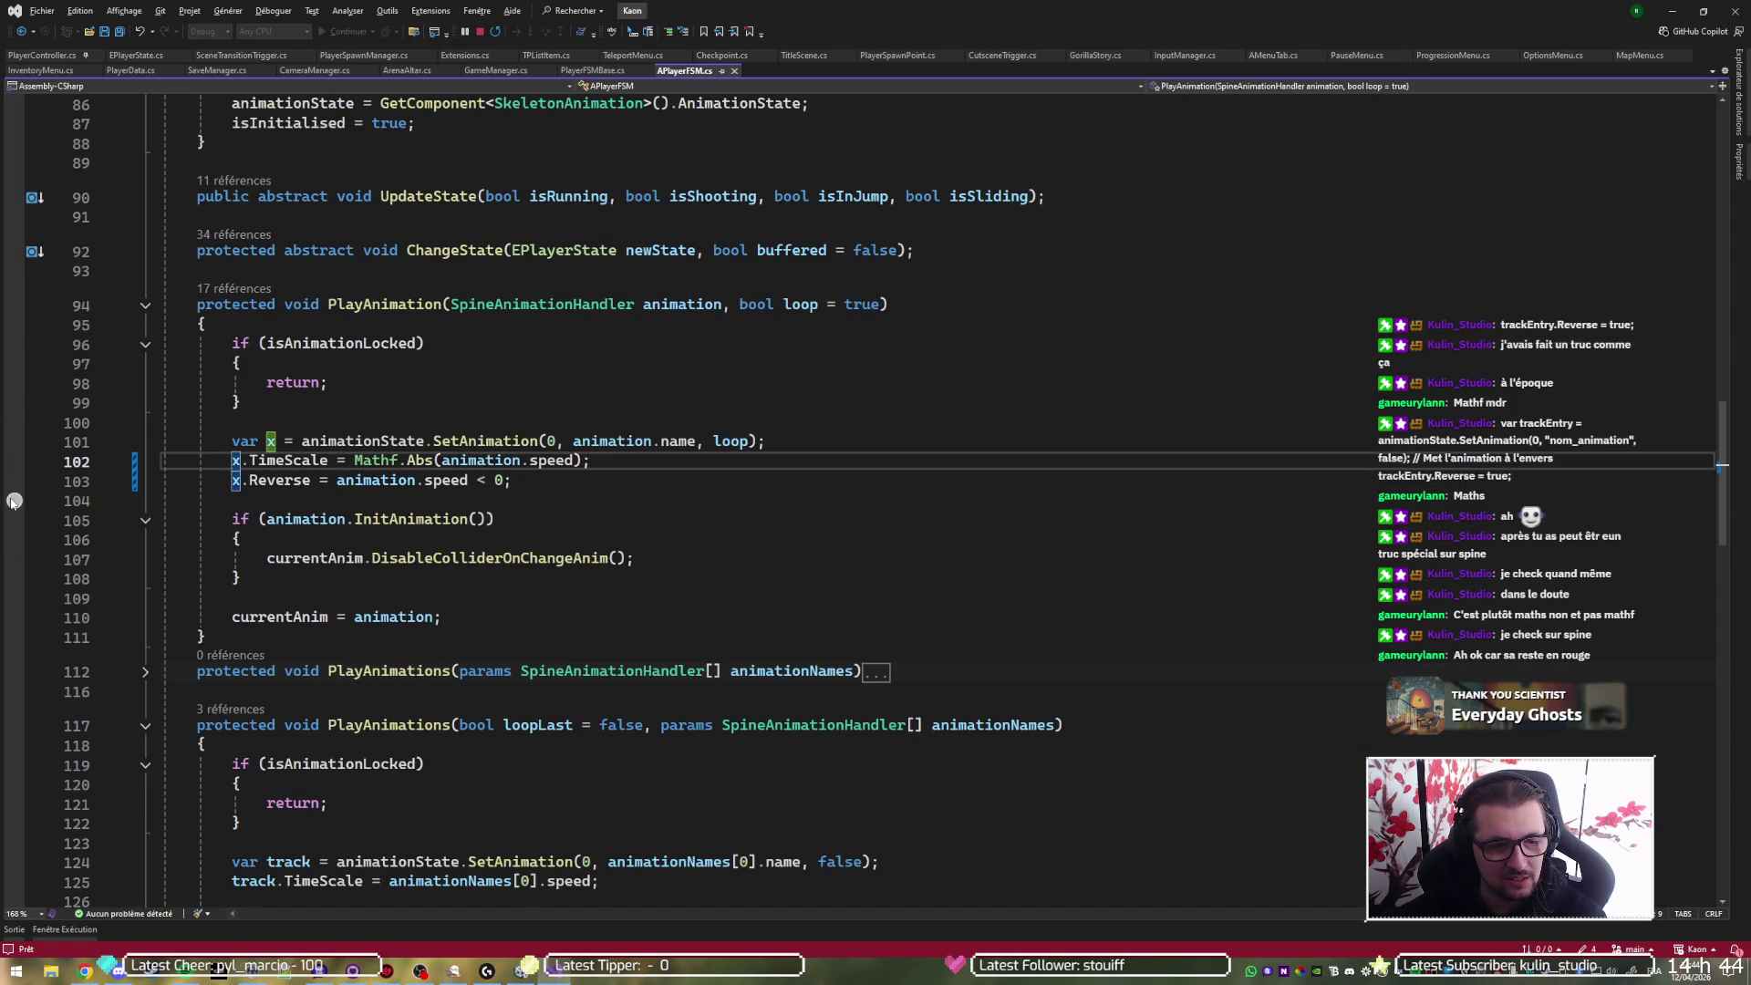
click(15, 462)
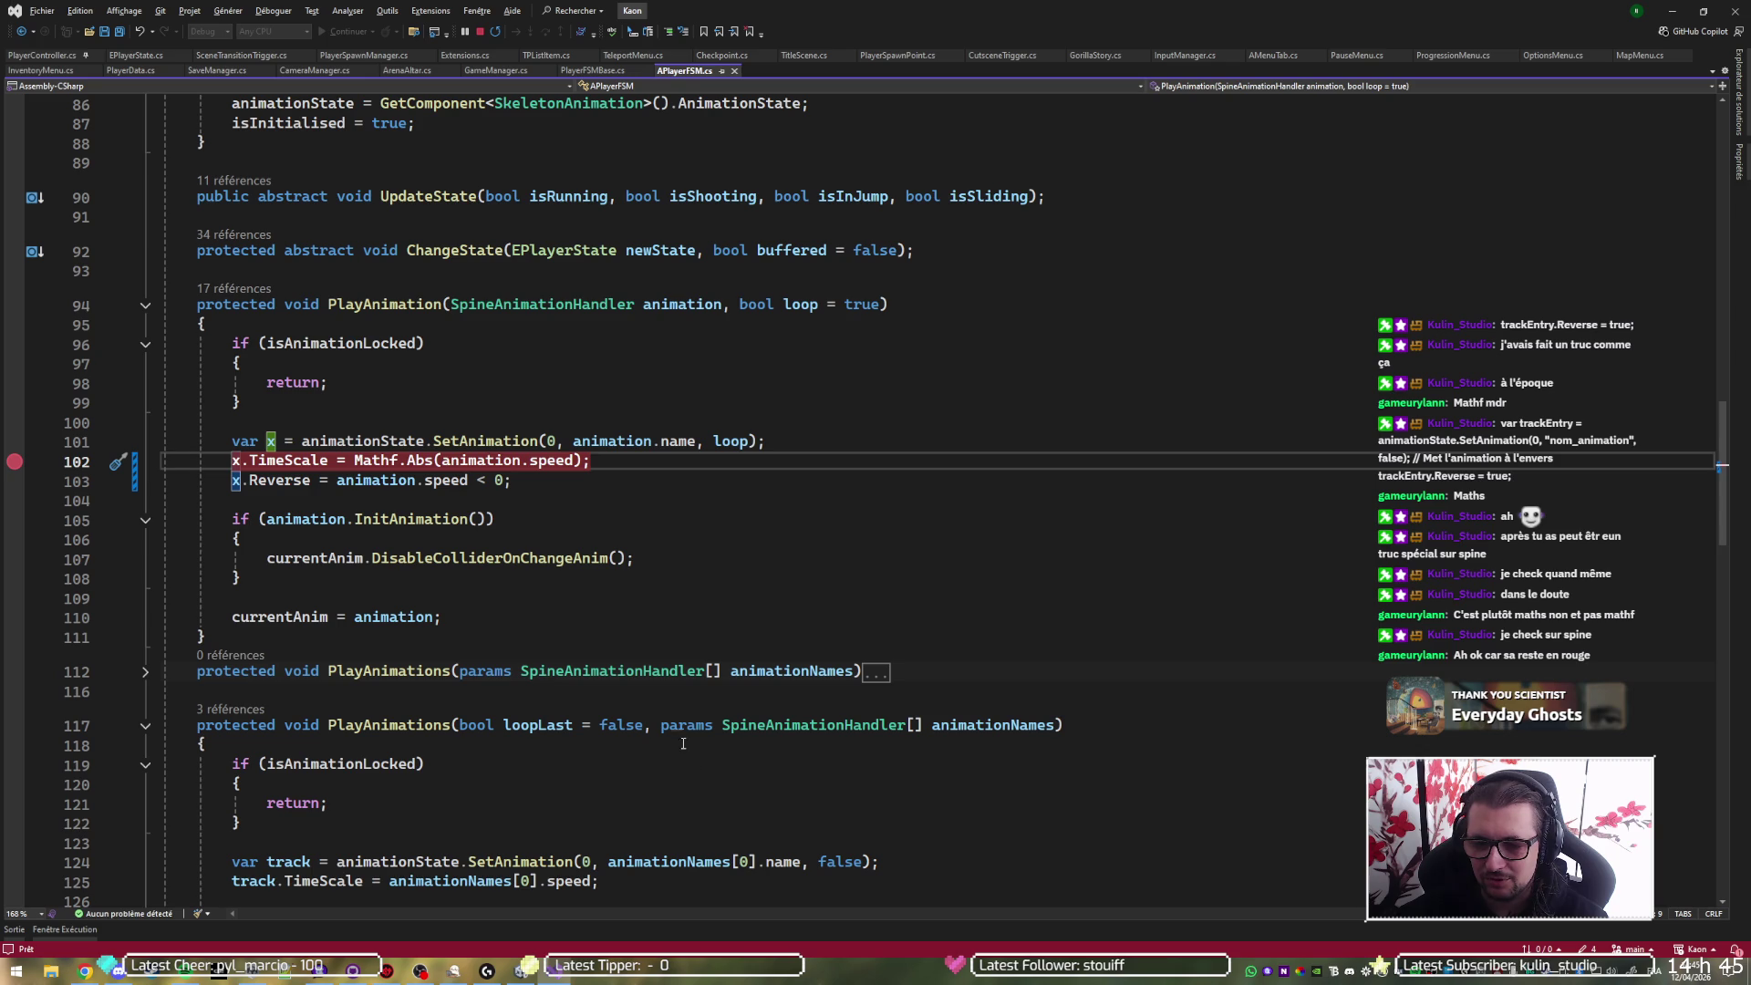
click(16, 467)
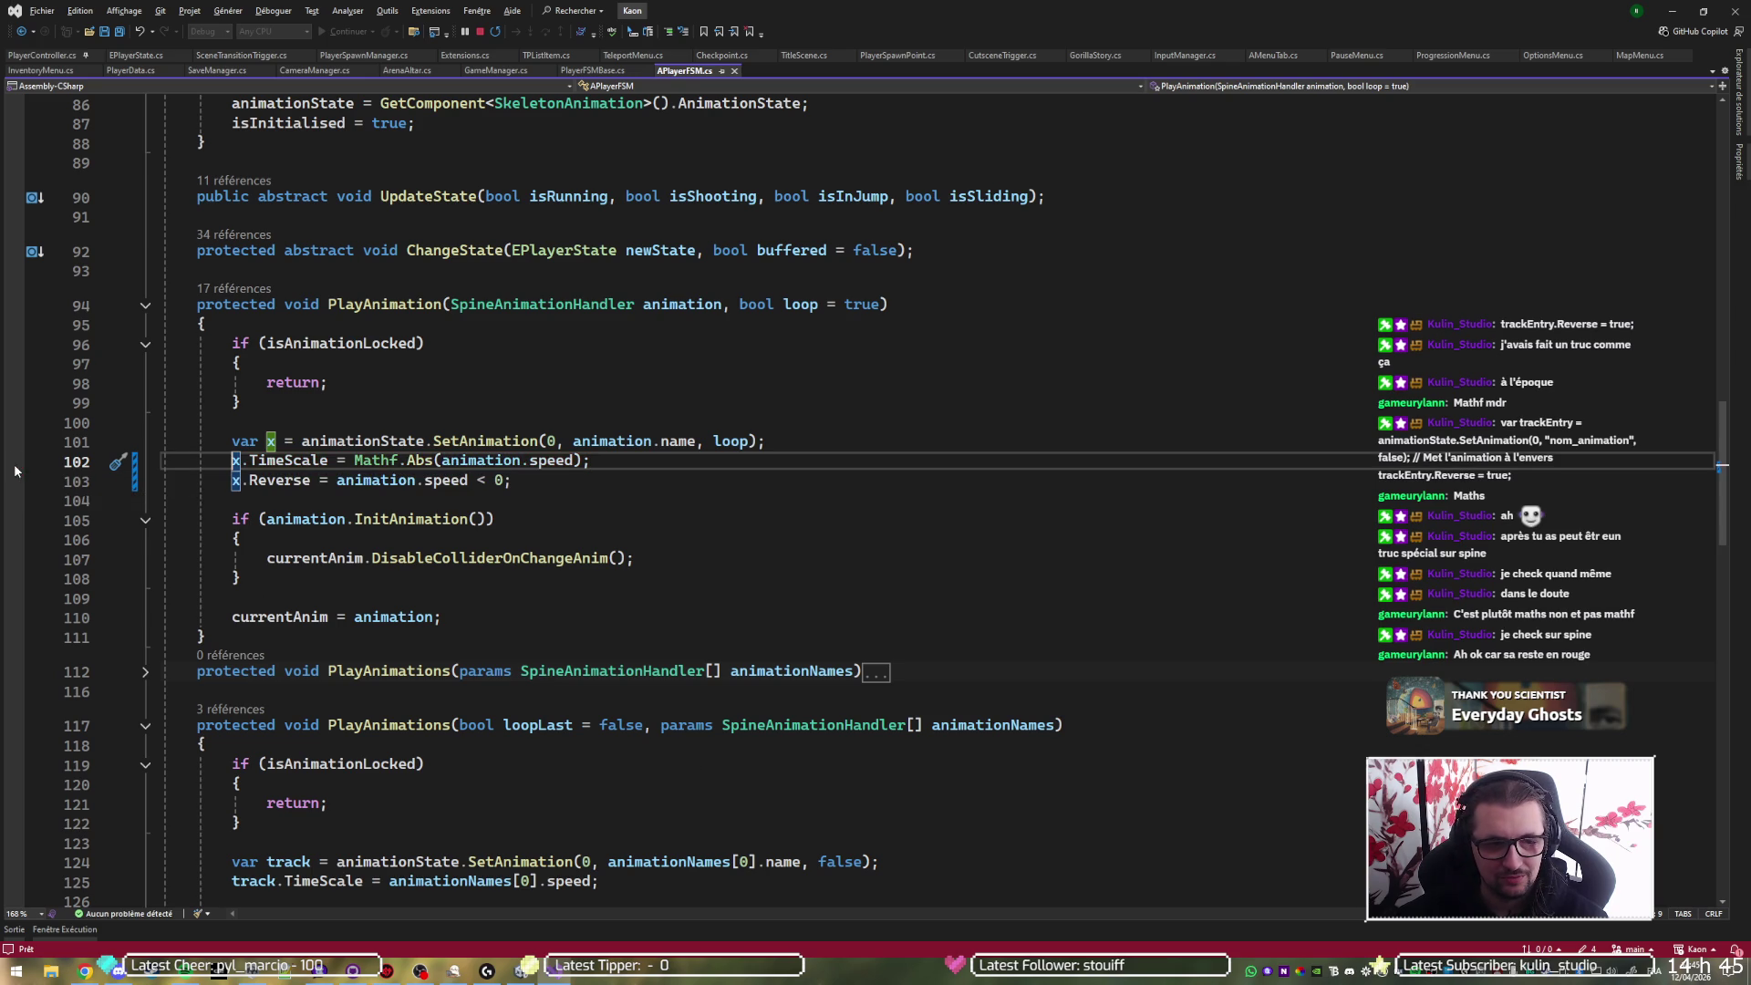
click(15, 469)
click(15, 467)
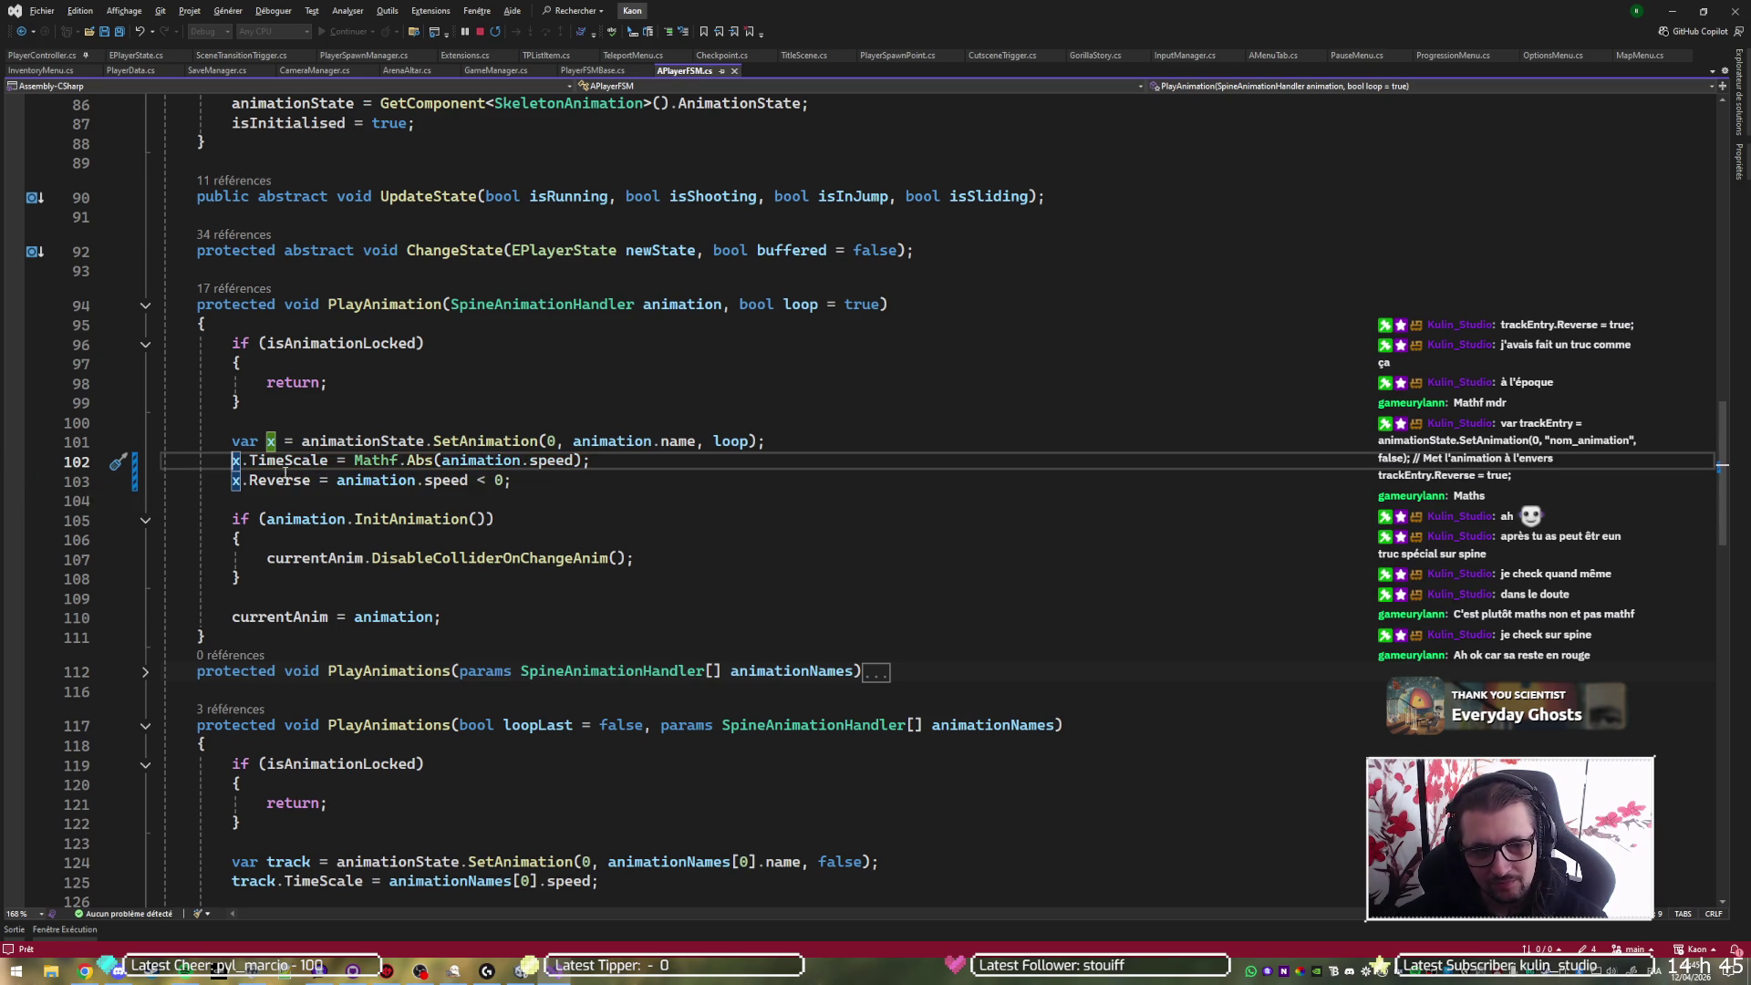
- Restore the Mathf spelling on line 102, outdent x.Reverse, save, and return to Unity
click(385, 462)
key(BackSpace)
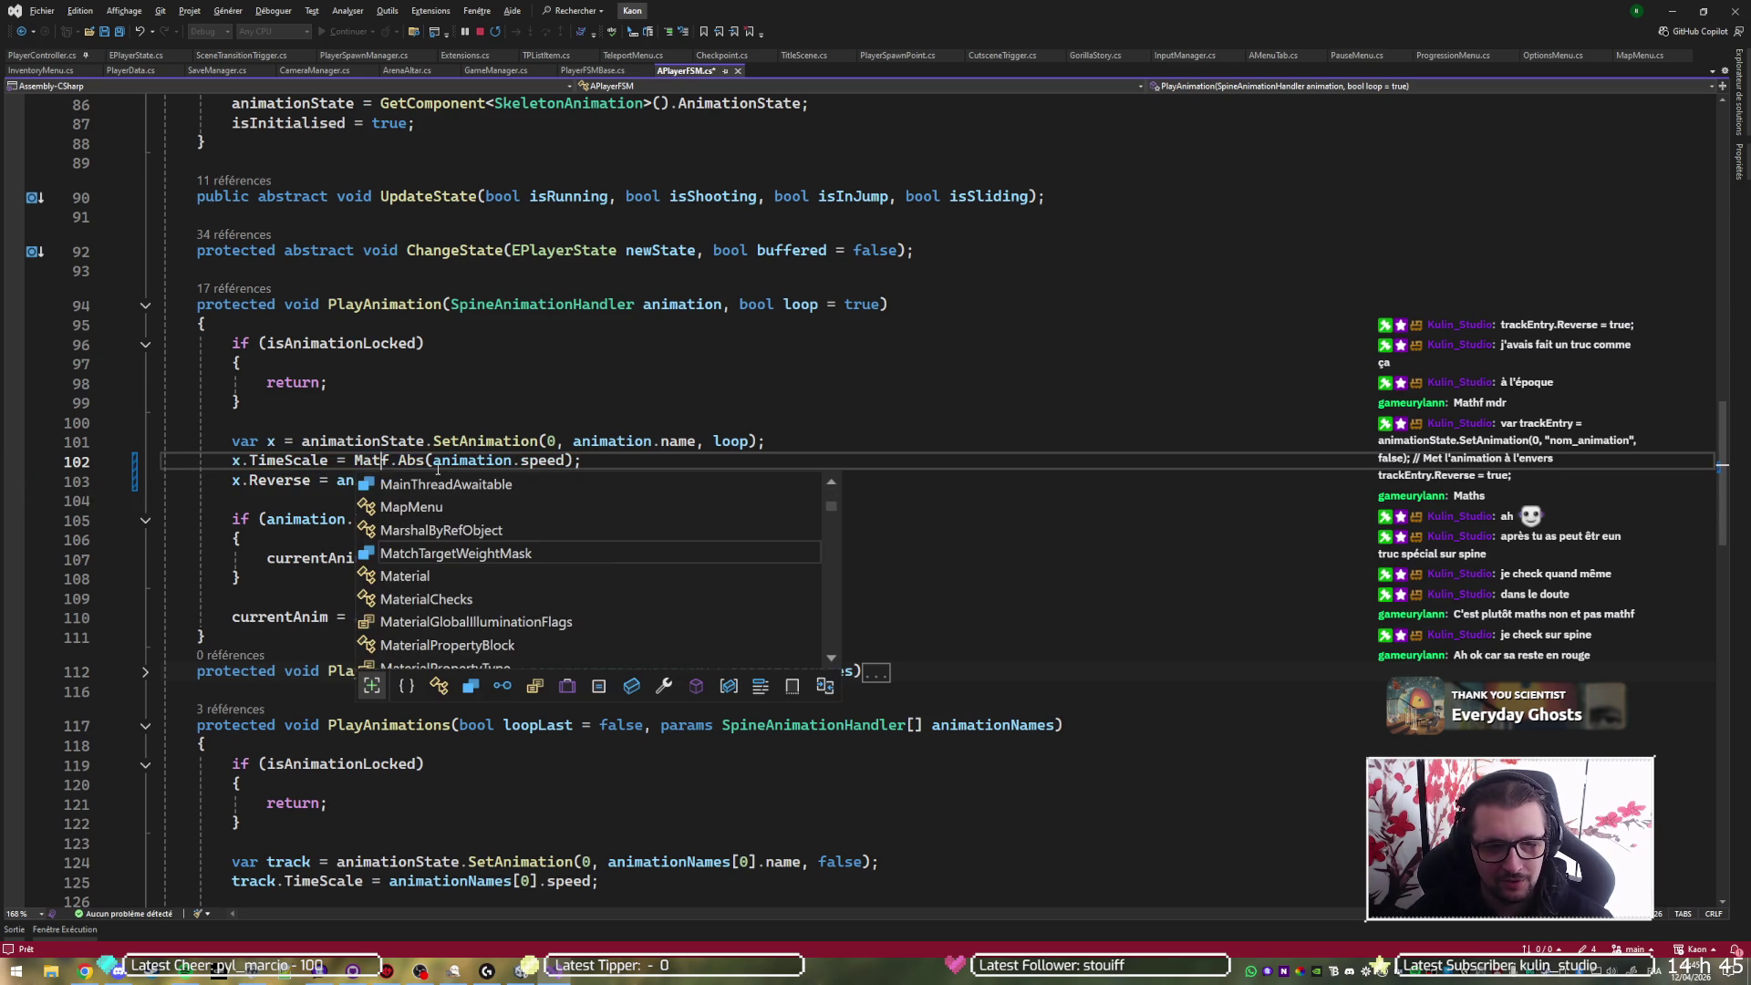
key(End)
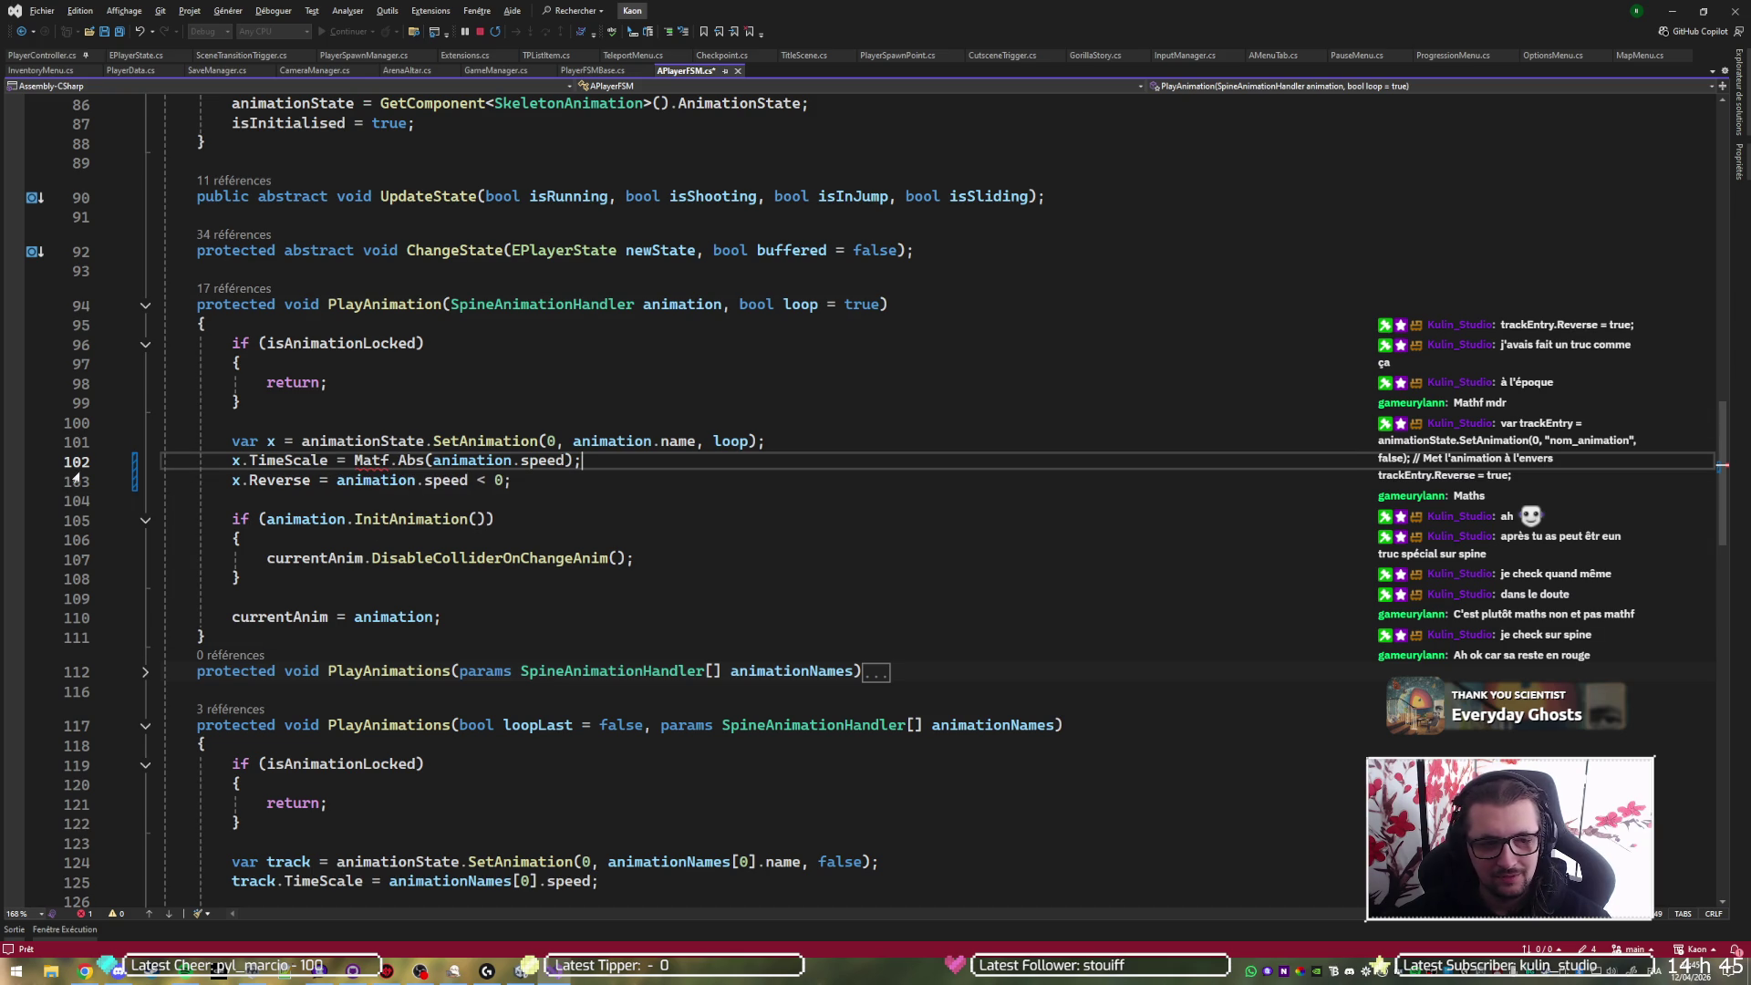
key(ctrl+z)
key(ctrl+z)
key(BackSpace)
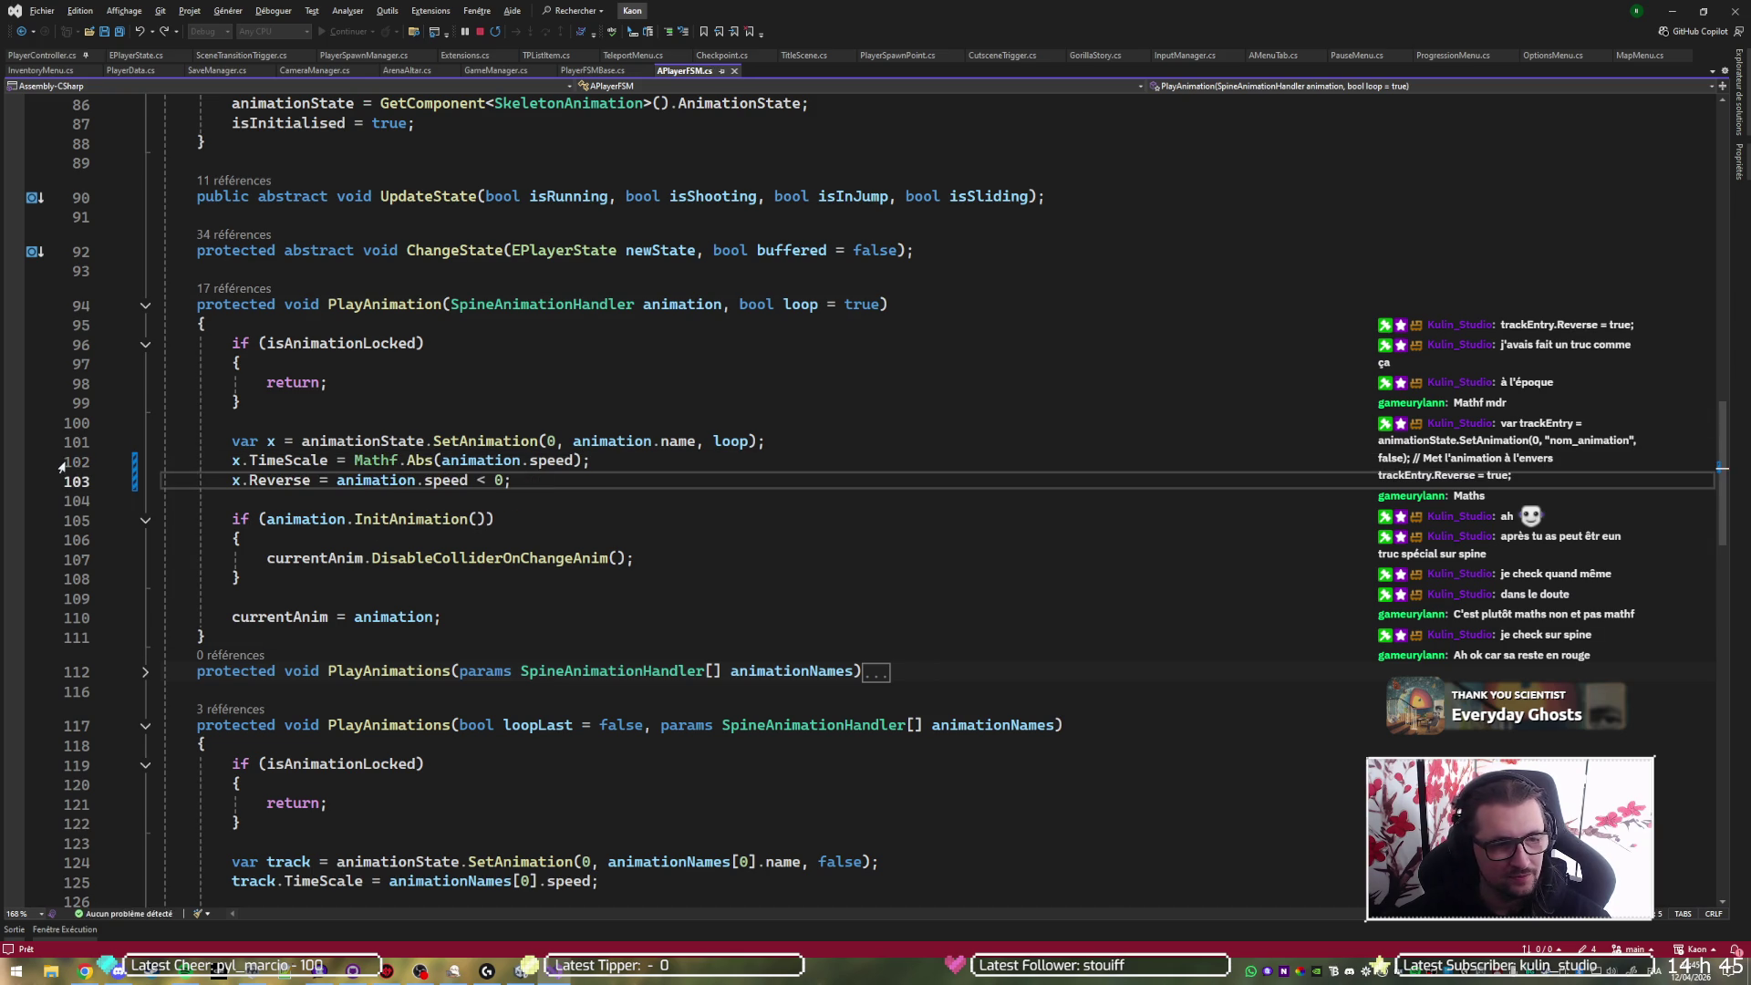
key(ctrl+s)
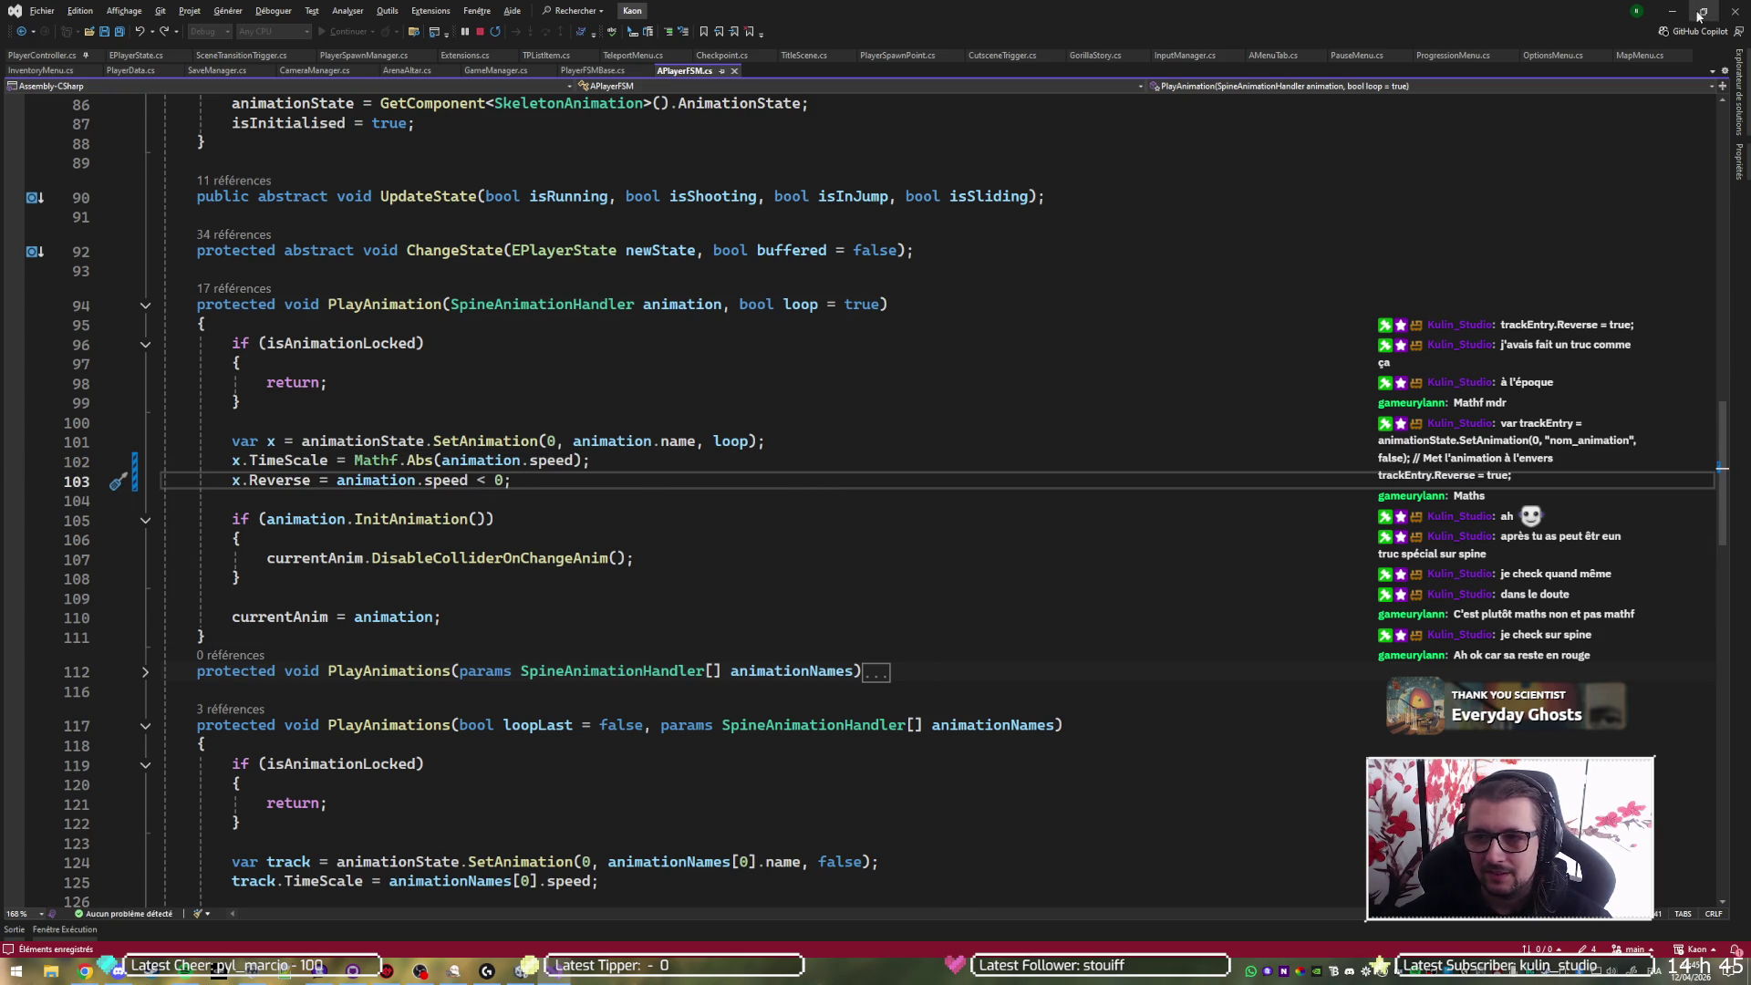
key(alt+Tab)
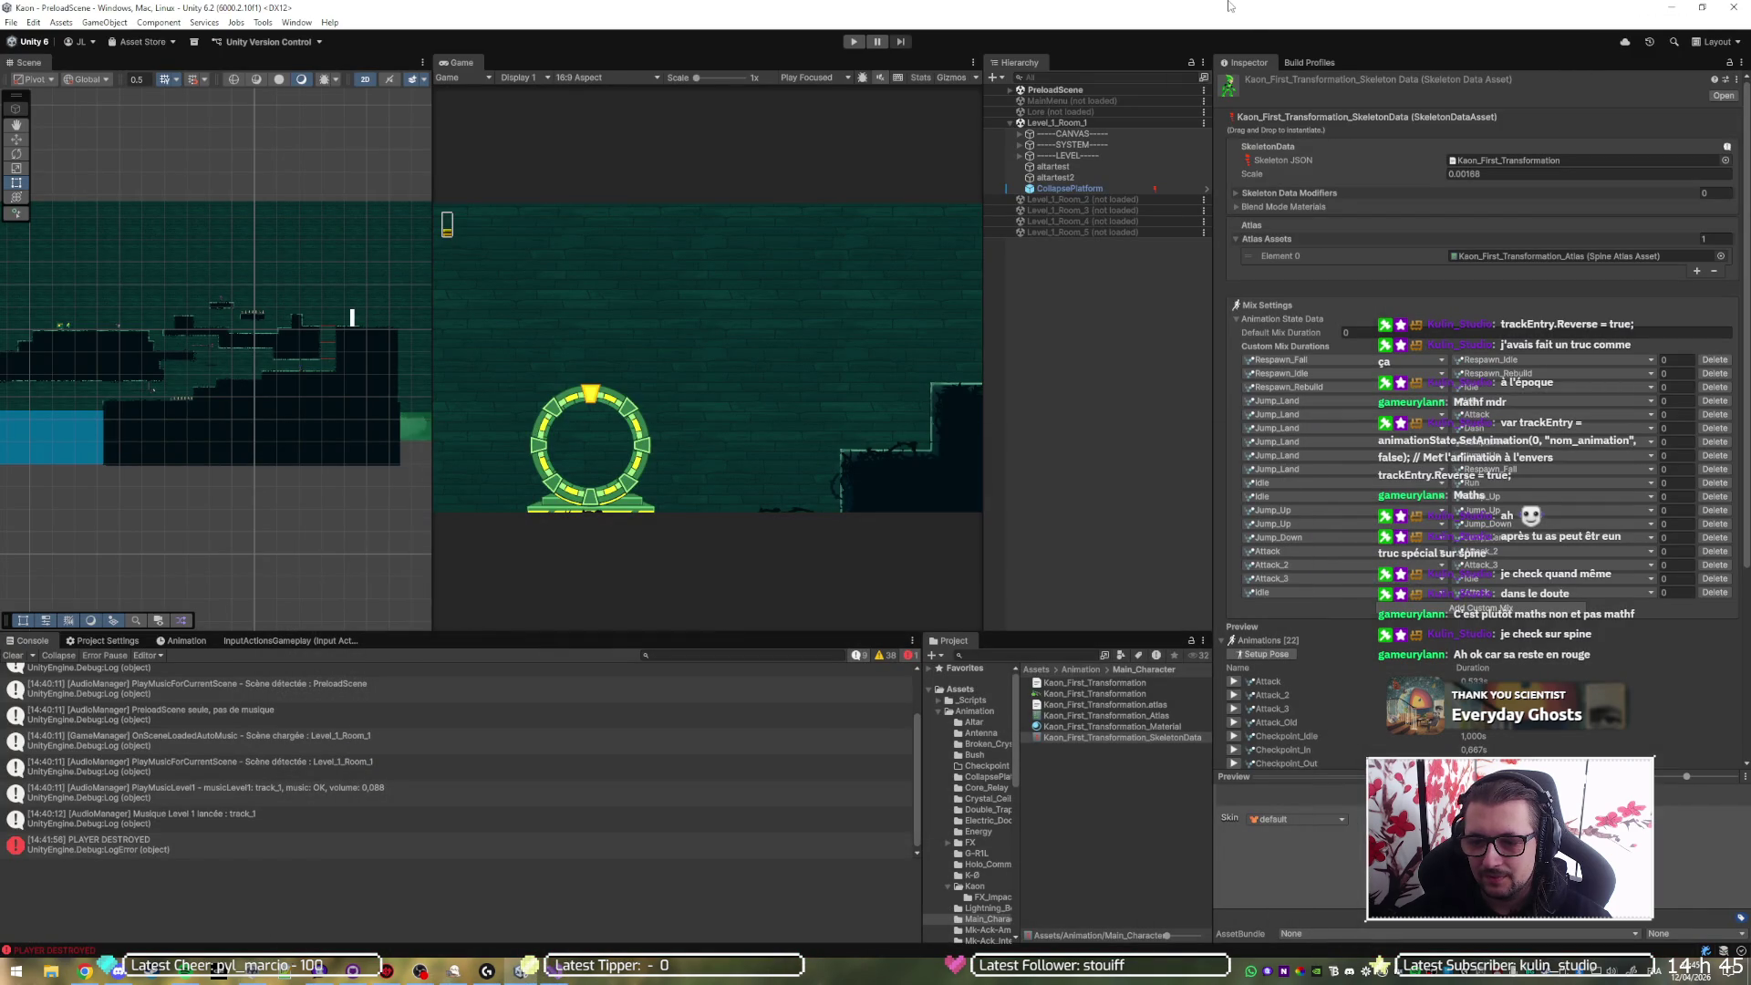
- Play-test the Teleport by walking the player to the portal and pressing E, then collapse the Animation folder
click(855, 42)
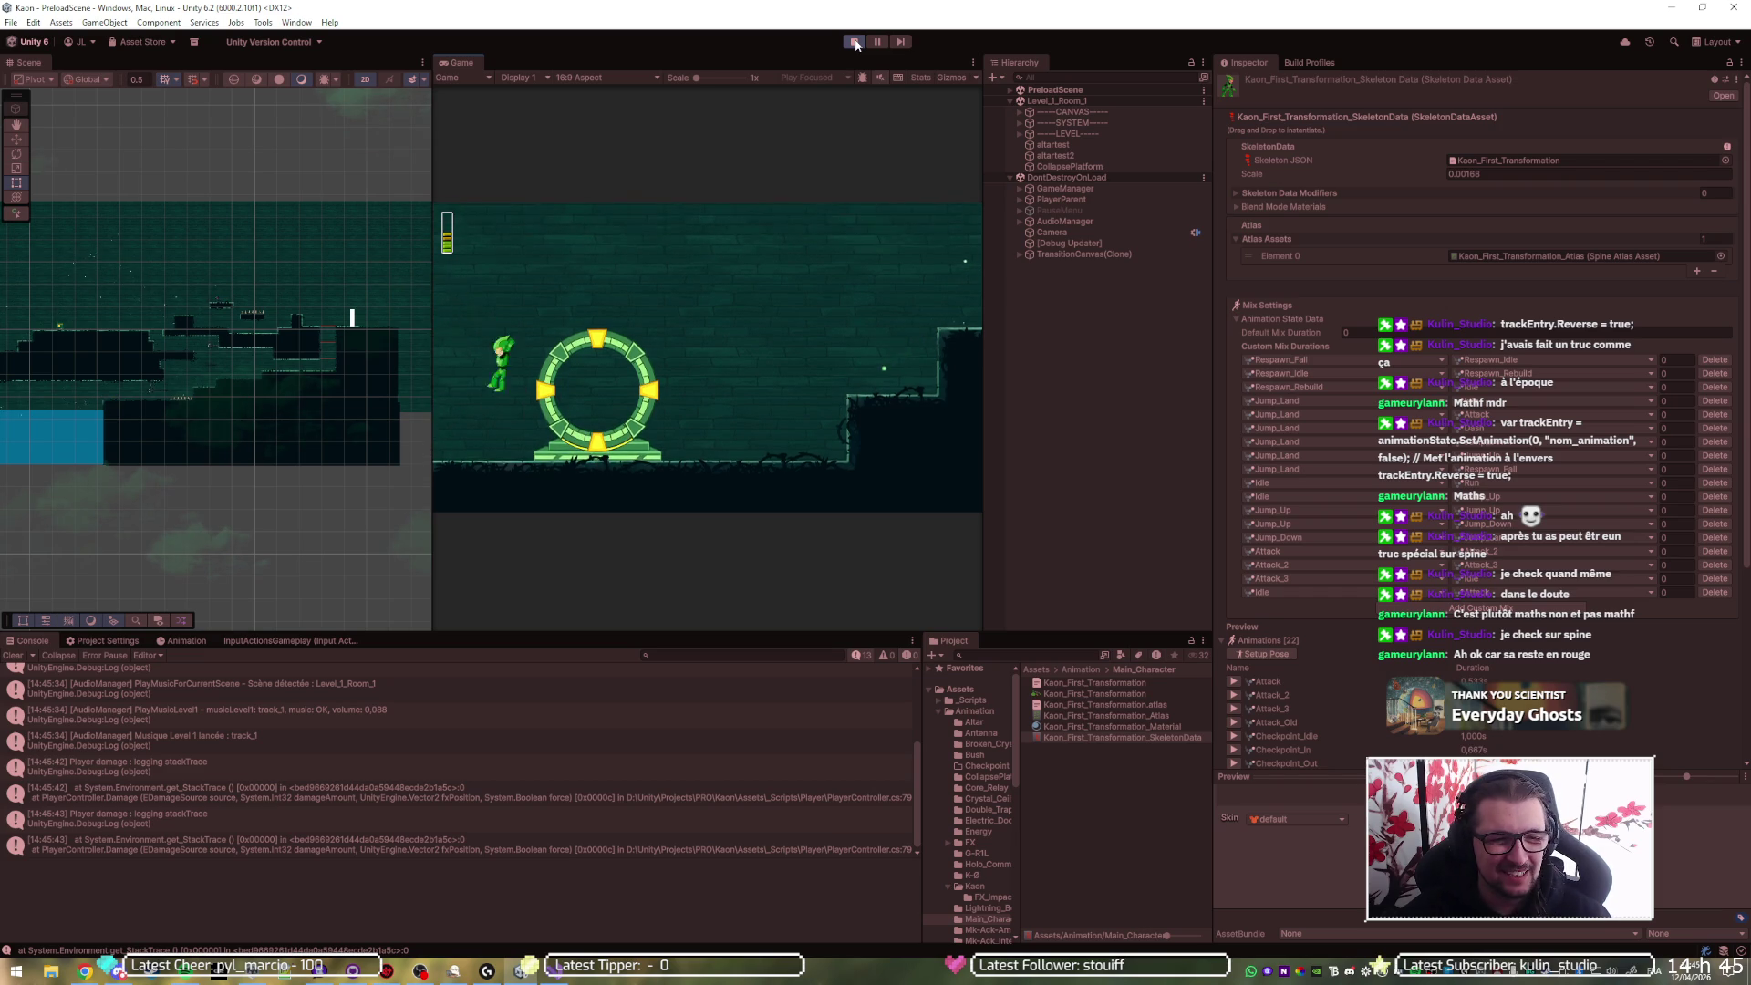
key(d)
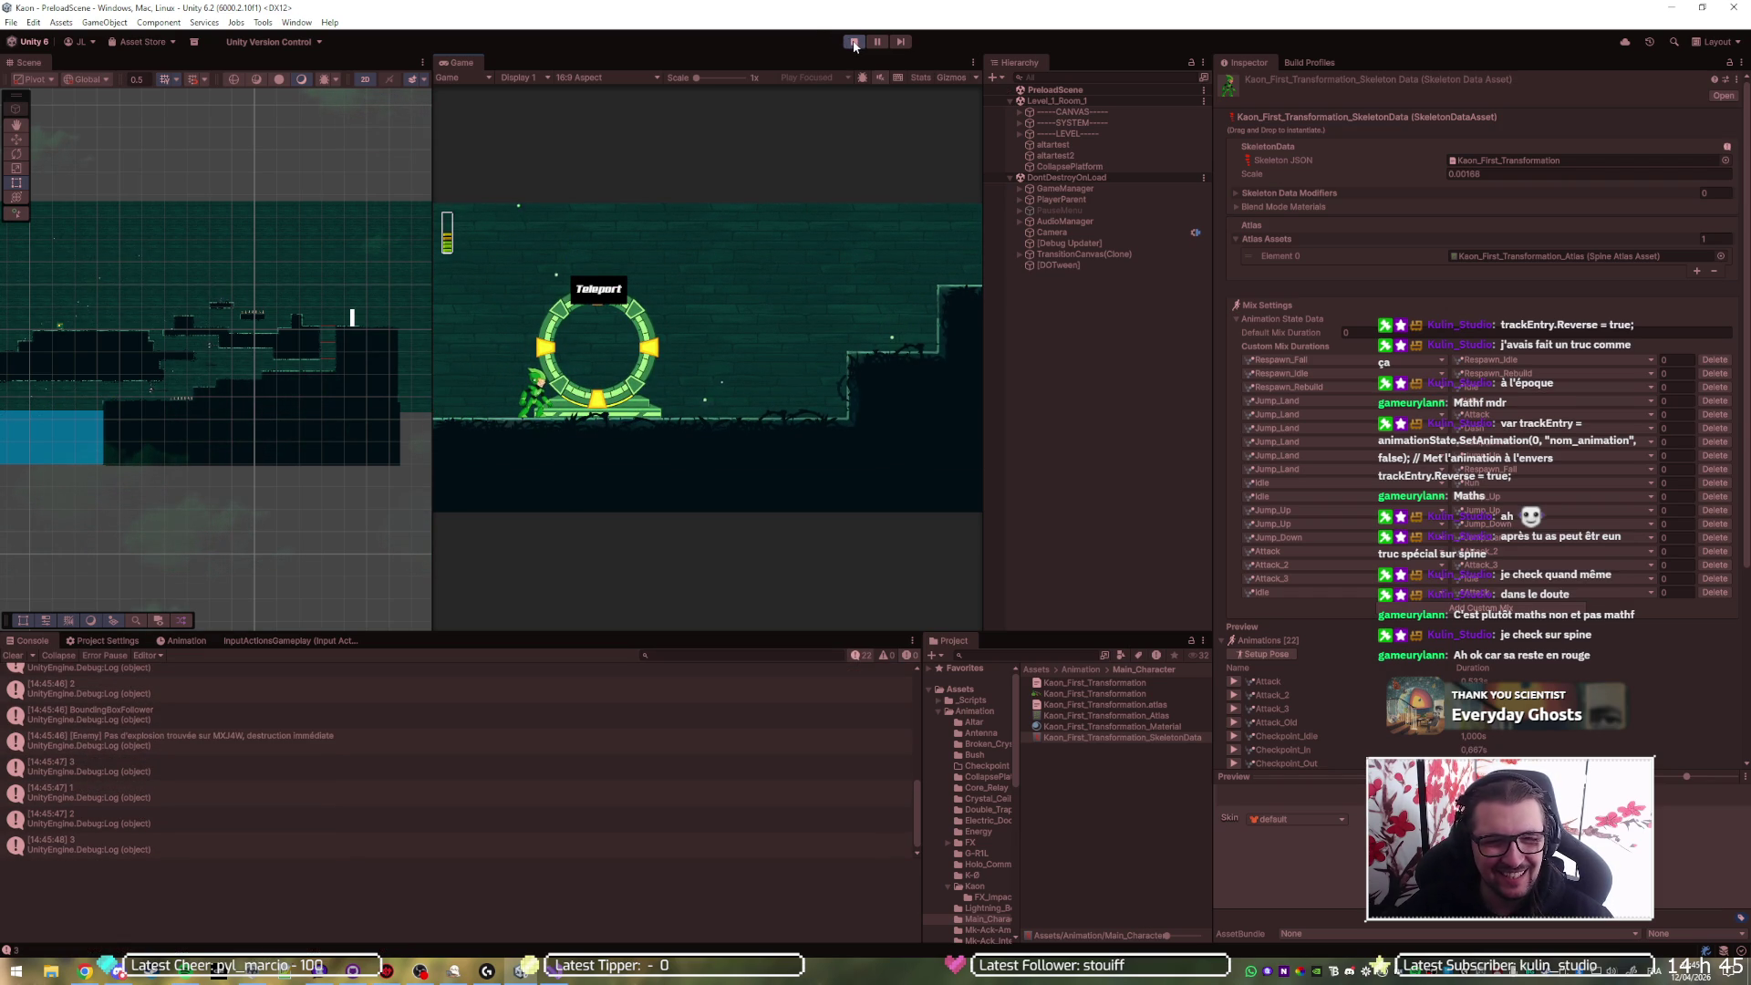
key(e)
click(853, 42)
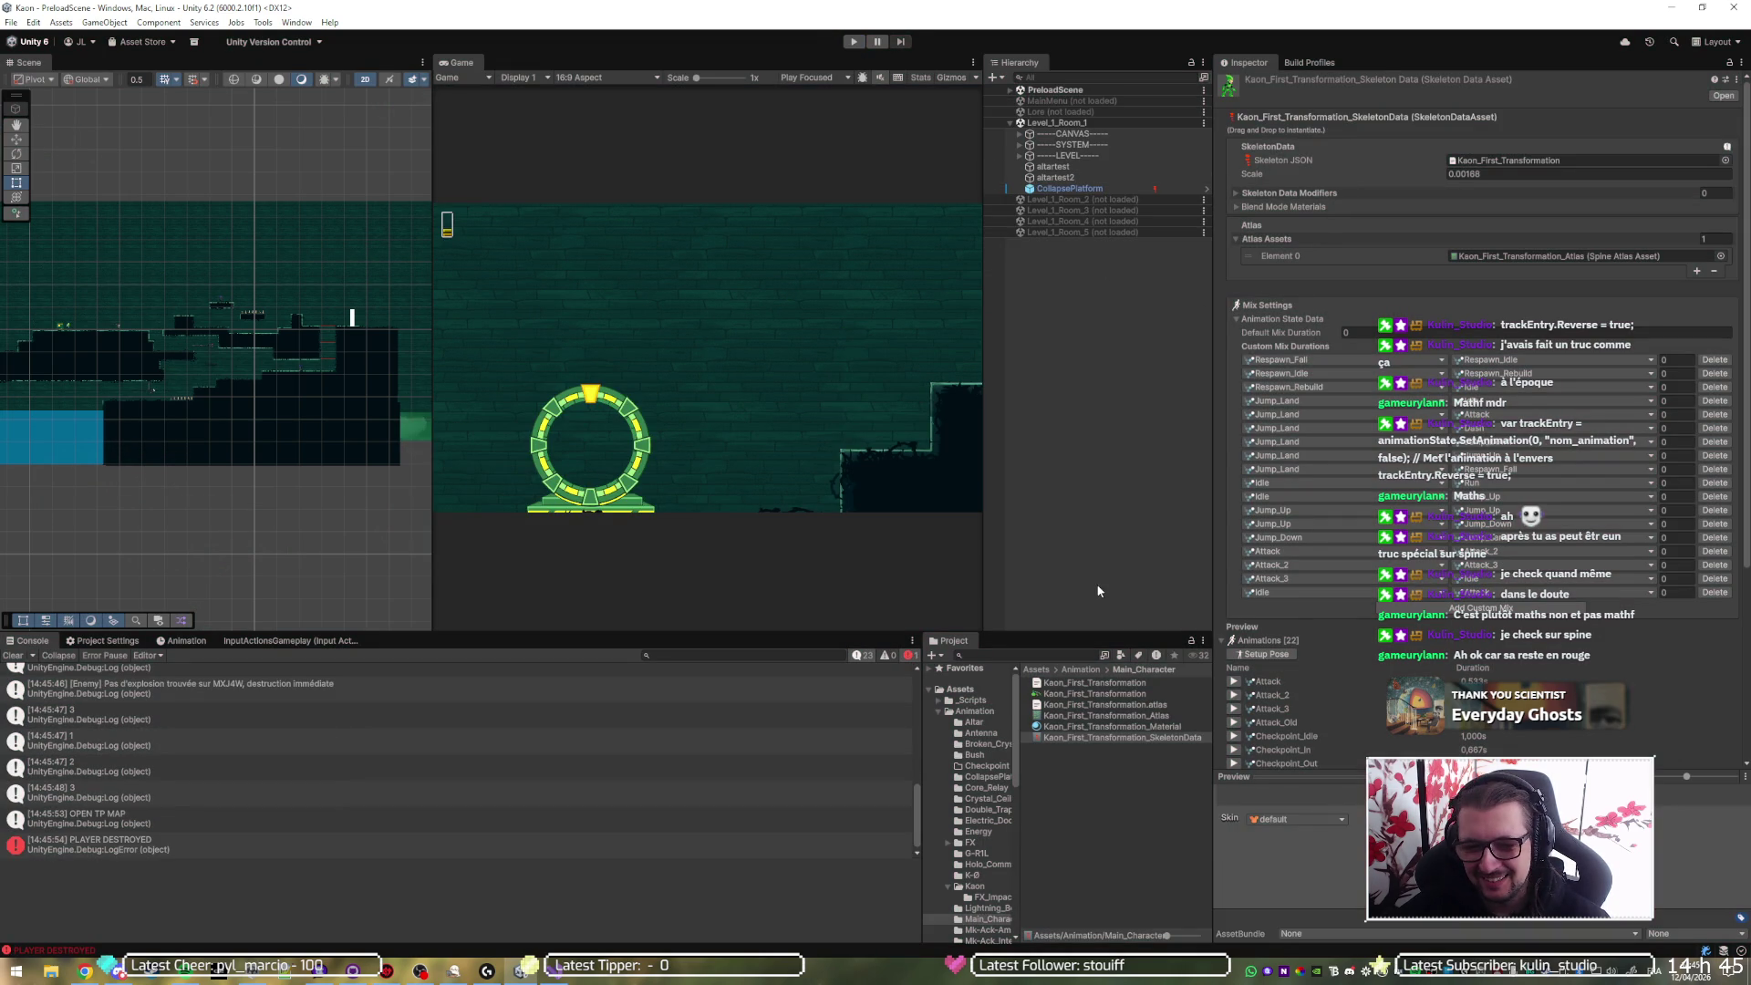
click(939, 712)
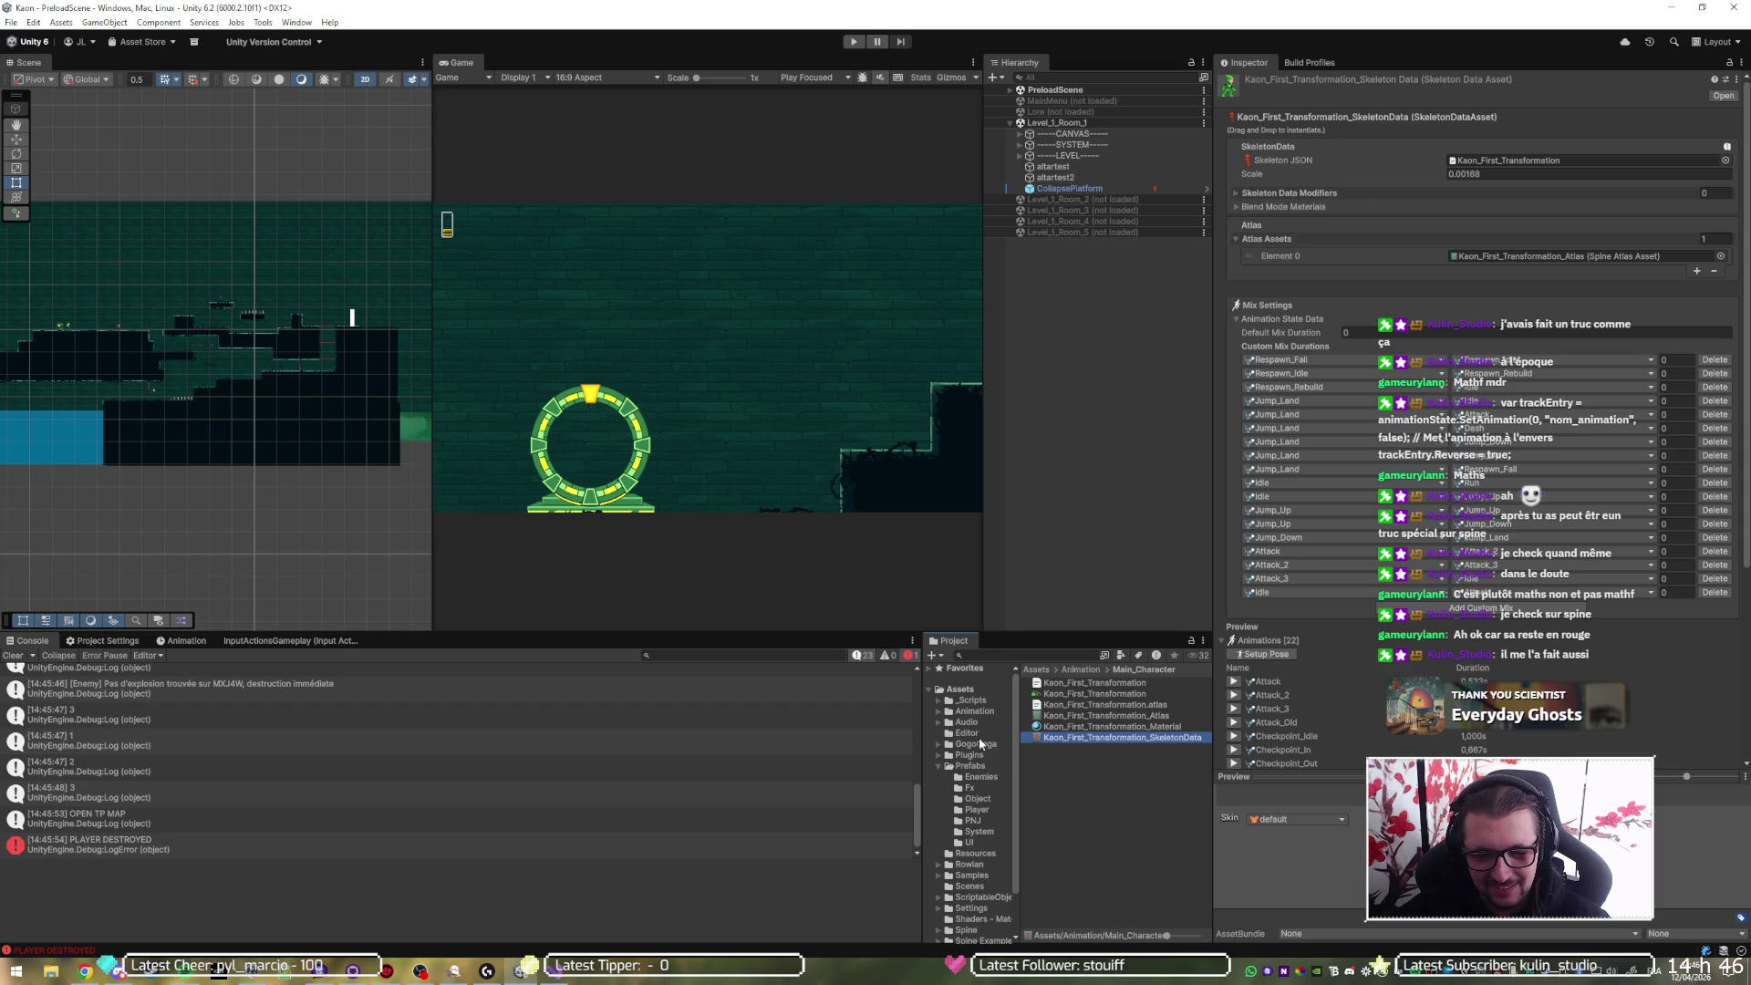
scroll(978, 855, down, 2)
- Set the PlayerData asset's Current Scene to Level_2
click(980, 846)
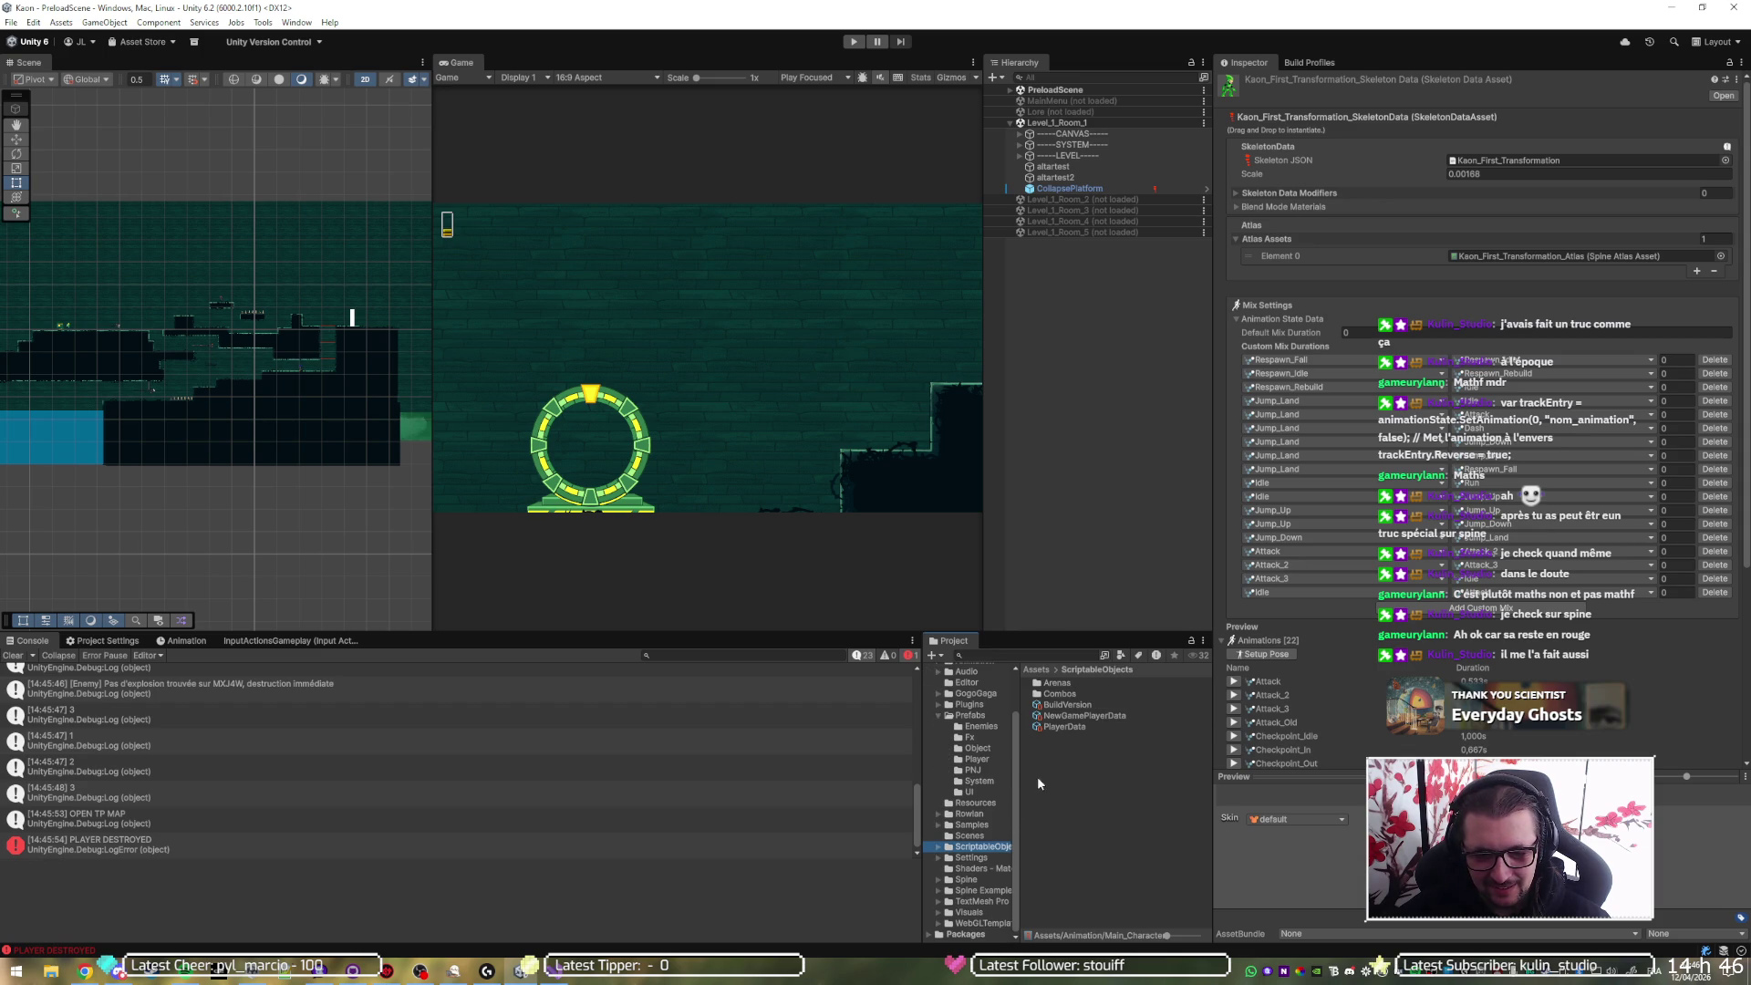
click(1065, 727)
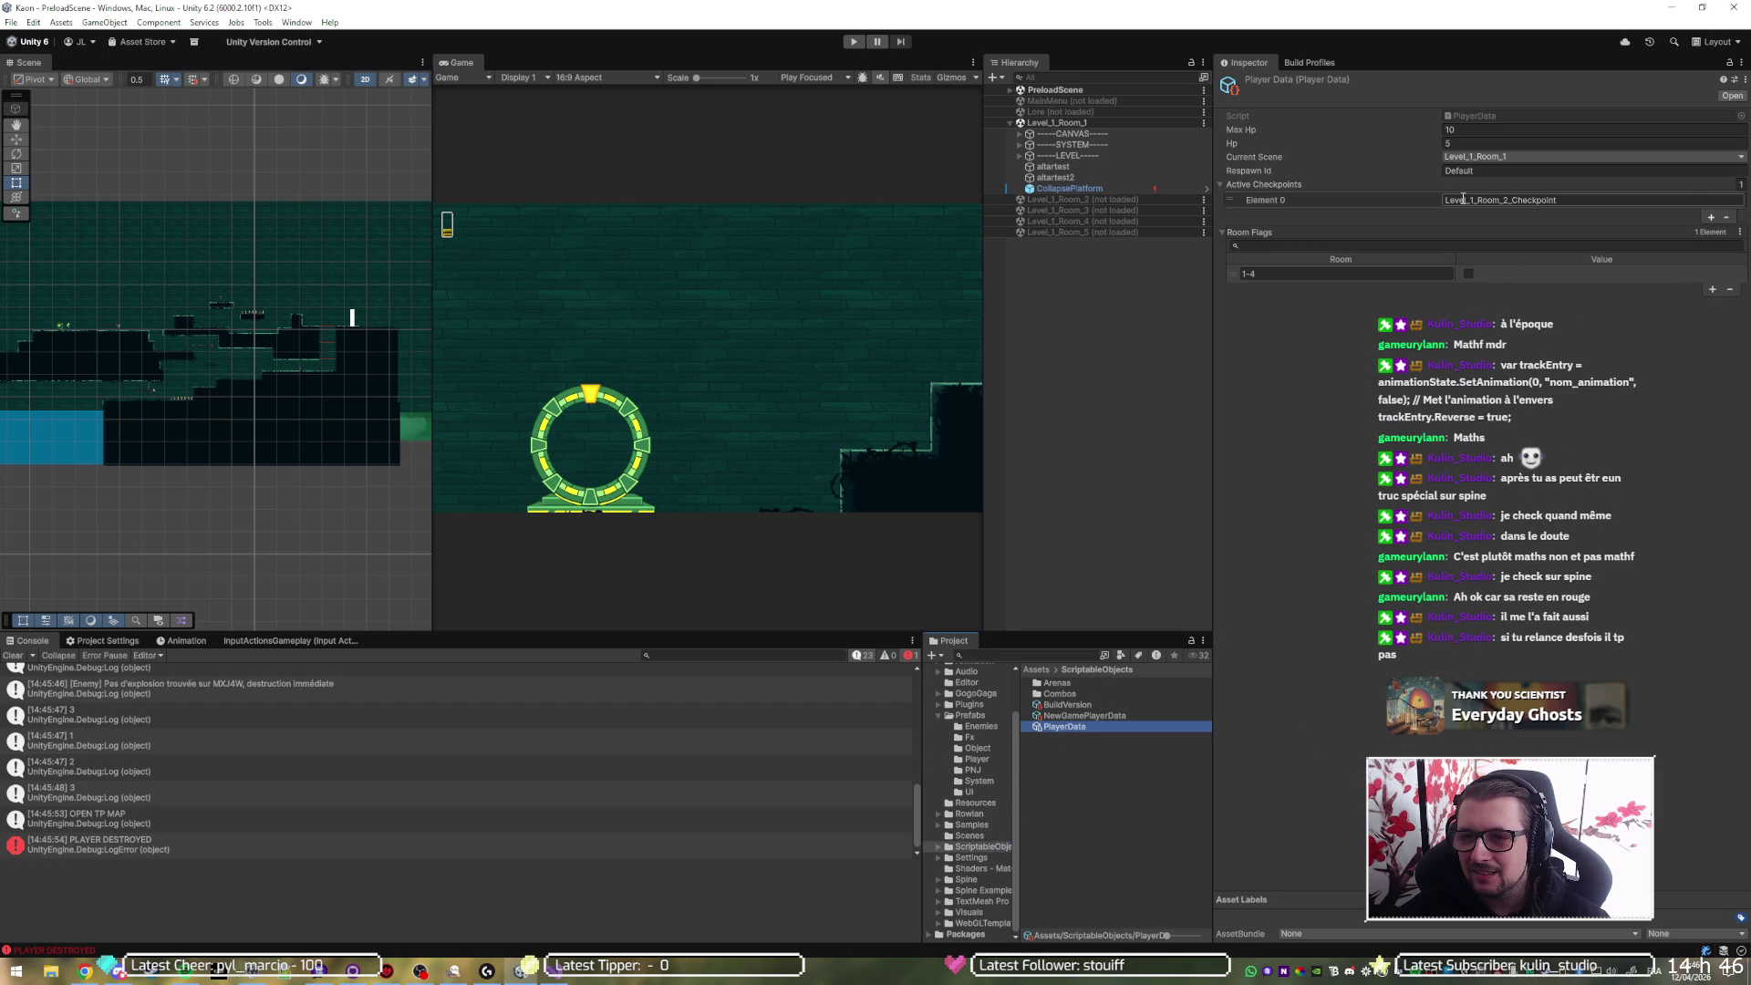
click(1536, 156)
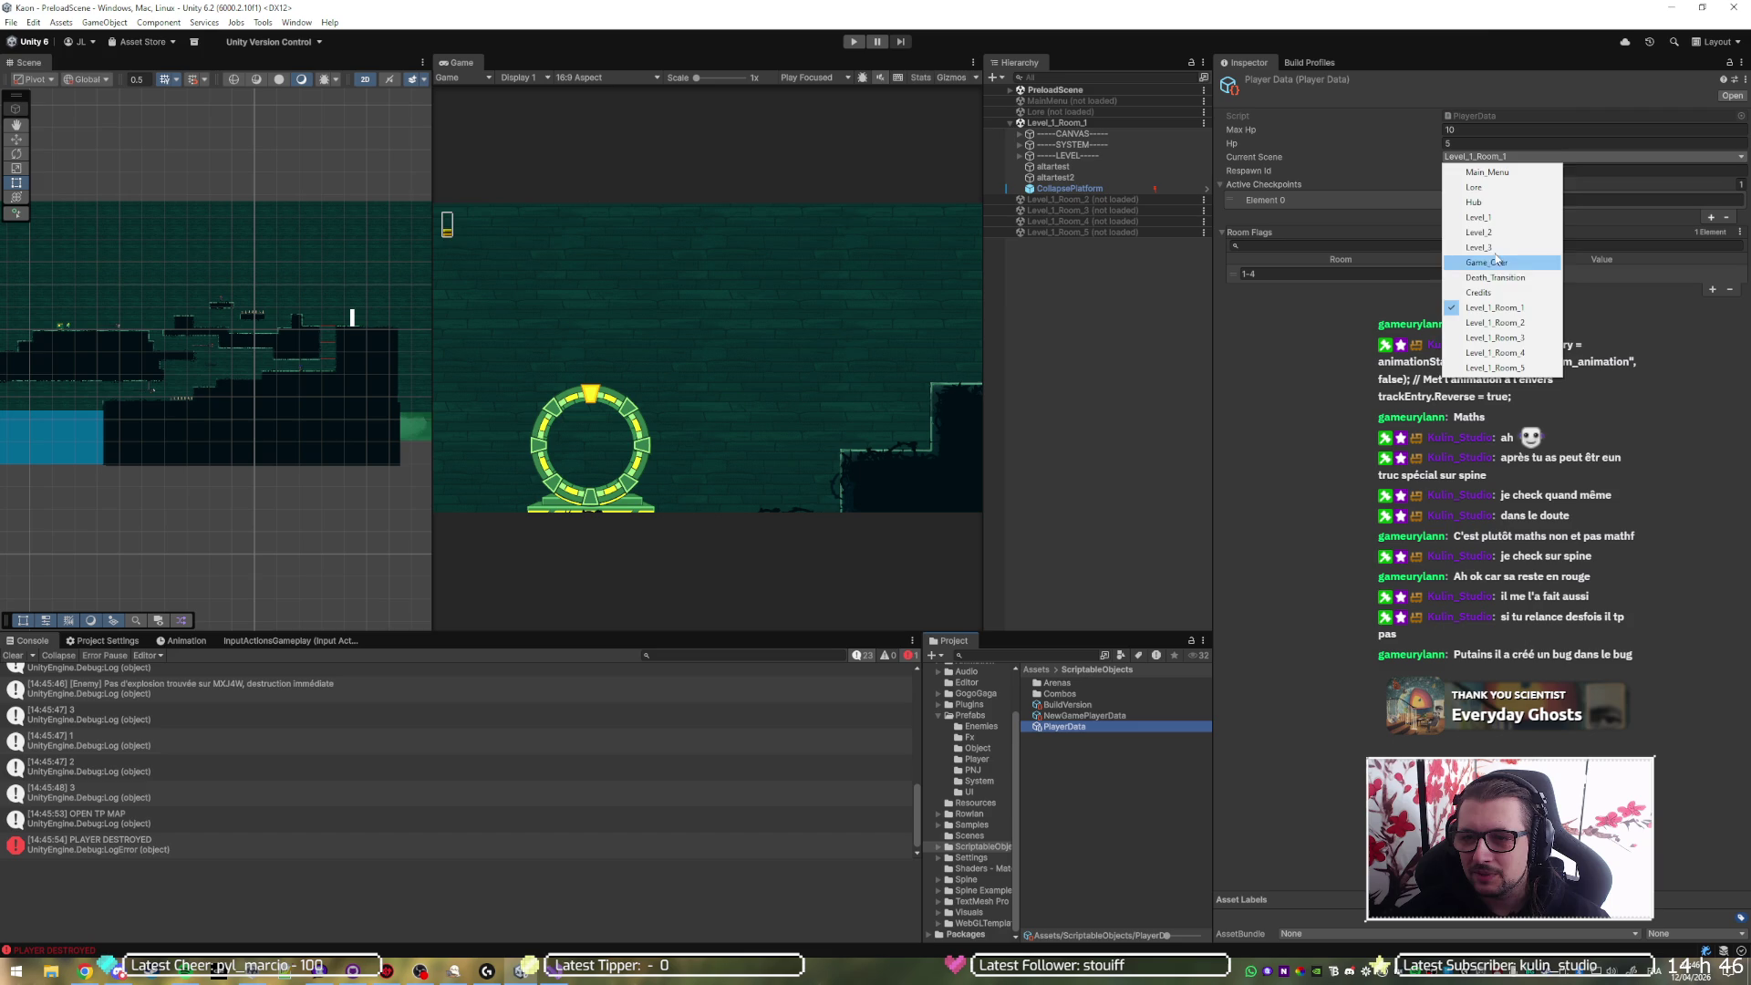
click(1478, 231)
- Load Level_1_Room_2, unload Level_1_Room_1, and run the game to test the teleport
click(853, 42)
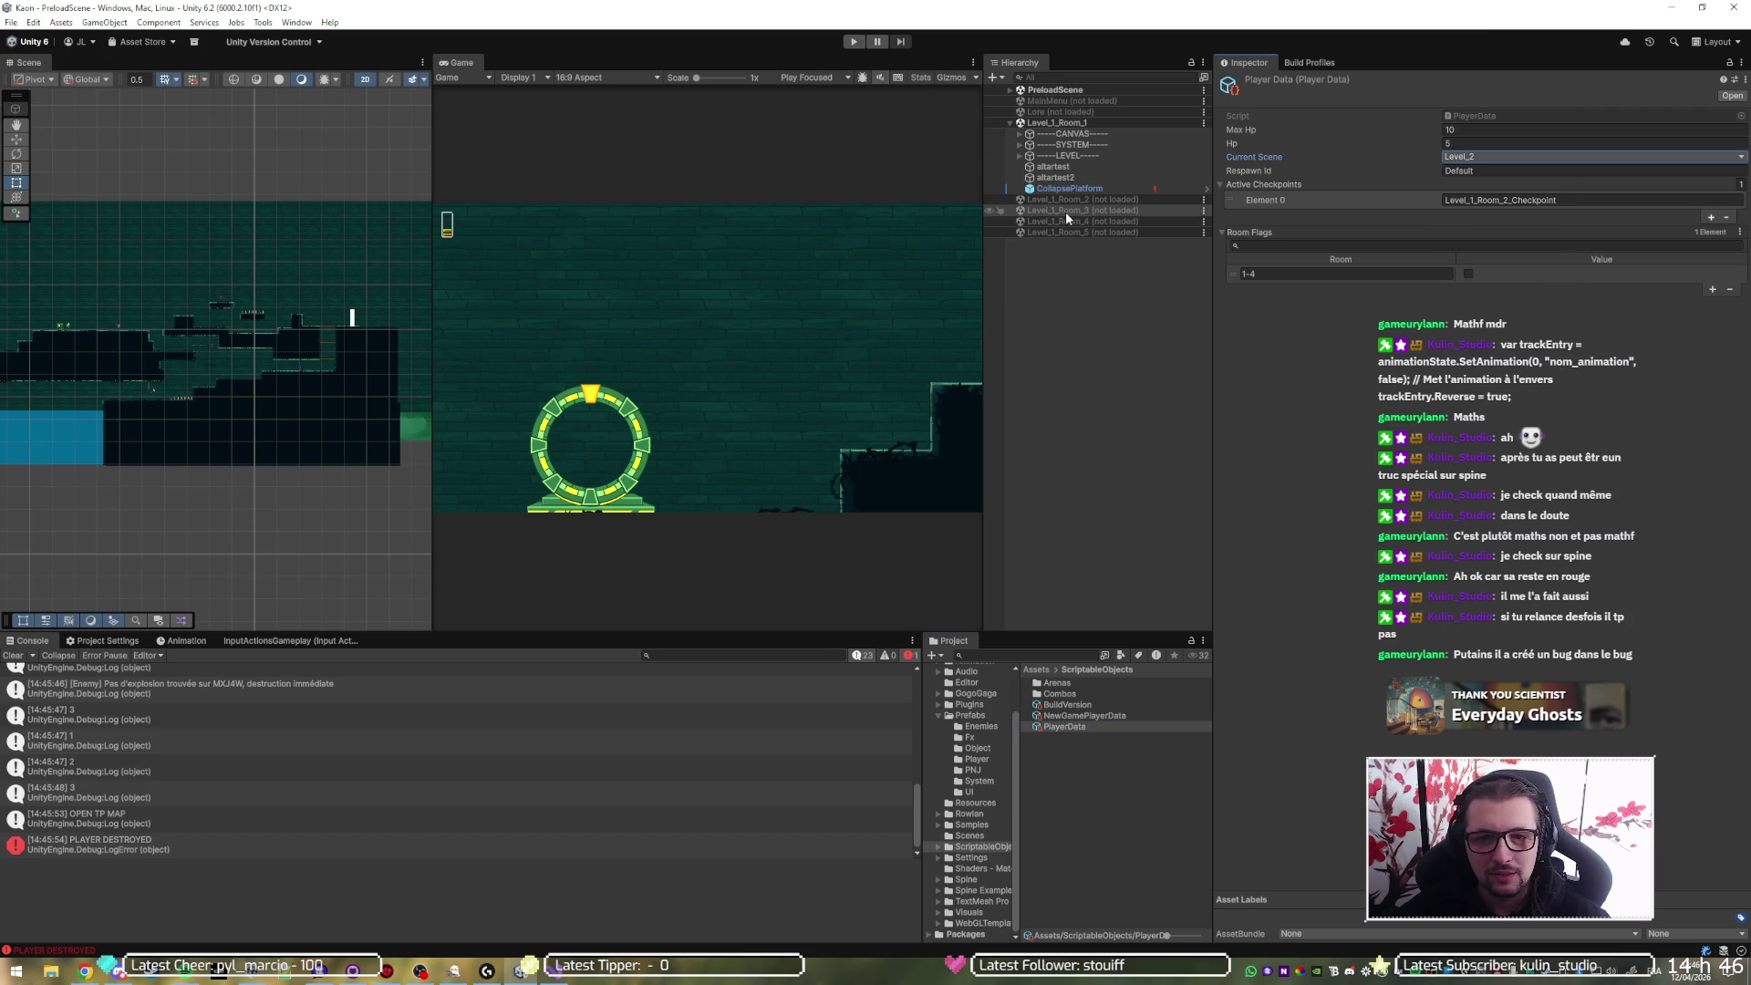
click(1082, 115)
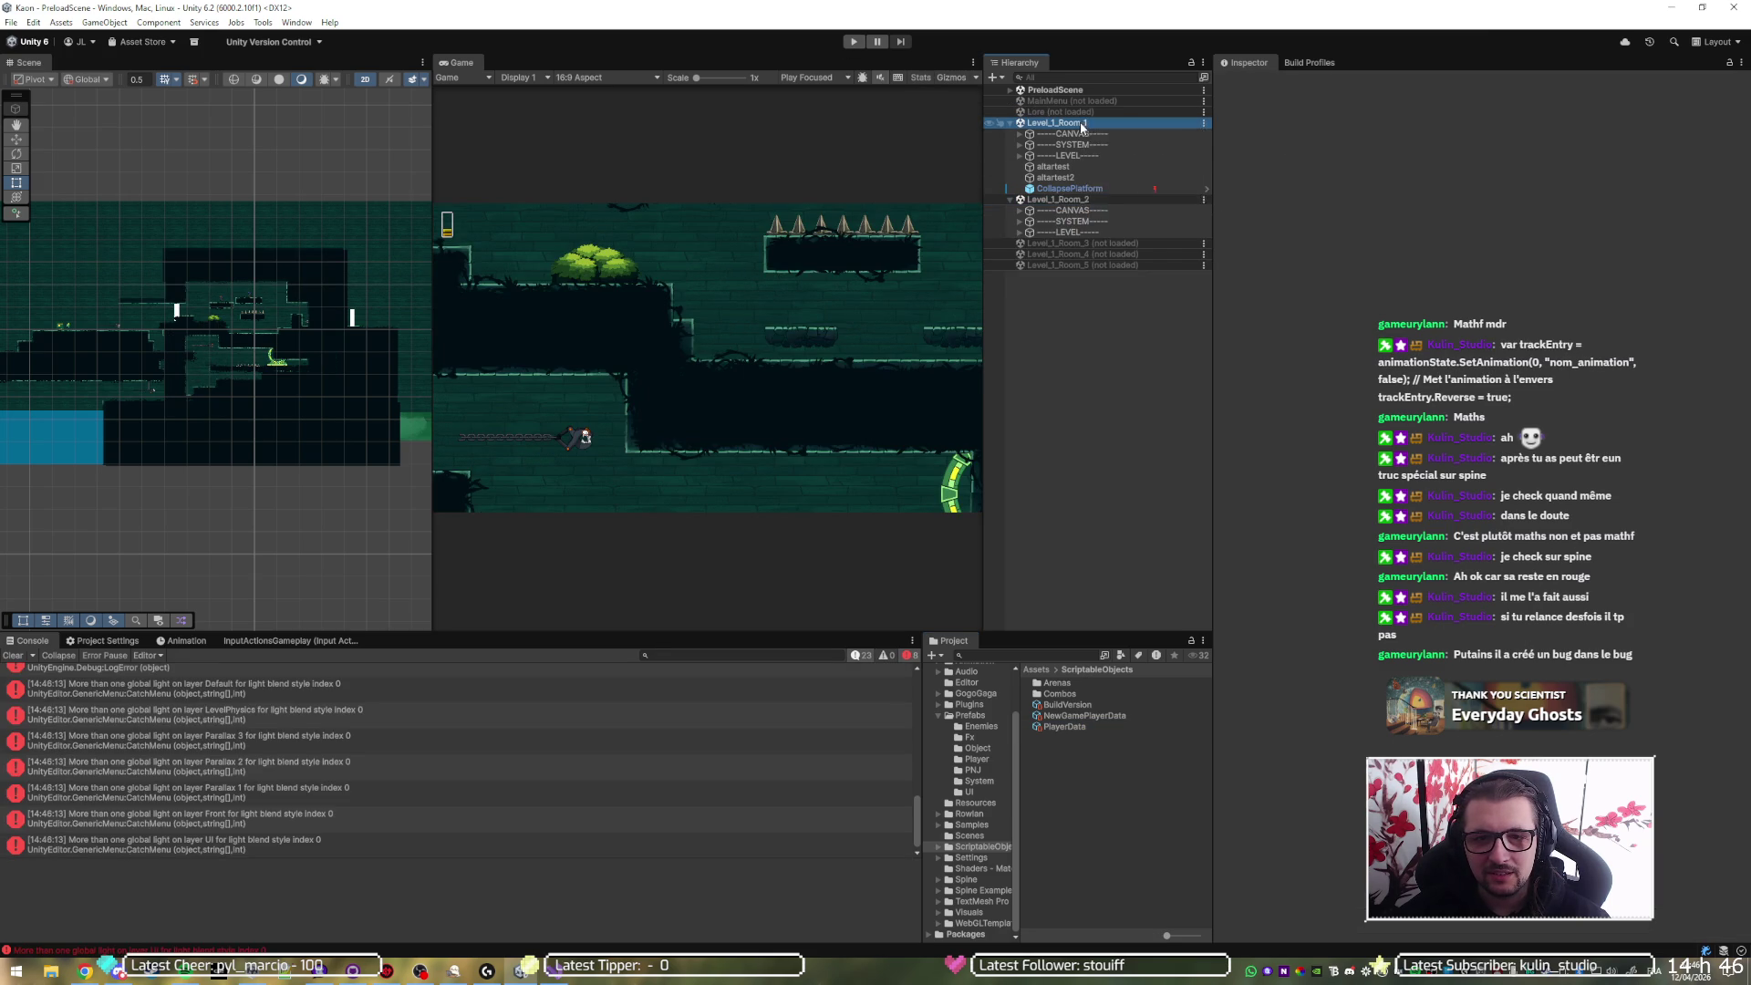
right_click(1082, 122)
click(1118, 187)
click(853, 41)
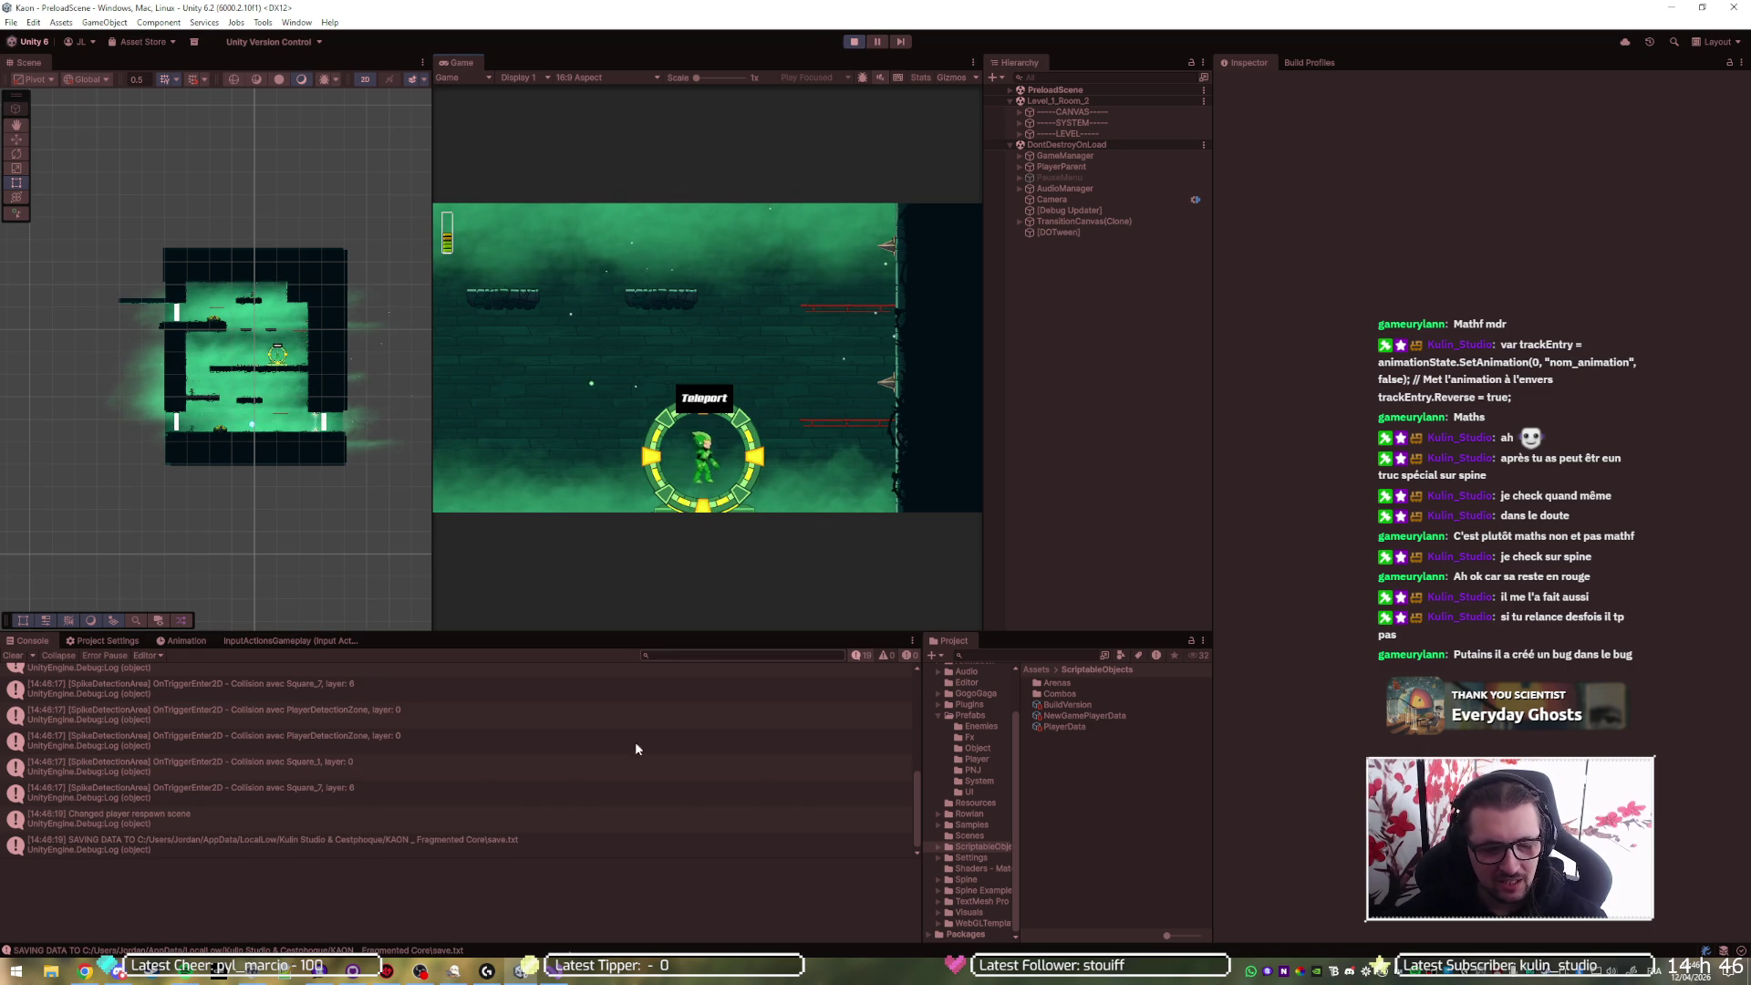
click(521, 969)
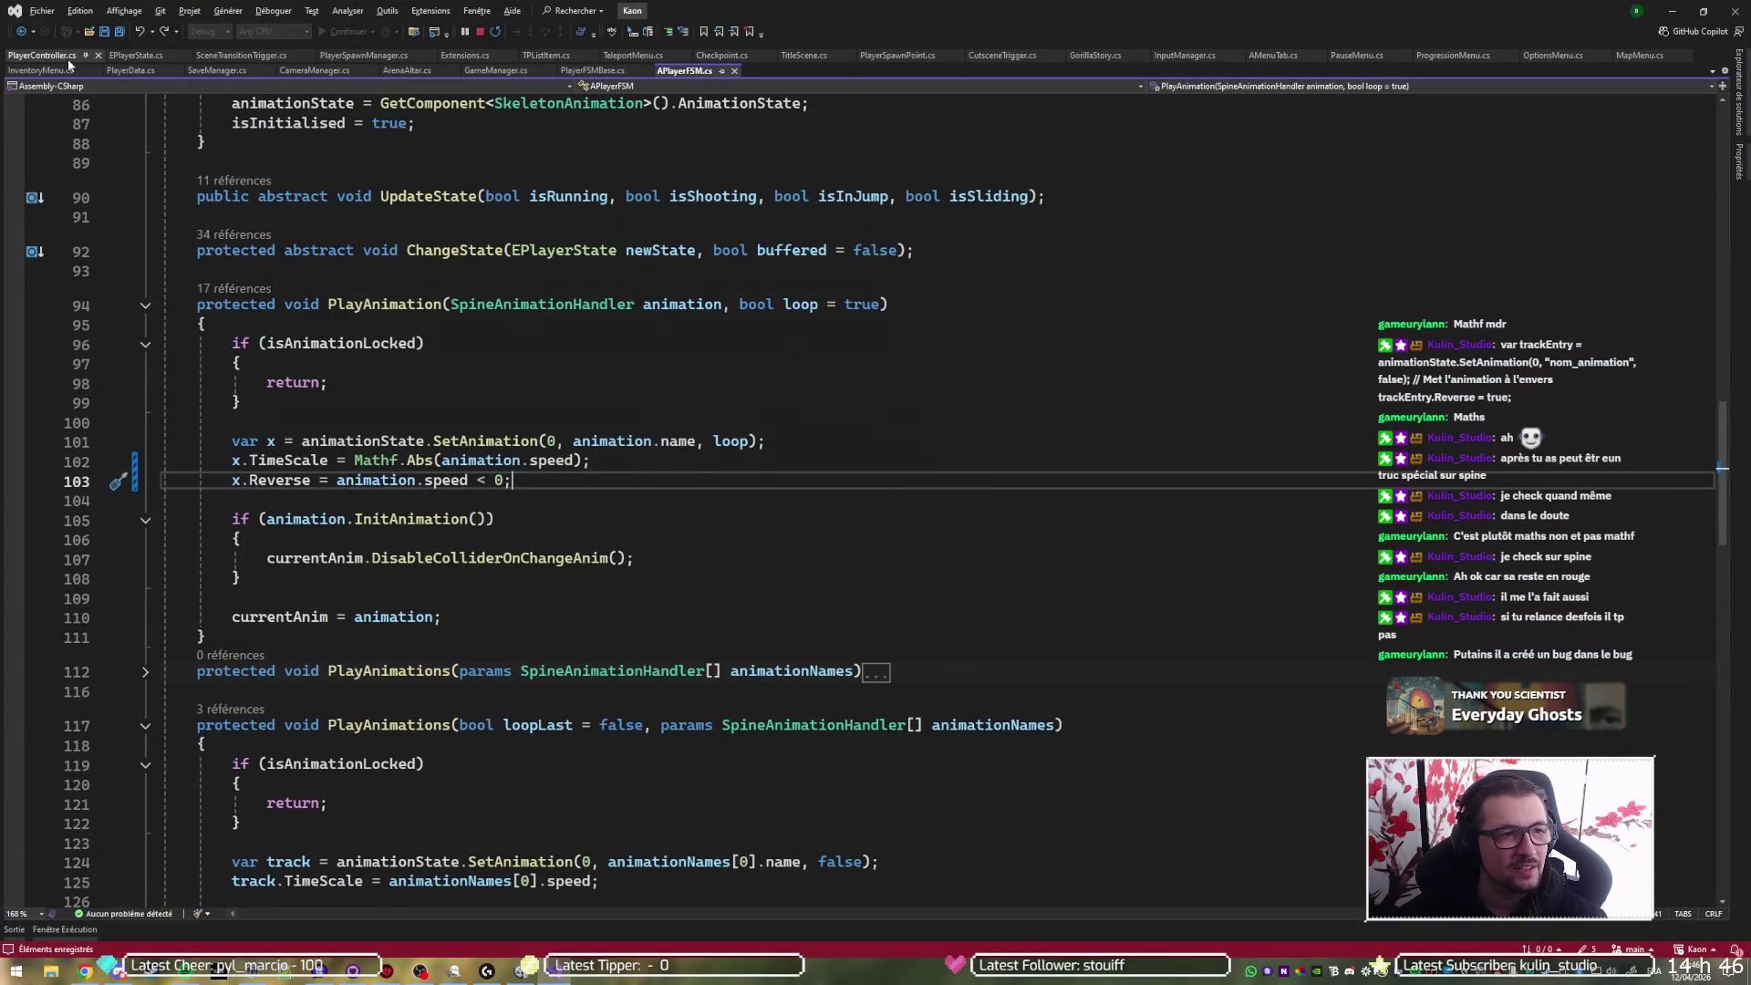
- Show PlayerController.cs at the HandleSpineEvents method on line 226, then bring Chrome forward
click(43, 55)
click(39, 476)
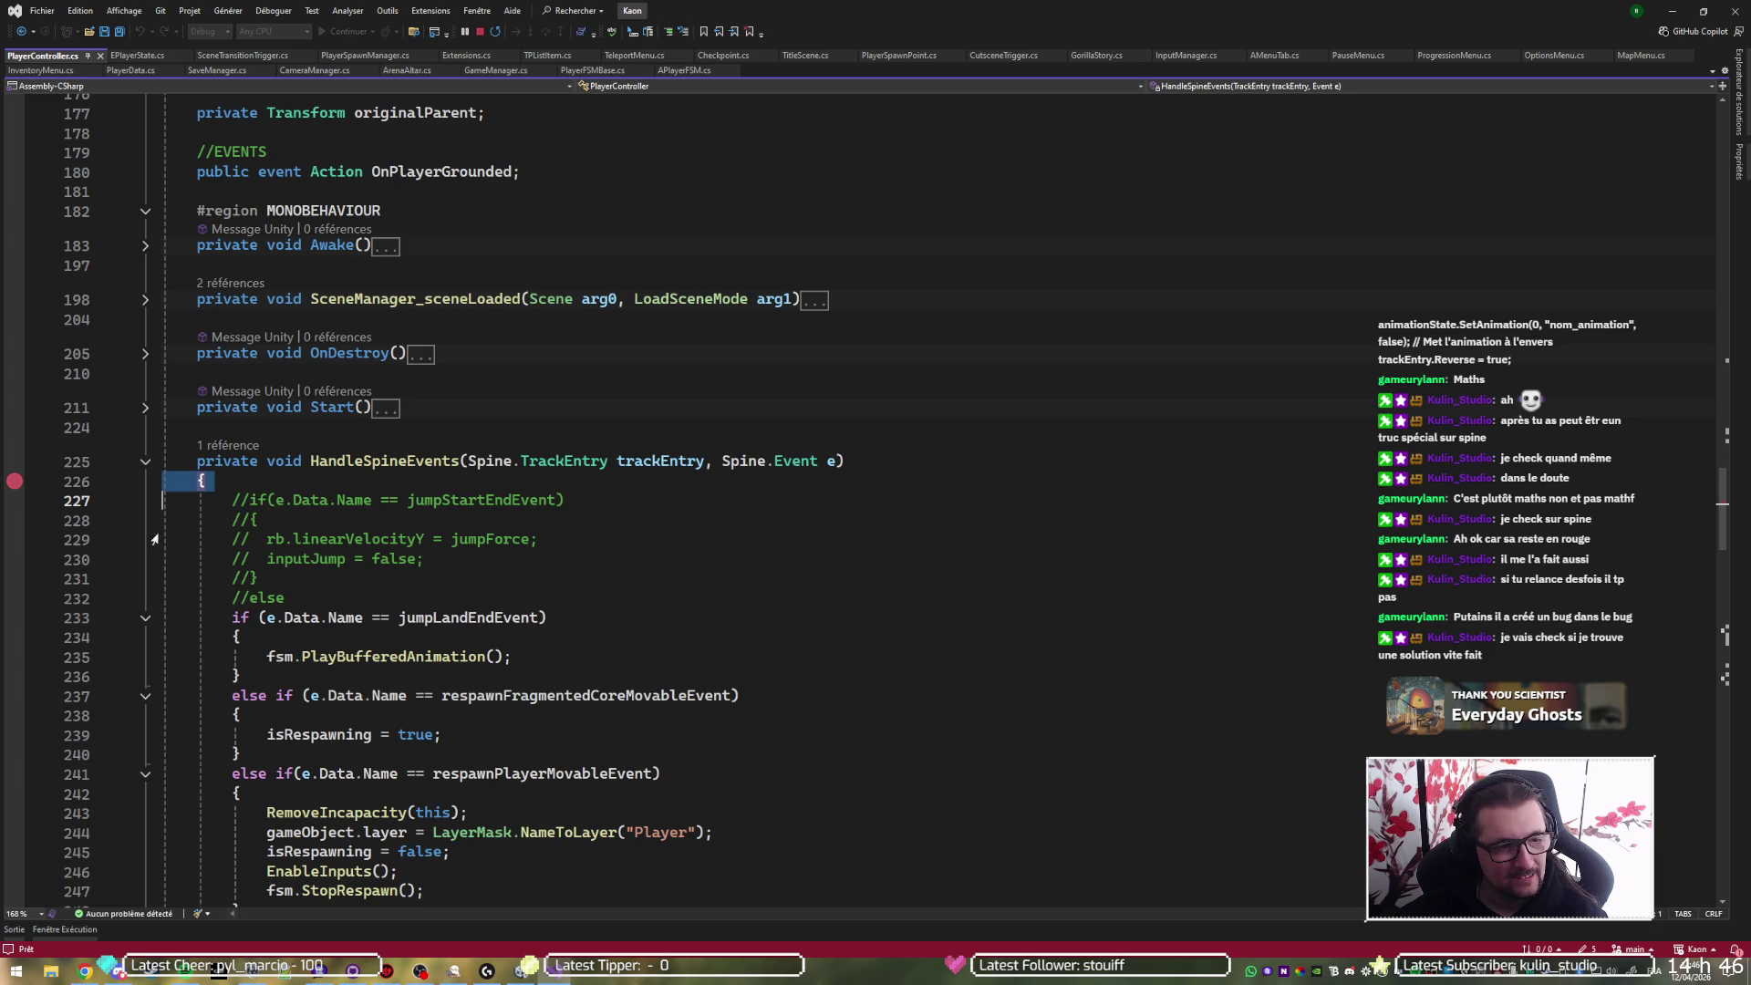
click(206, 482)
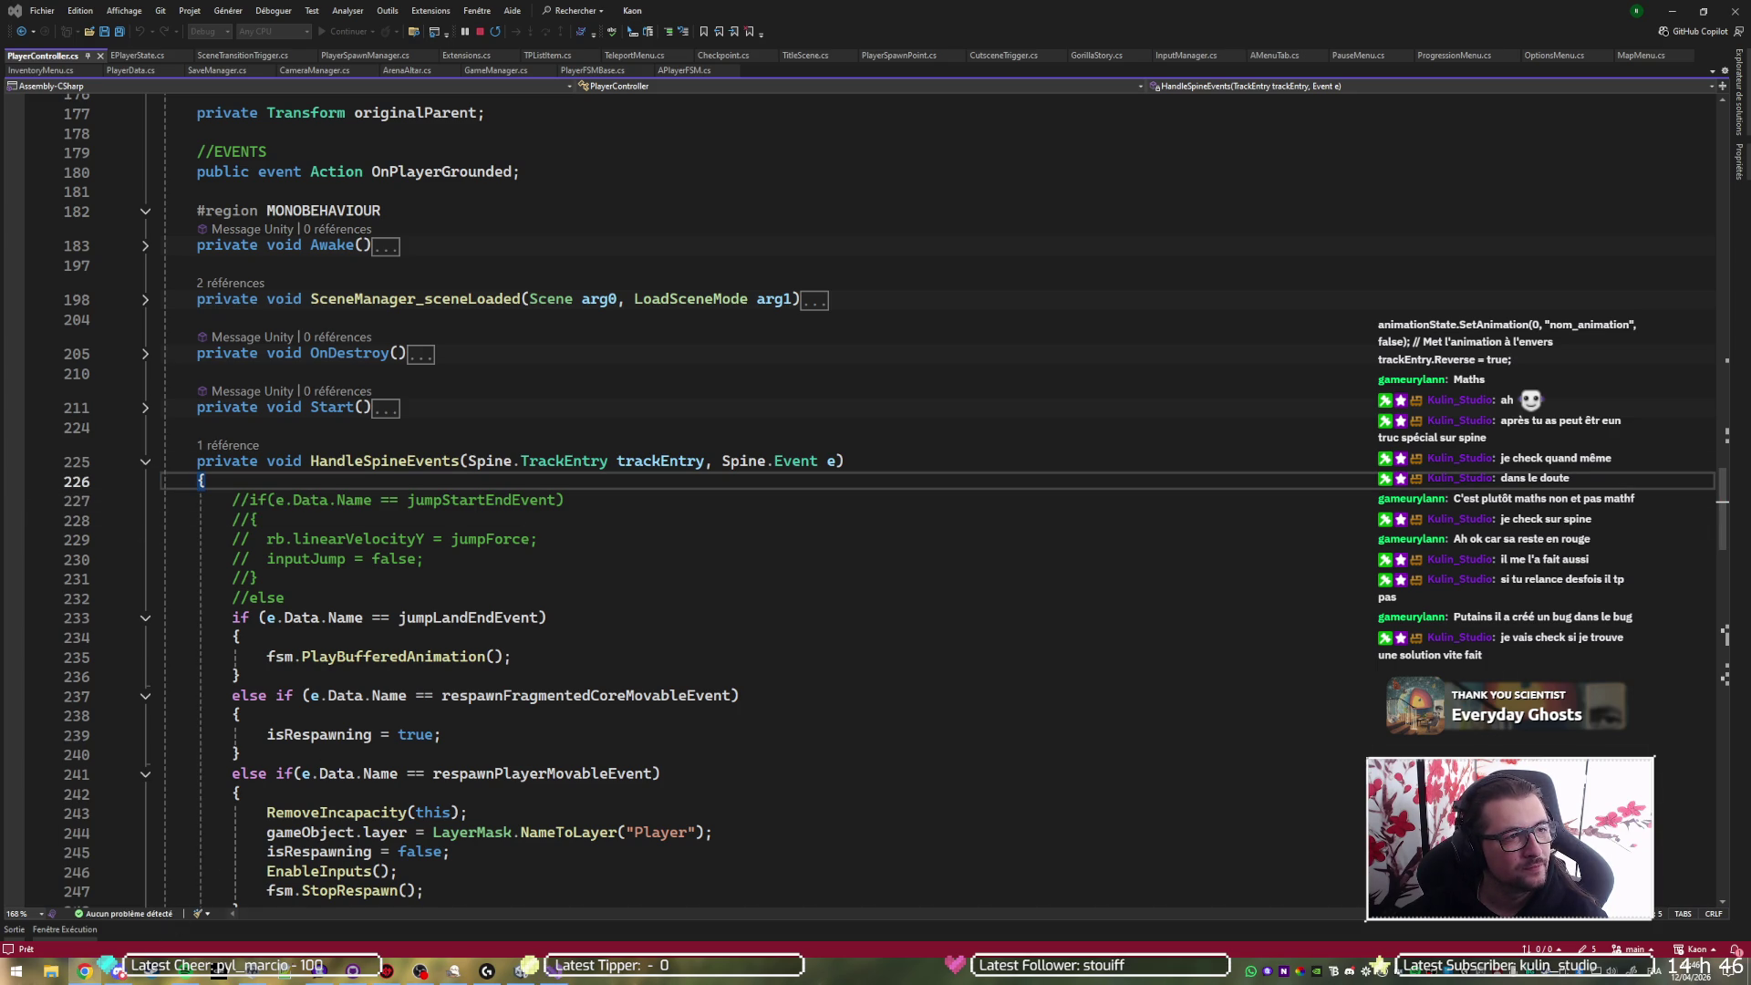
click(84, 971)
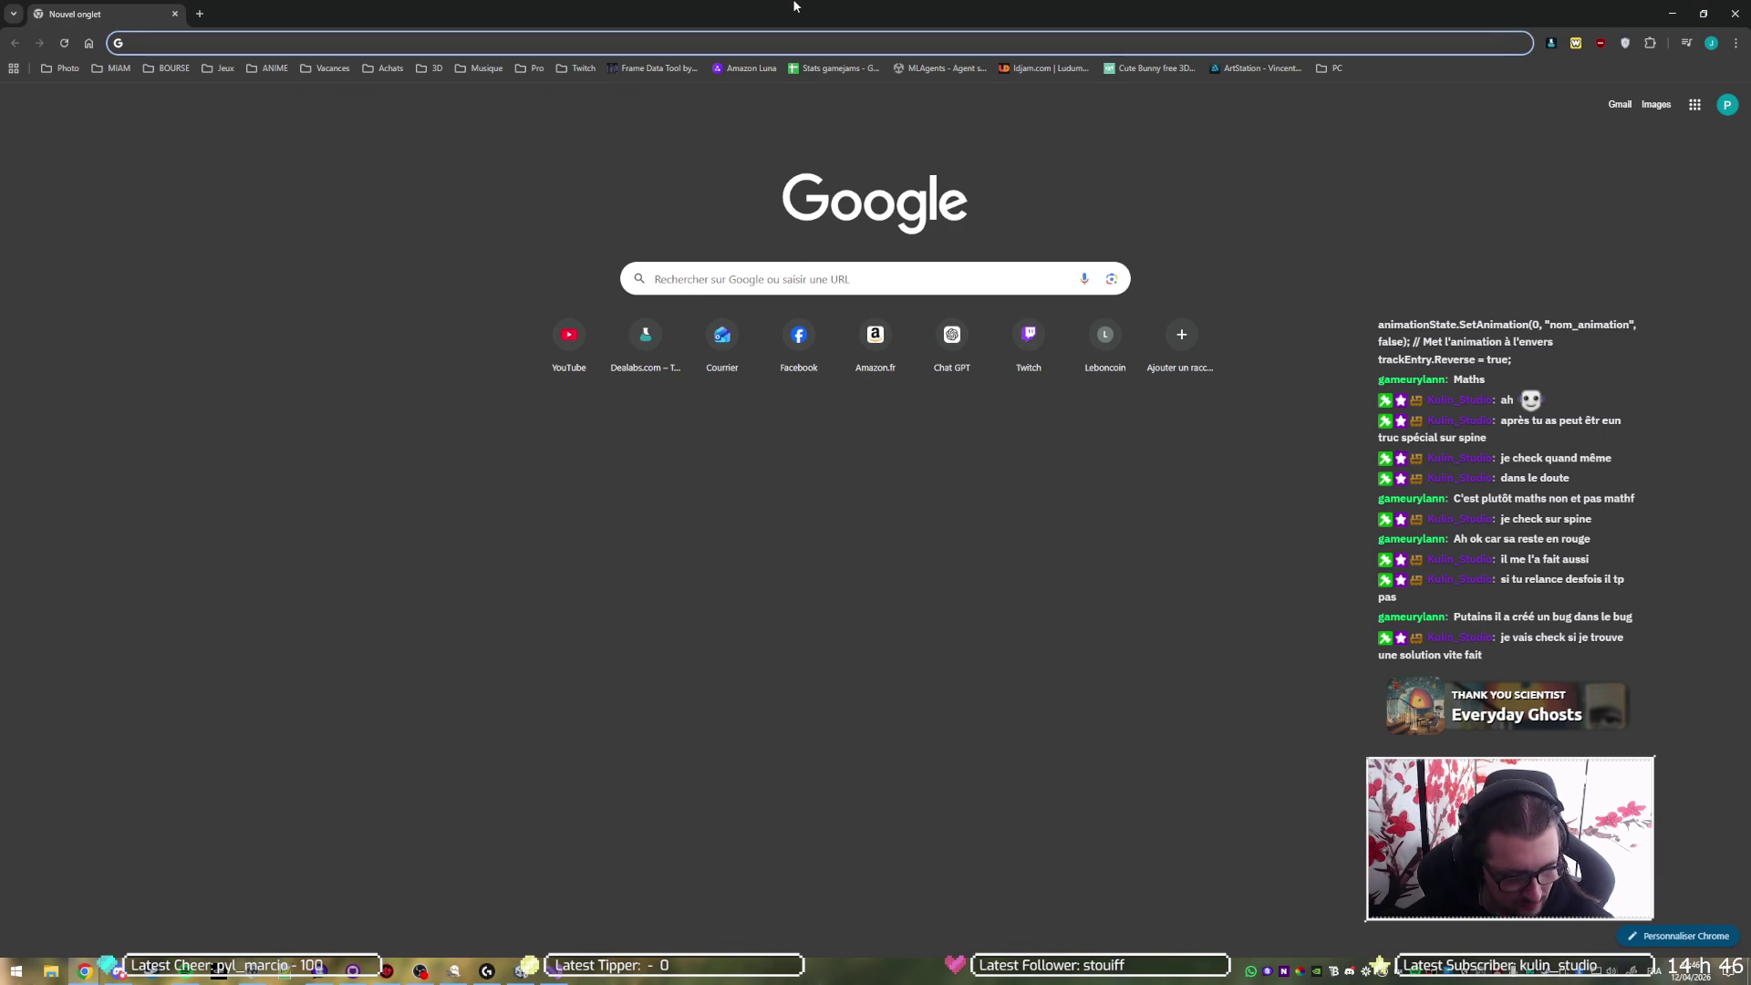
- Search Google for 'unity spine reverse events' and open the 'reverse animation' Spine Forum thread
text(unity spine )
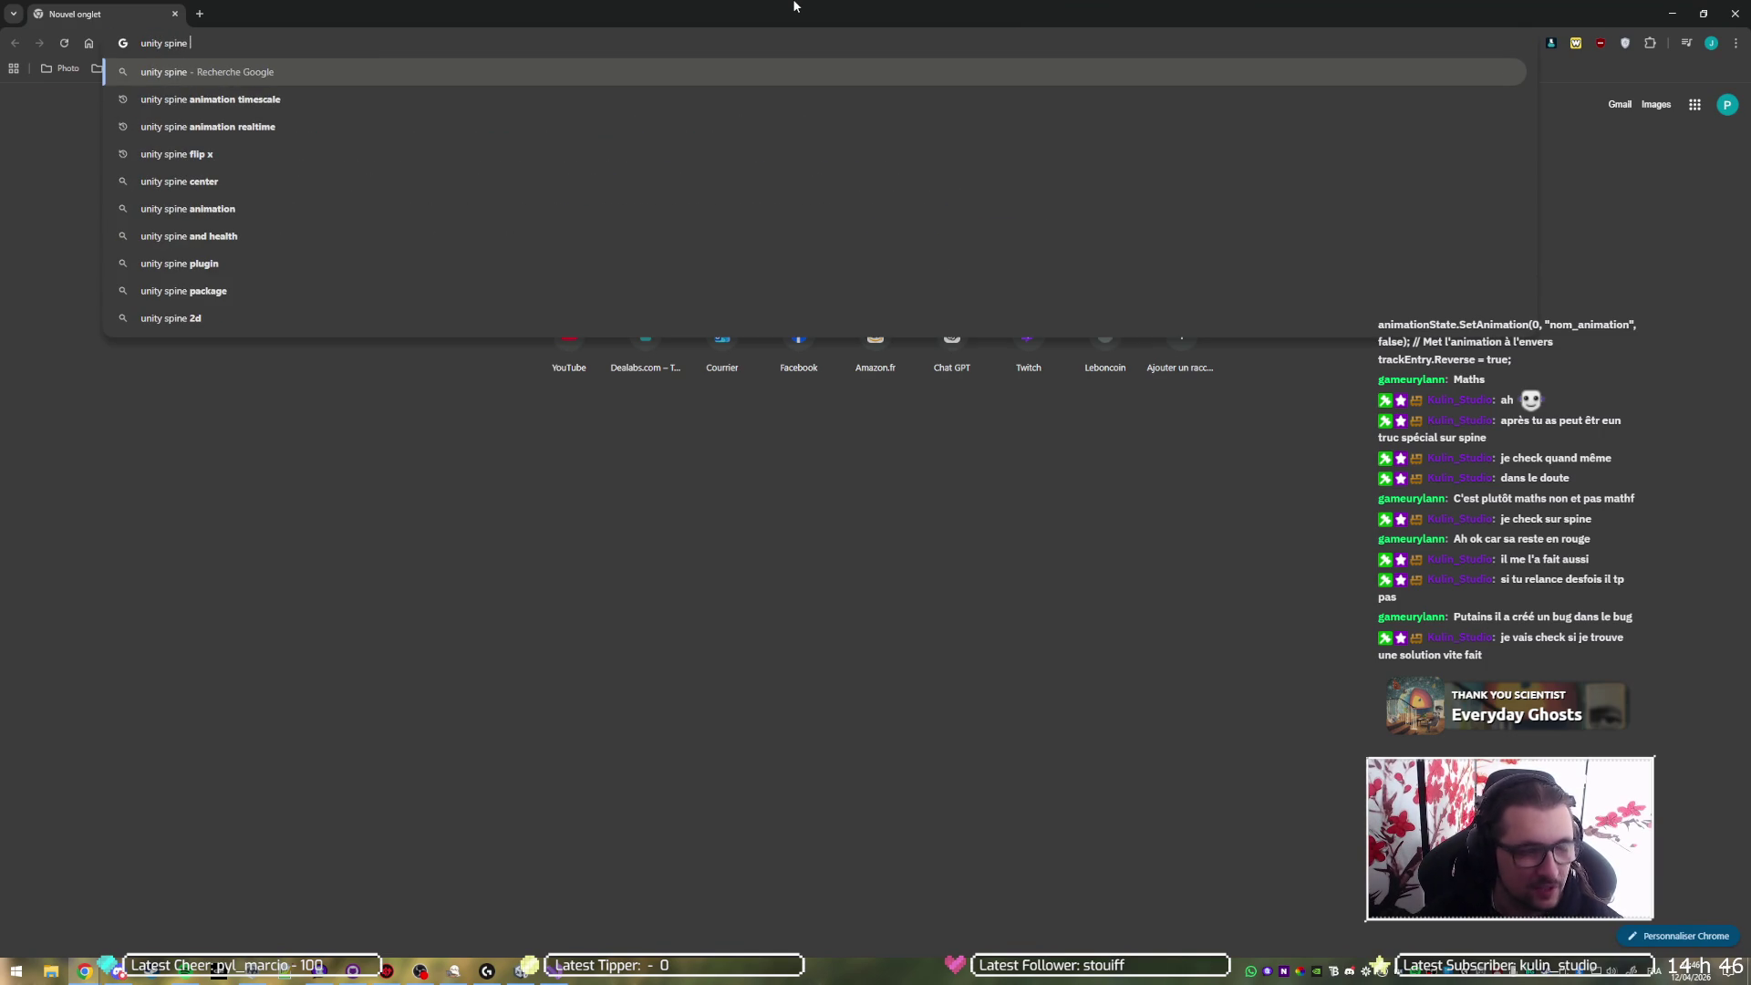
text(reverse events)
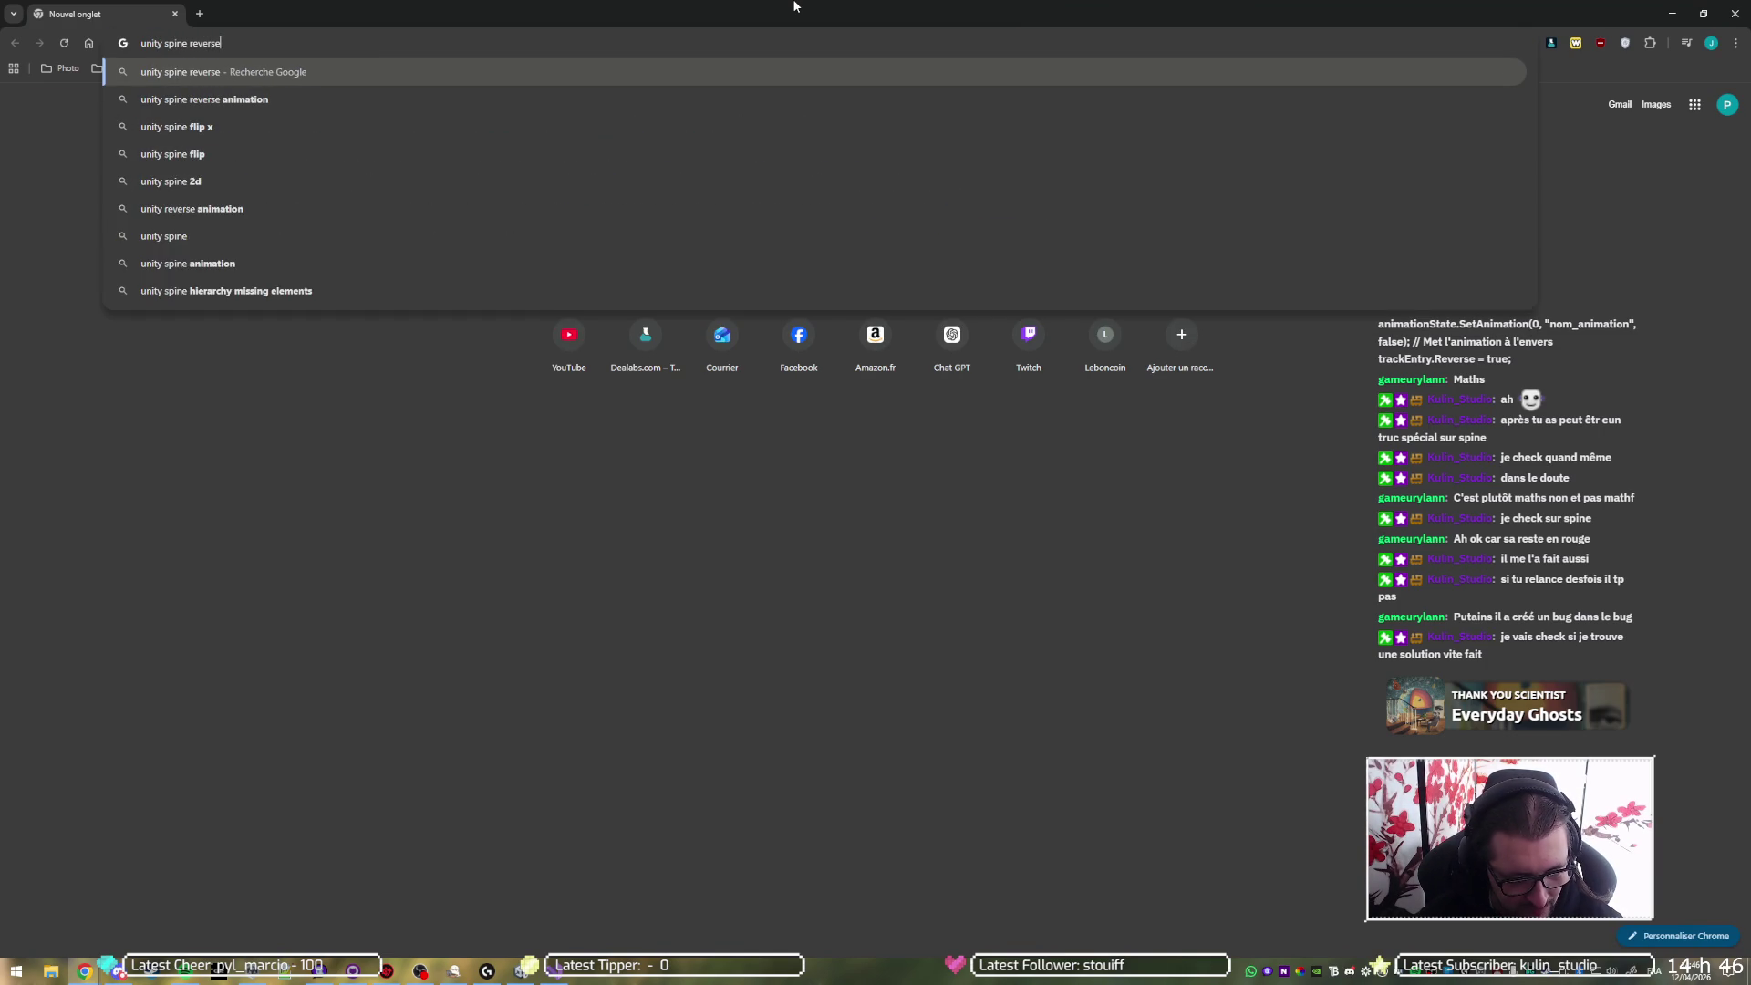
key(Return)
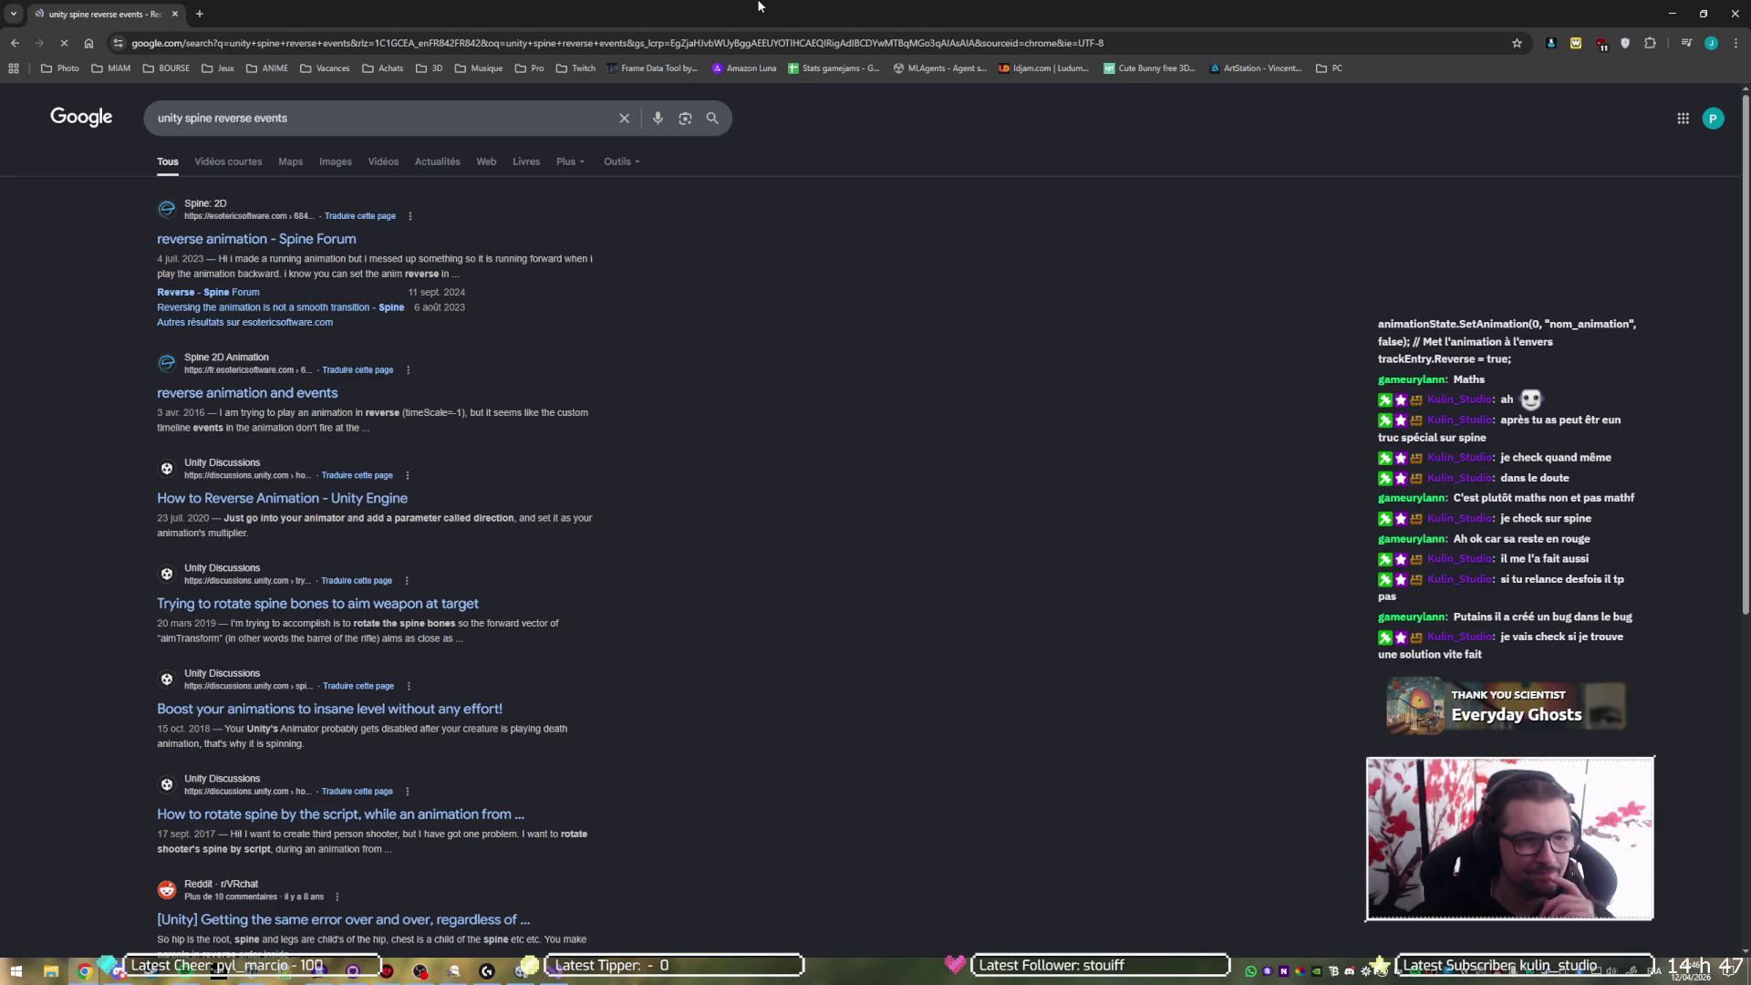
click(293, 239)
scroll(361, 440, down, 3)
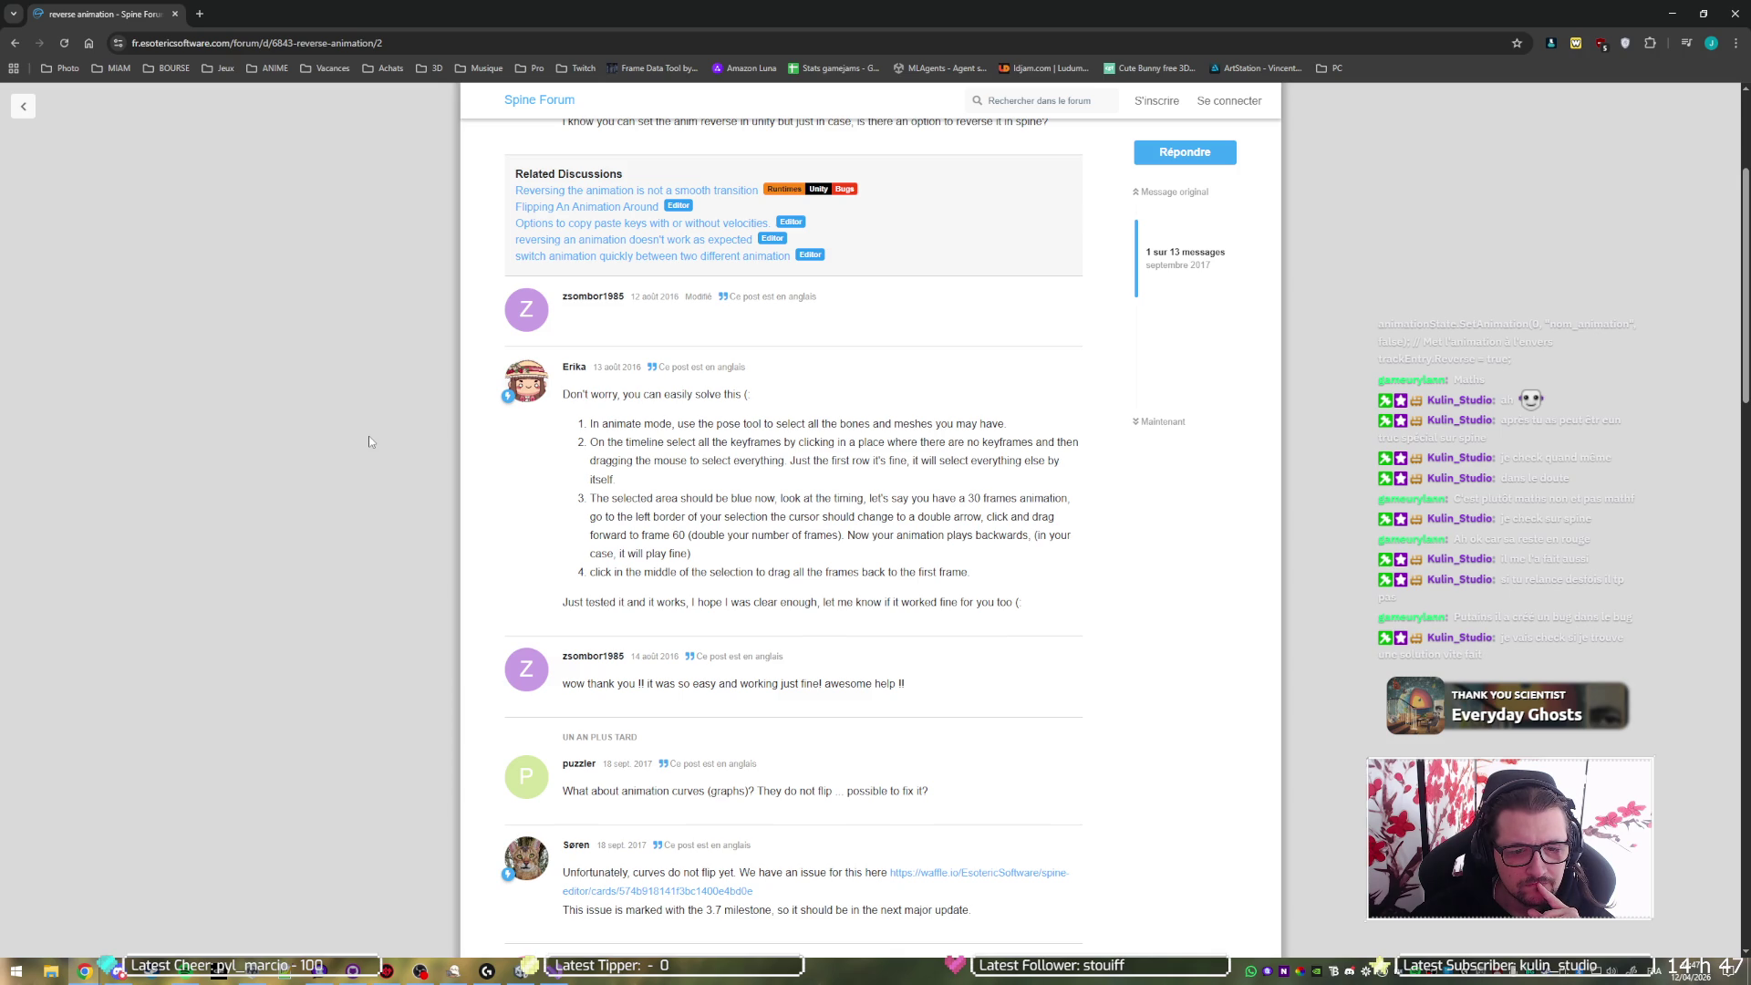
- Read through the Spine Forum reverse animation thread, then go back to the Google results
scroll(369, 441, up, 1)
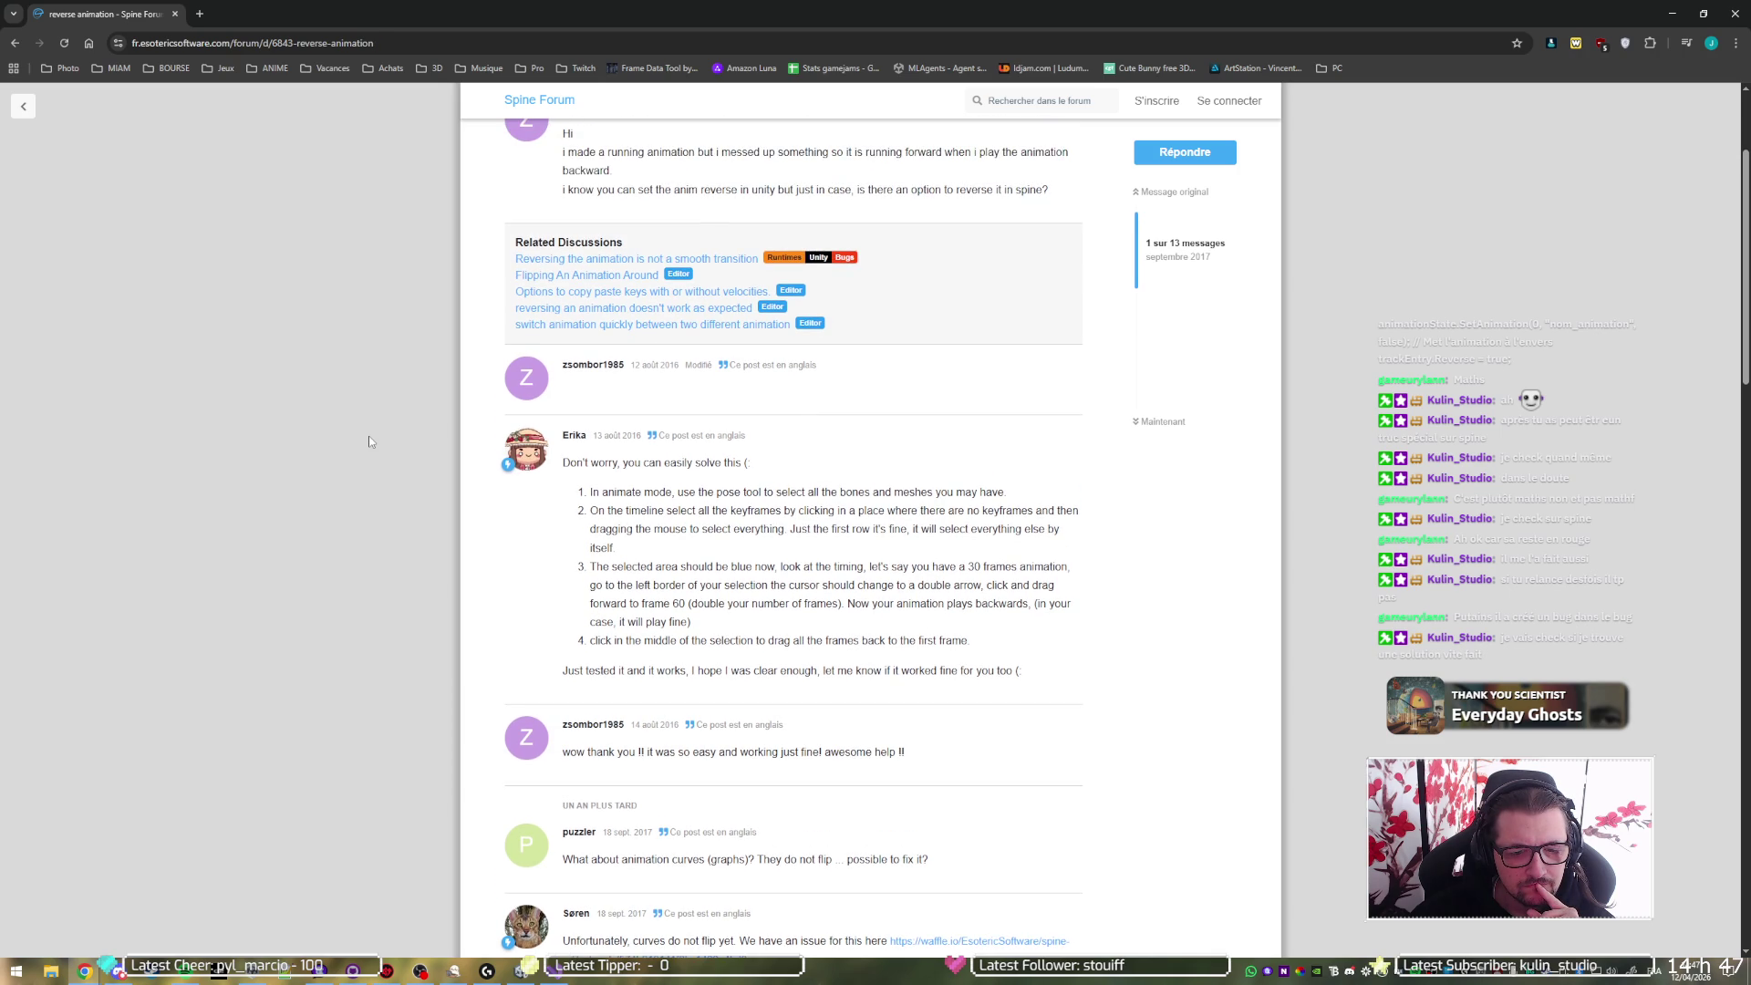
scroll(369, 441, up, 3)
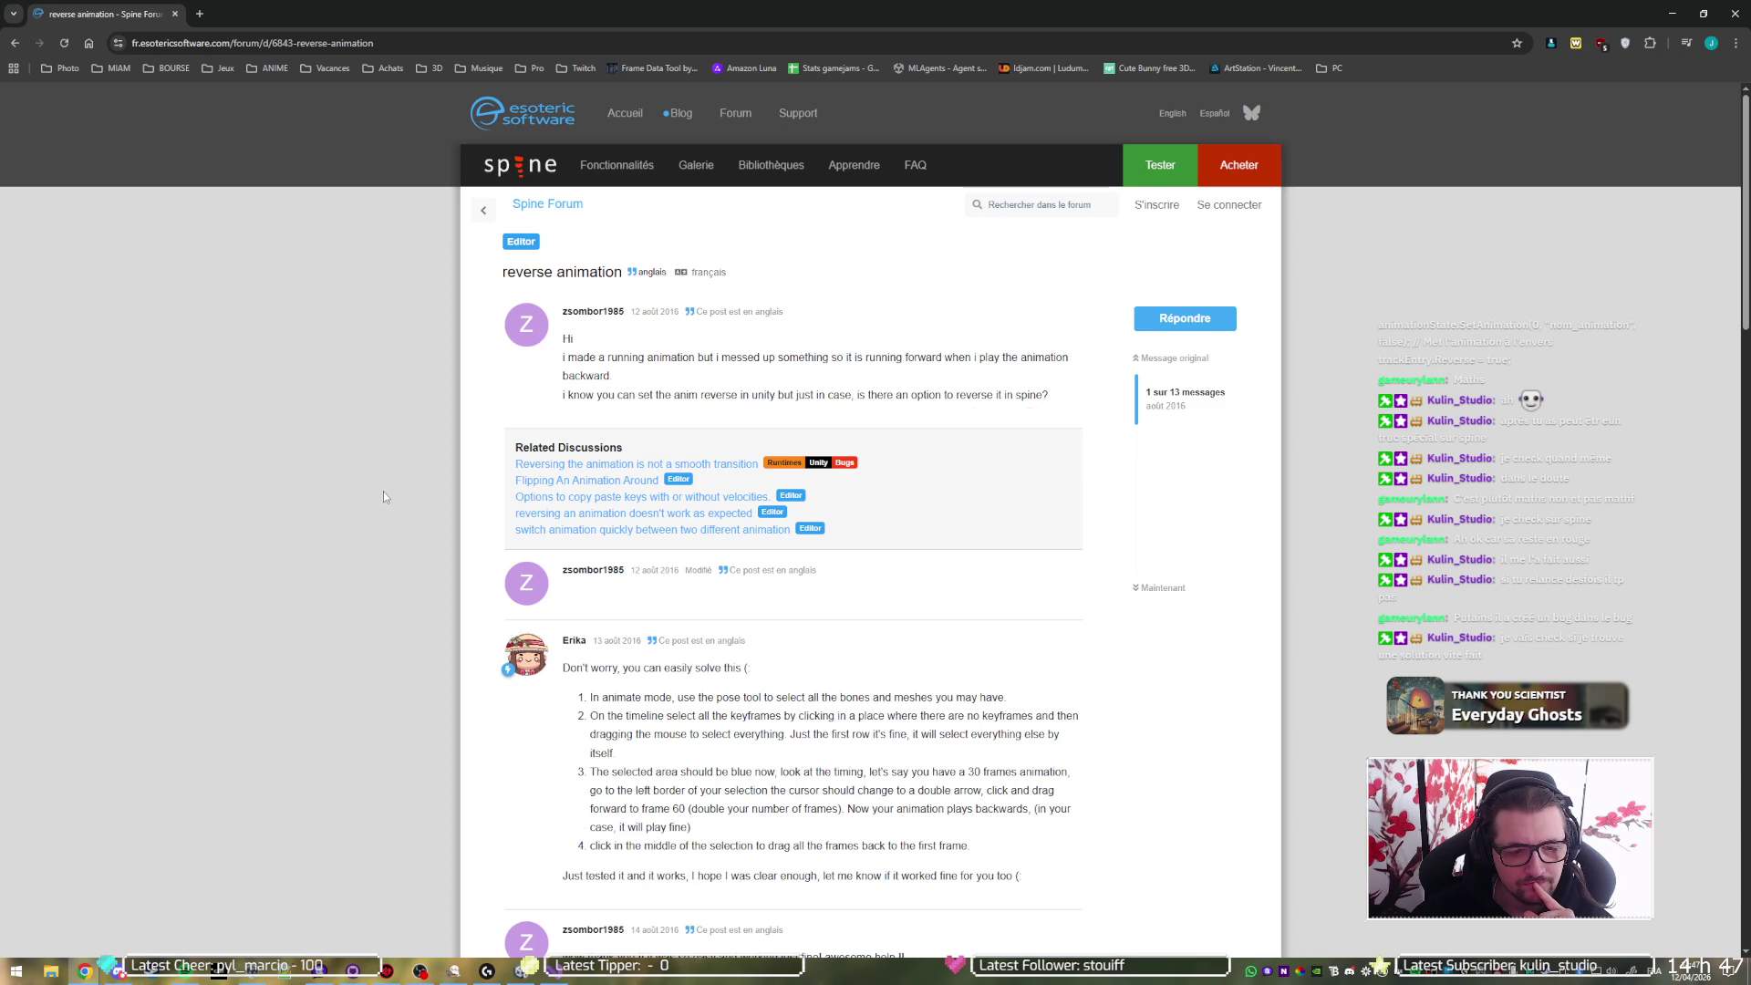
scroll(371, 491, down, 3)
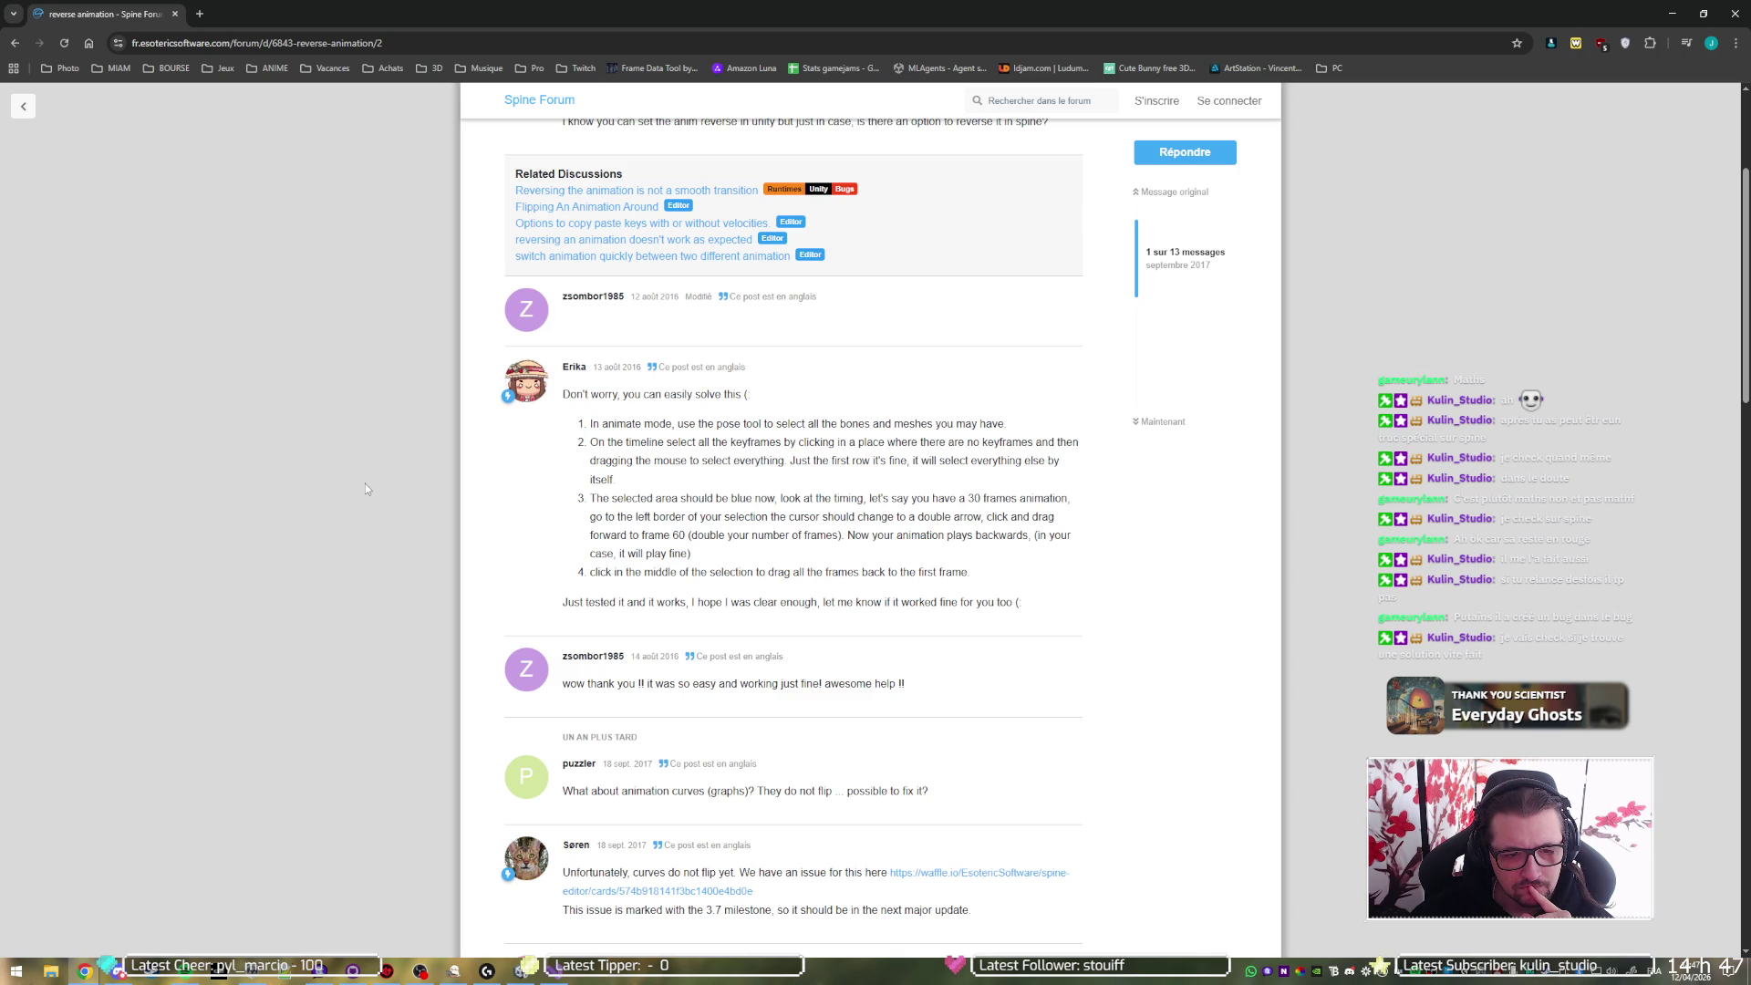
scroll(364, 483, down, 5)
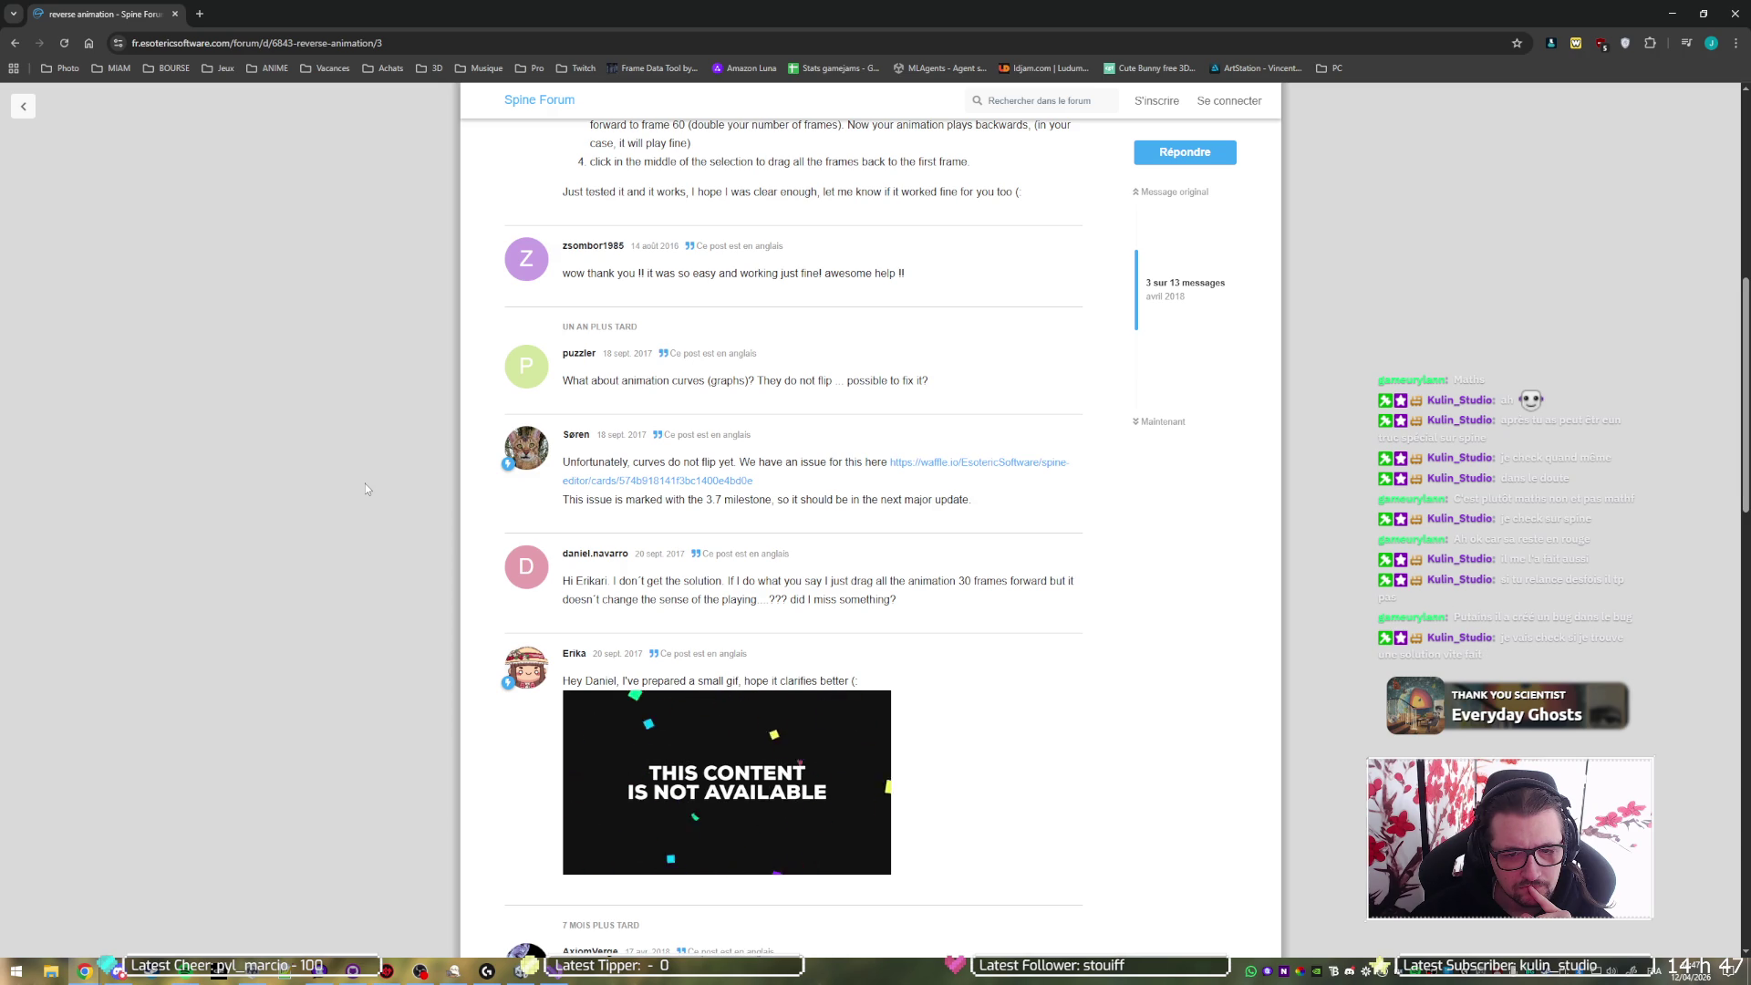
scroll(365, 483, down, 5)
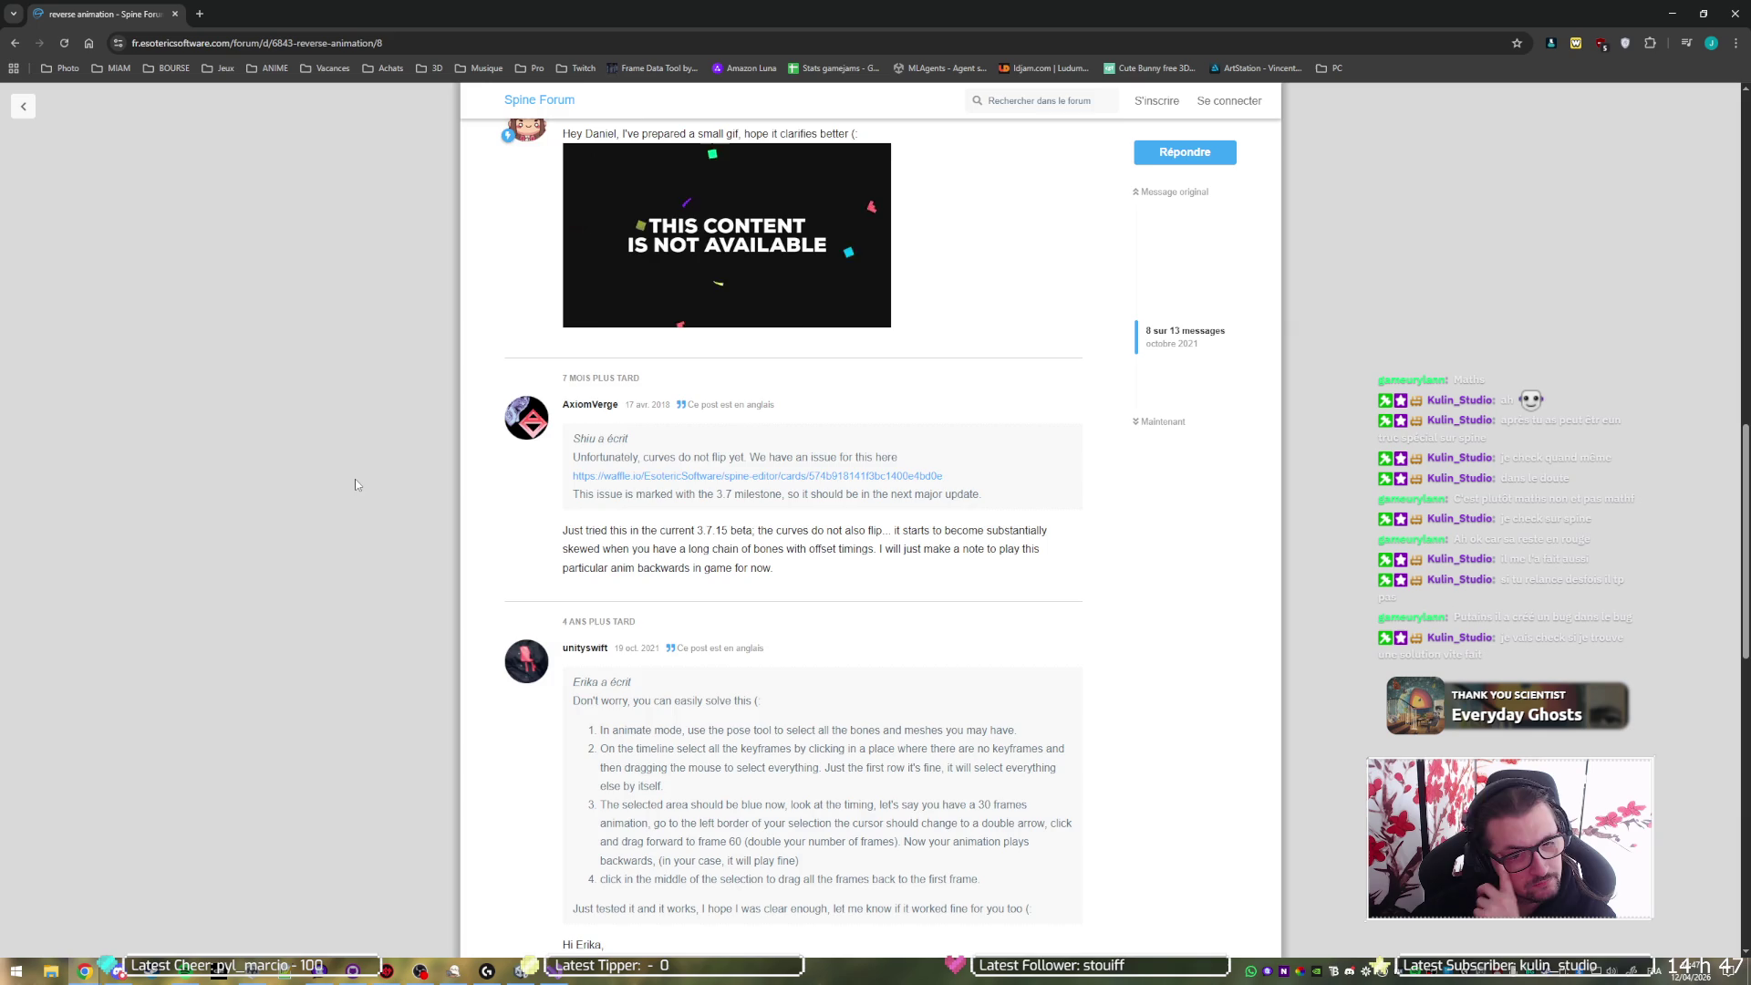
scroll(356, 484, down, 15)
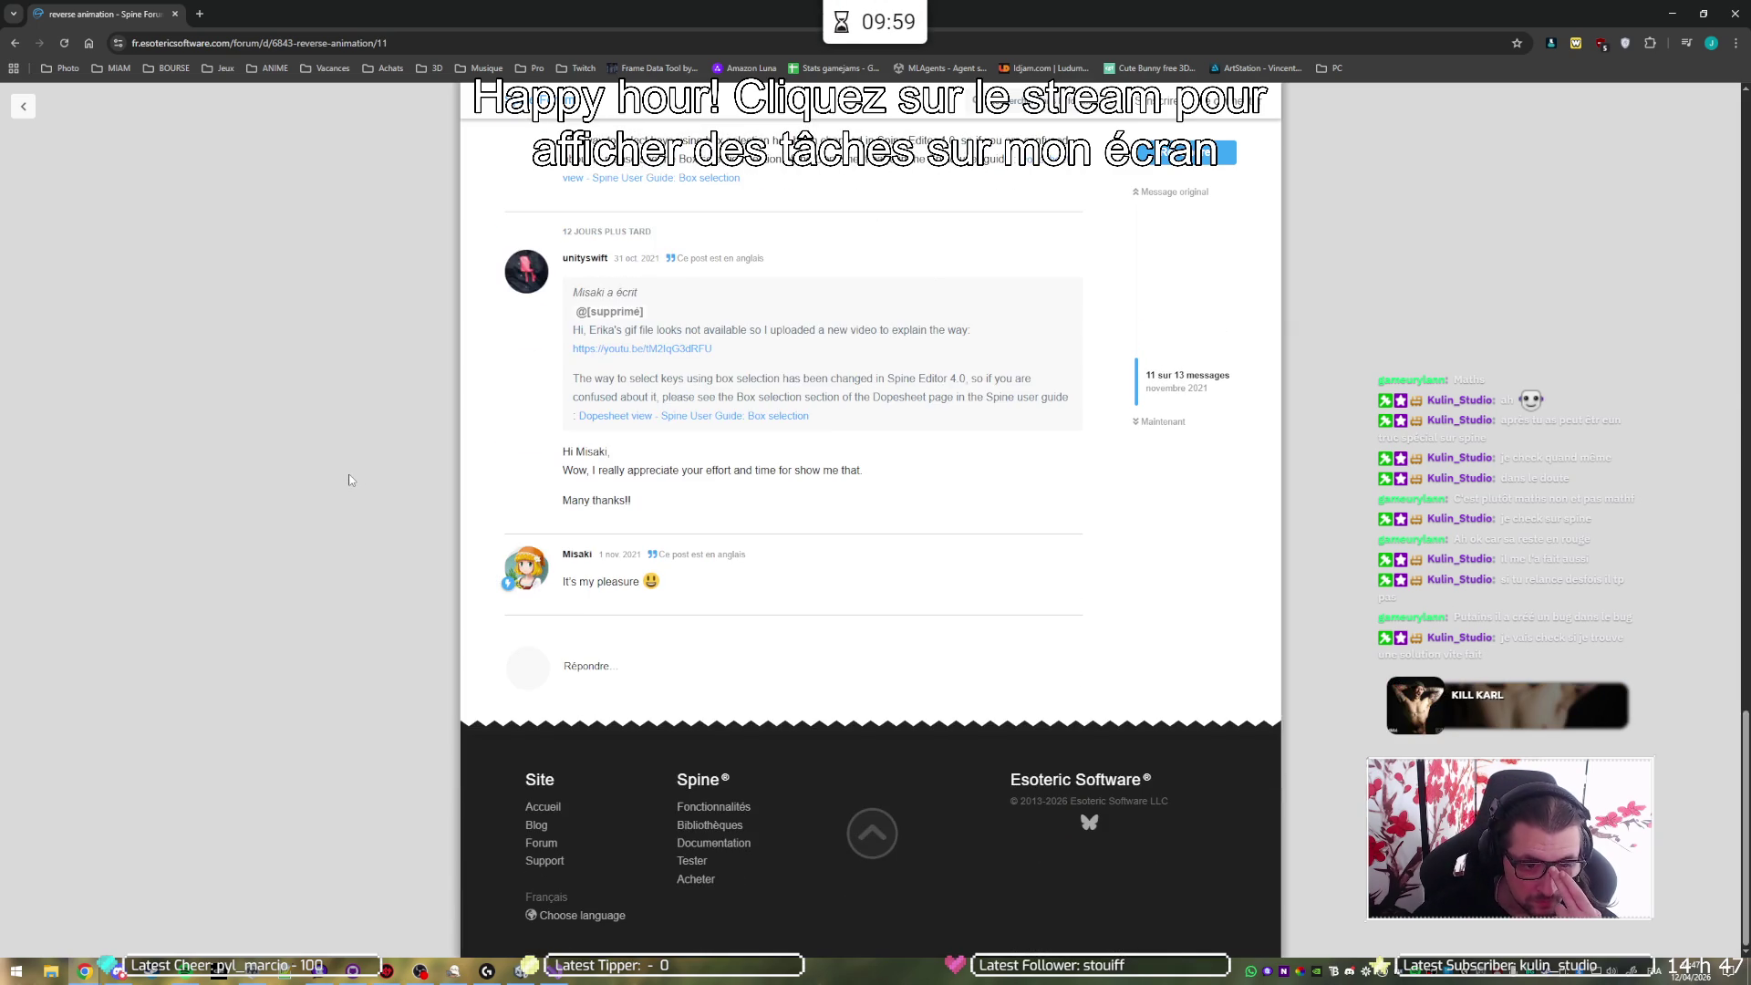
key(alt+Left)
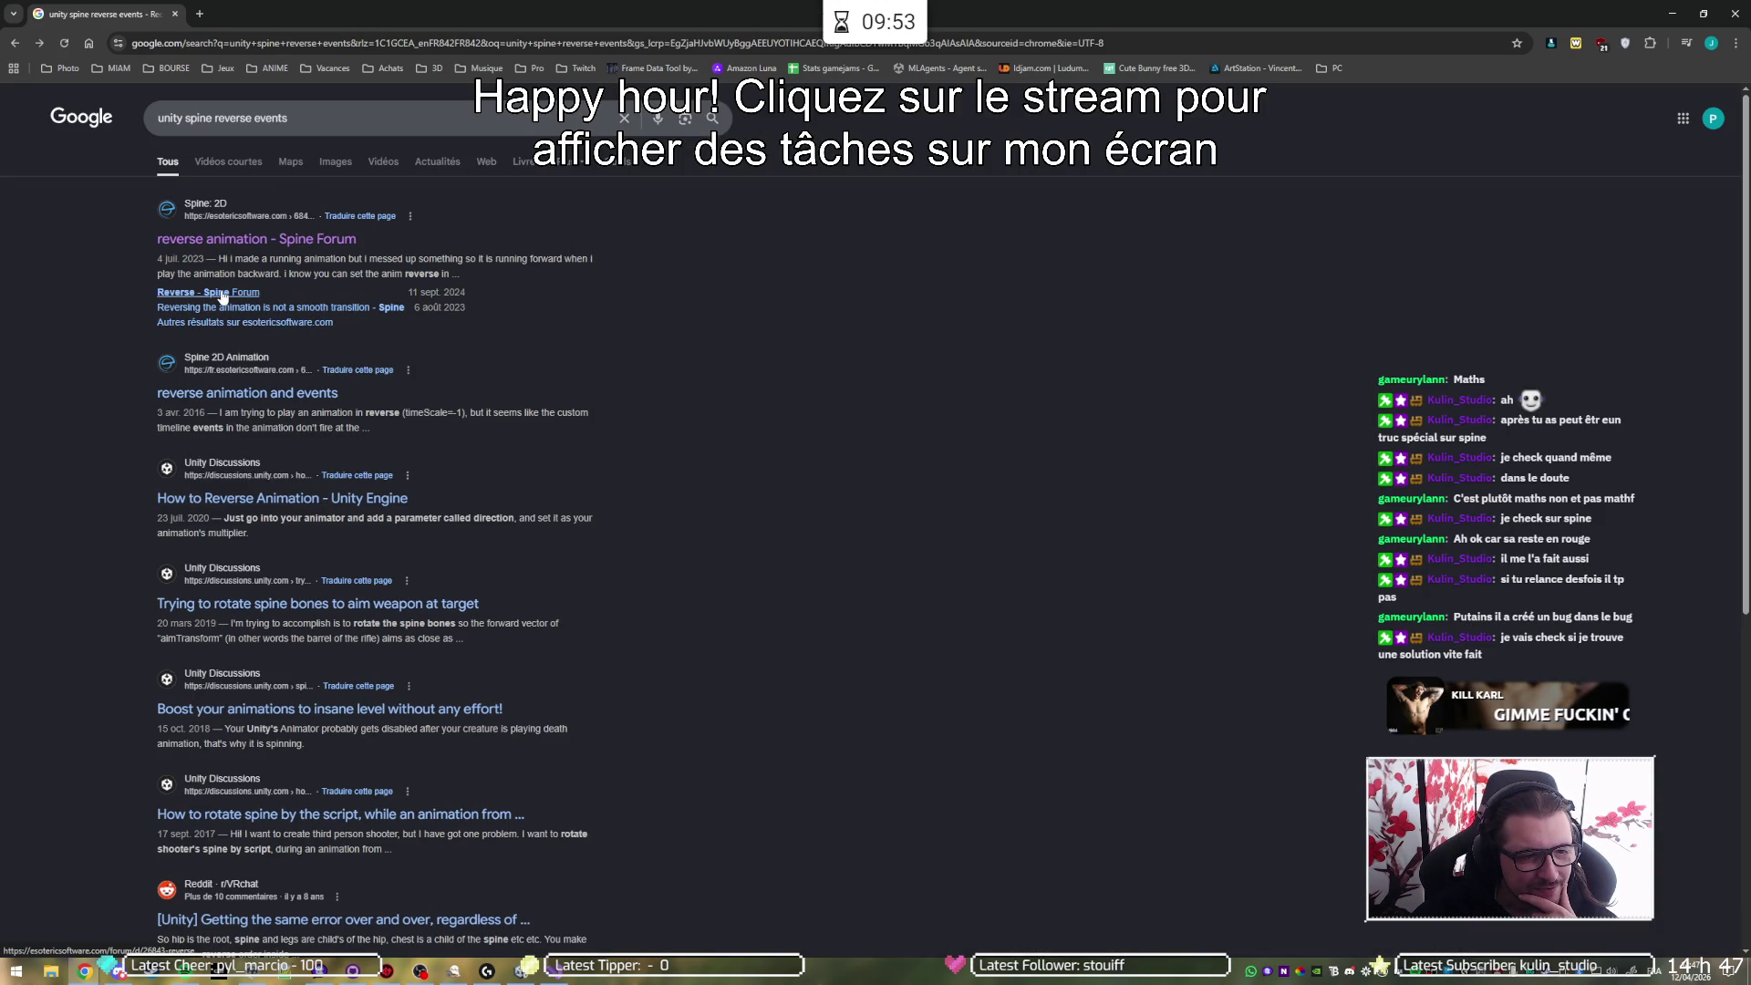
- Open the reverse animation and events thread and highlight its timeScale=-1 mention
click(283, 402)
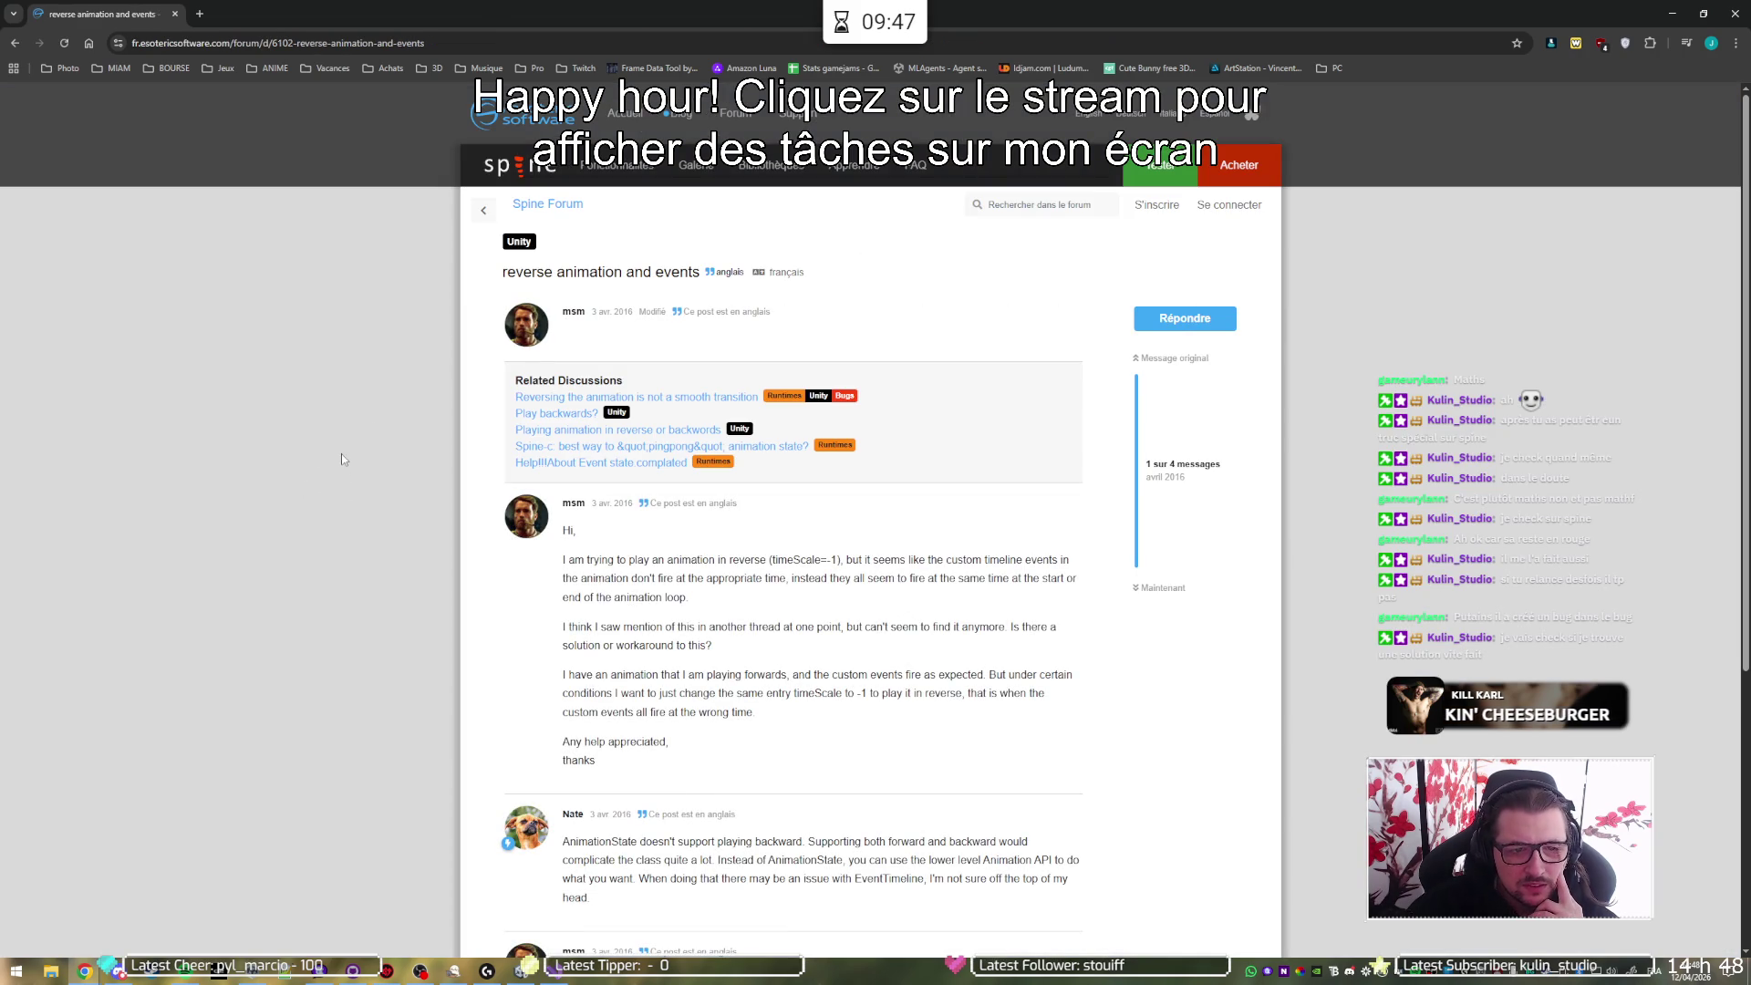
scroll(410, 485, down, 4)
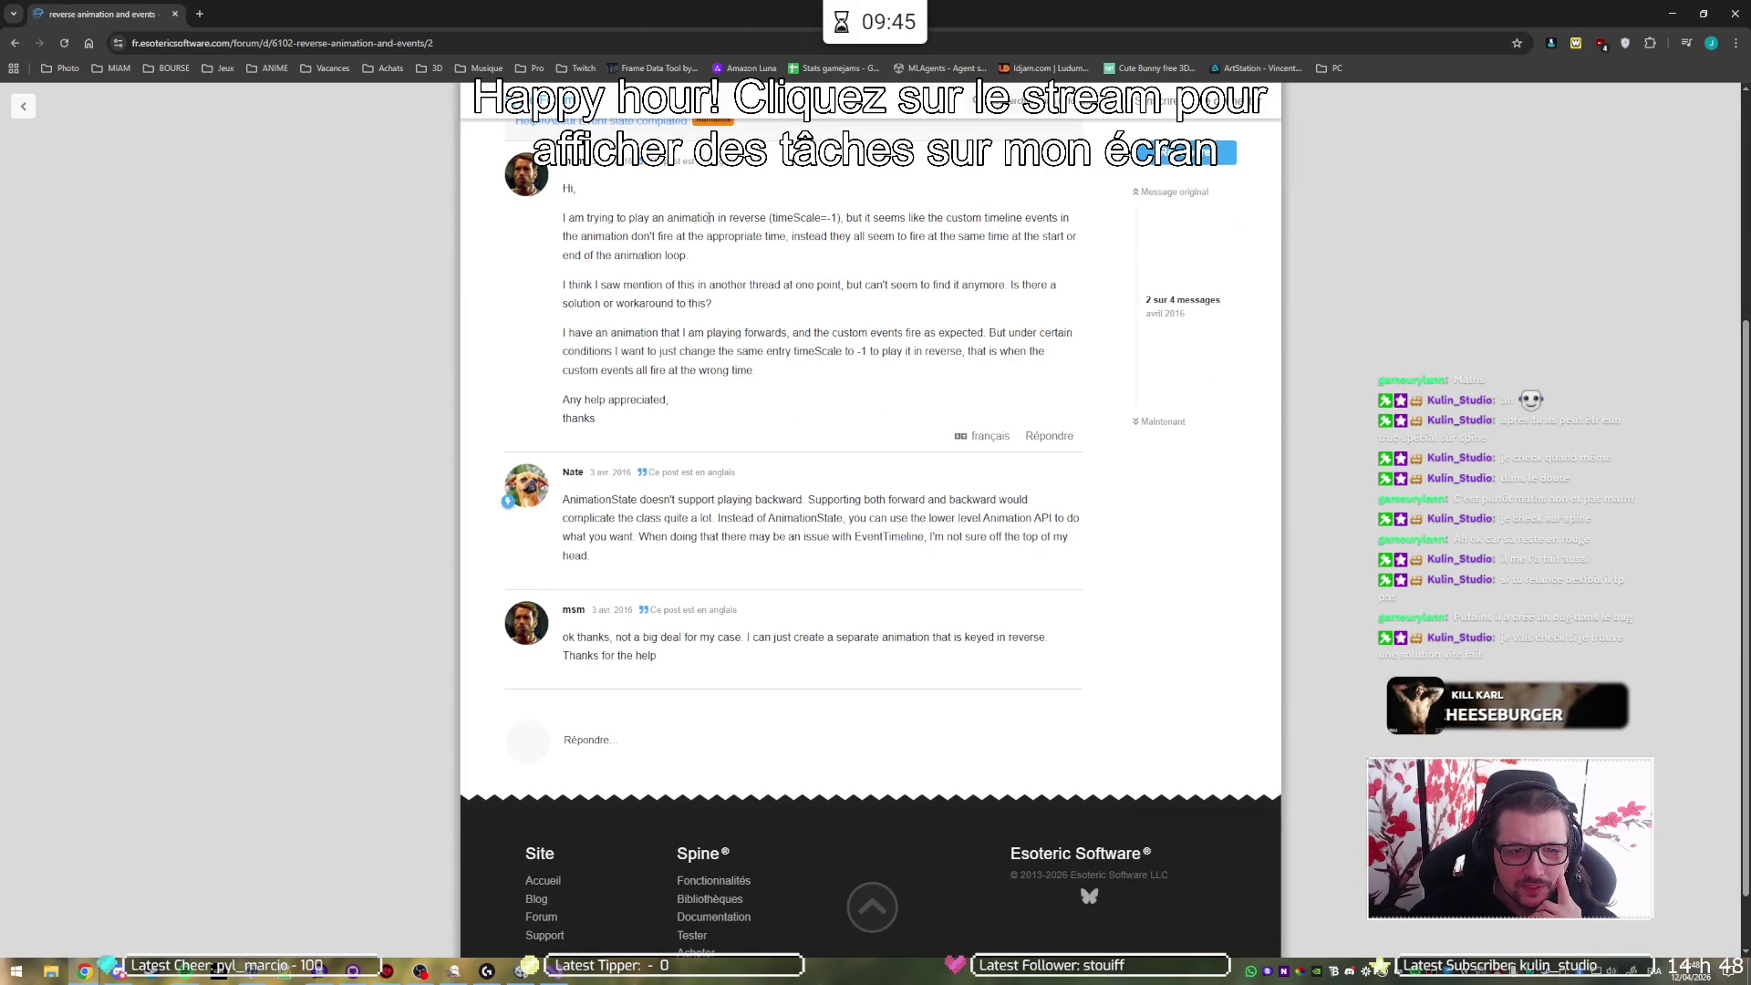
drag(744, 219, 863, 218)
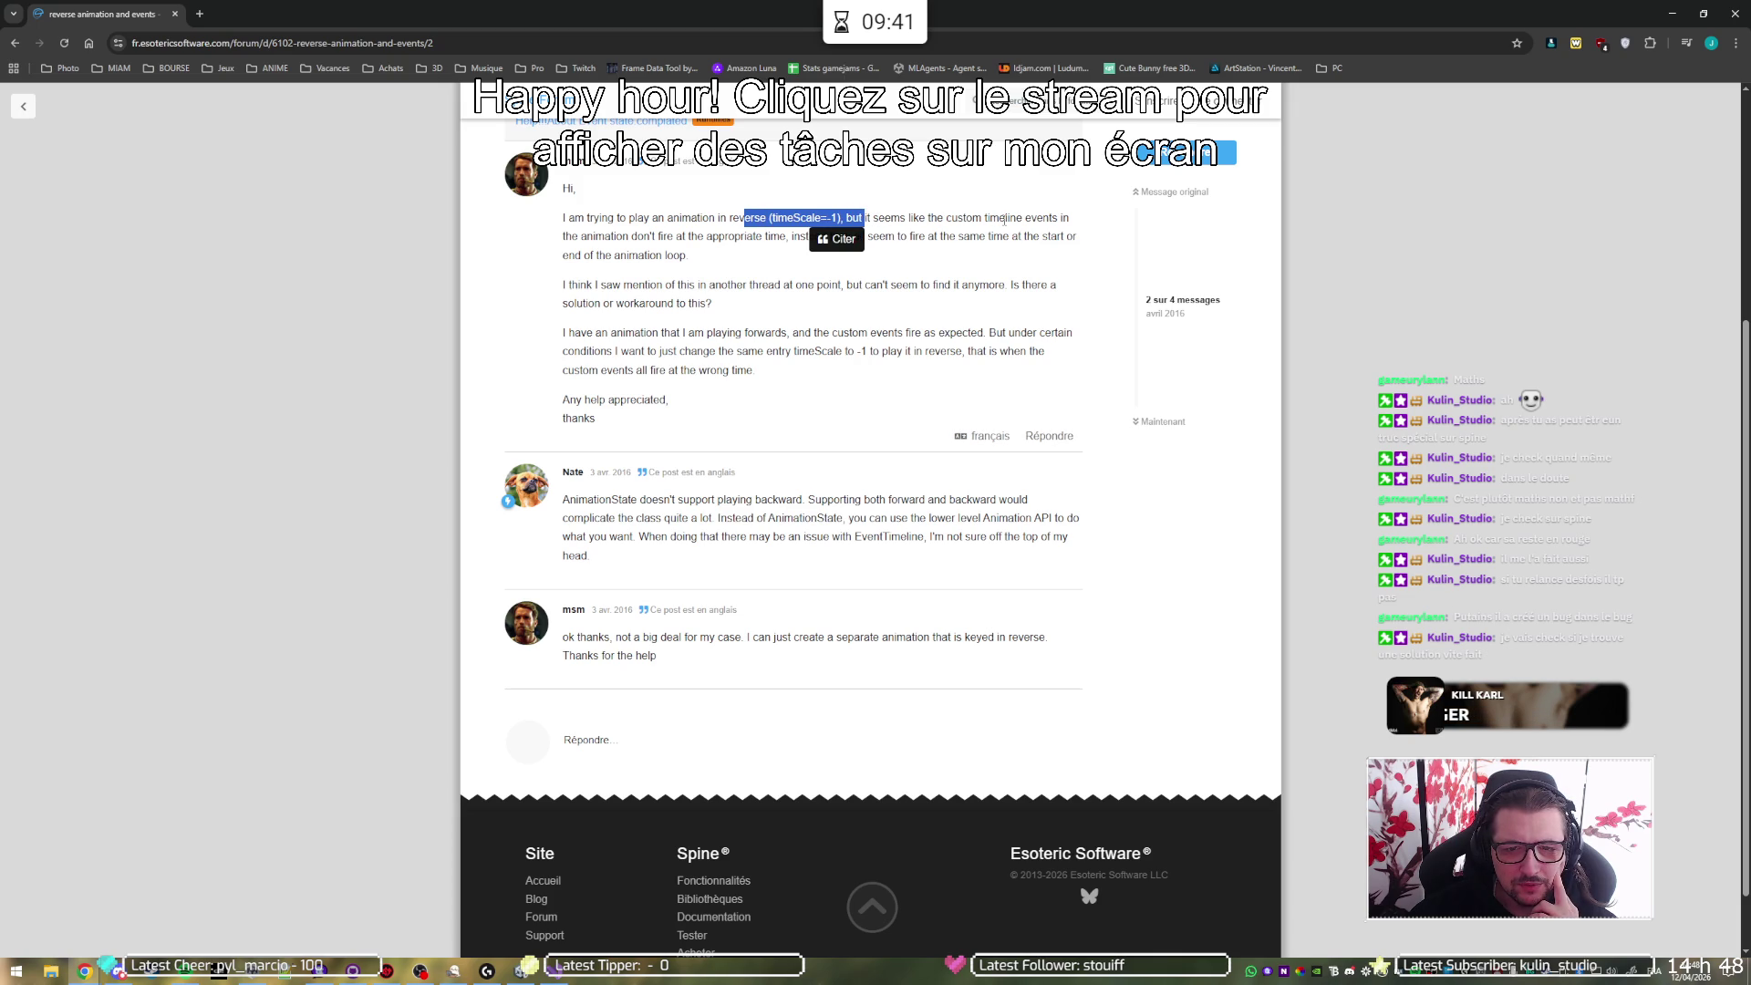
click(786, 234)
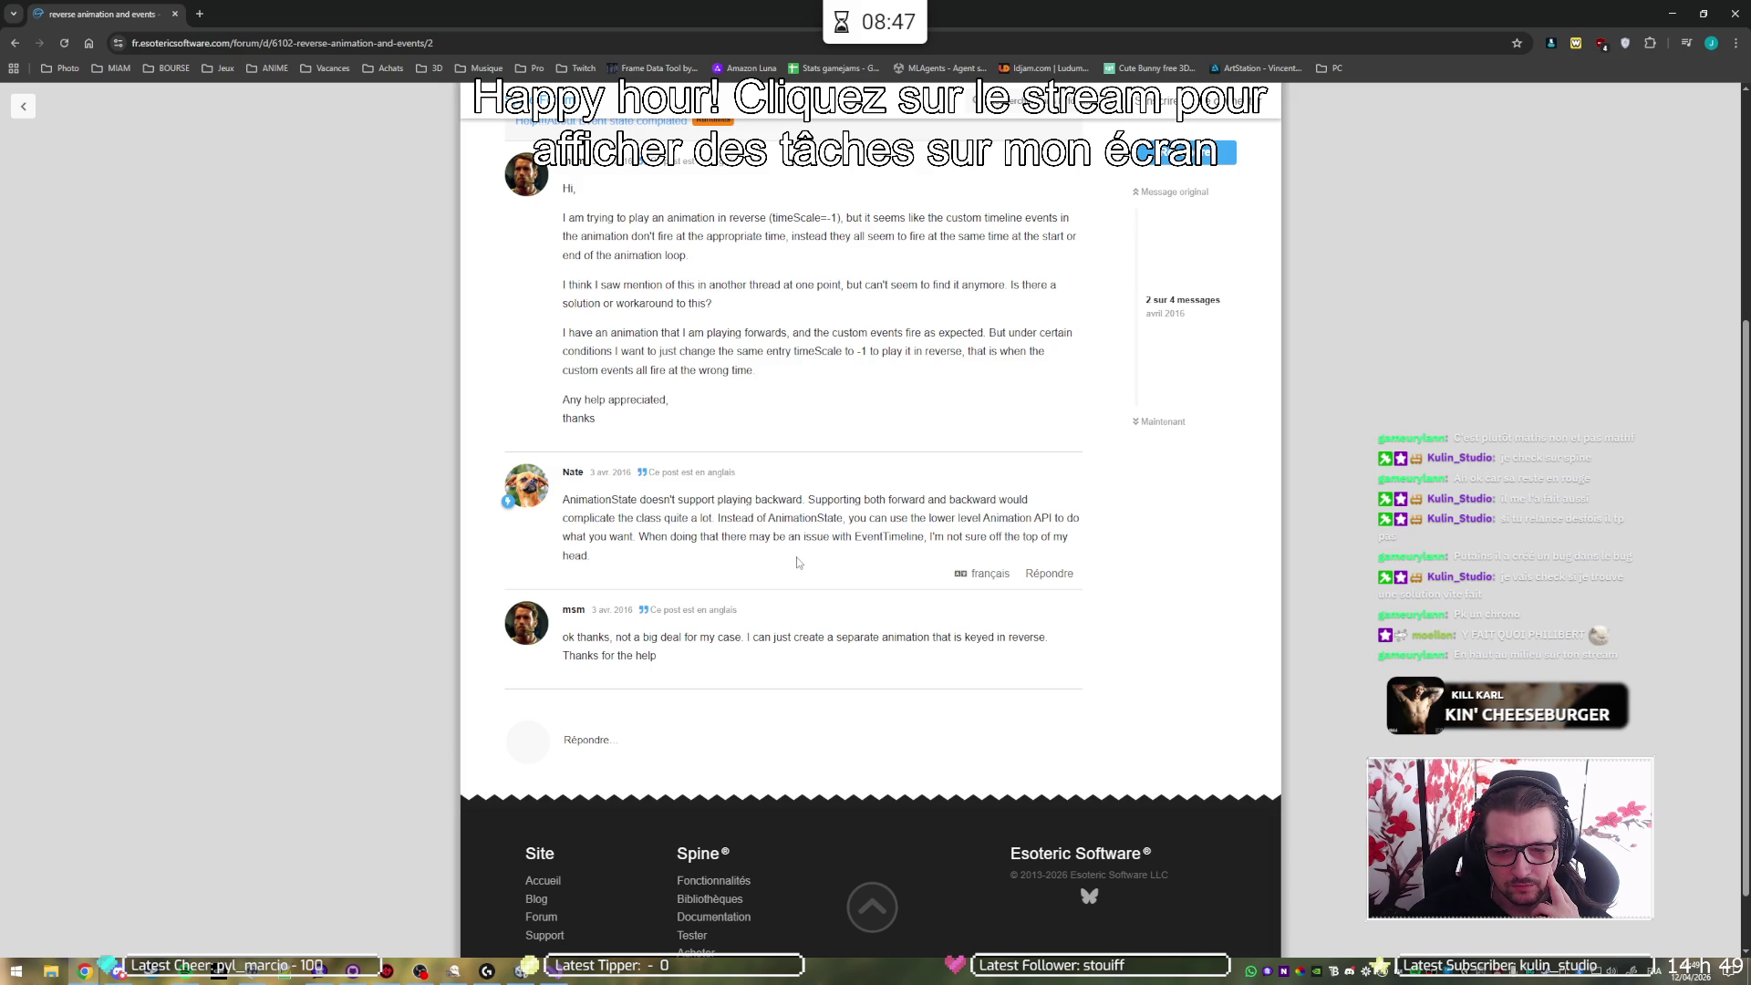
- Return to the Google results, scroll down to the last result, and switch back to Visual Studio
key(alt+Left)
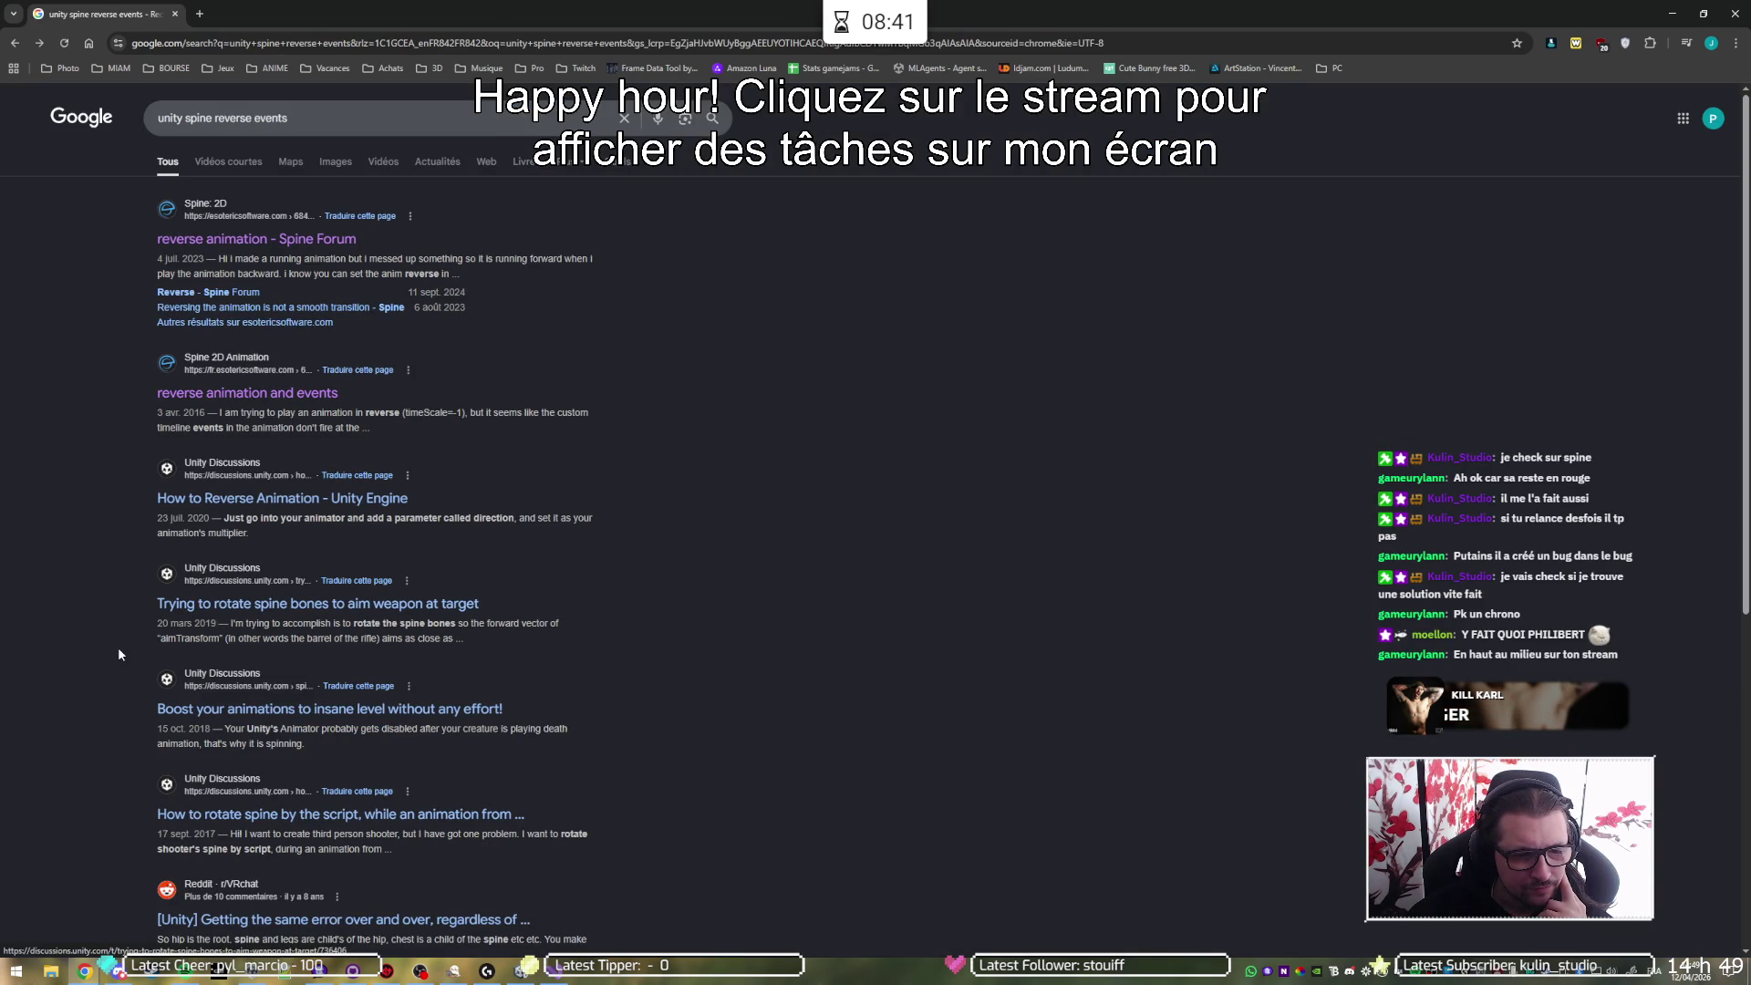
scroll(102, 633, down, 2)
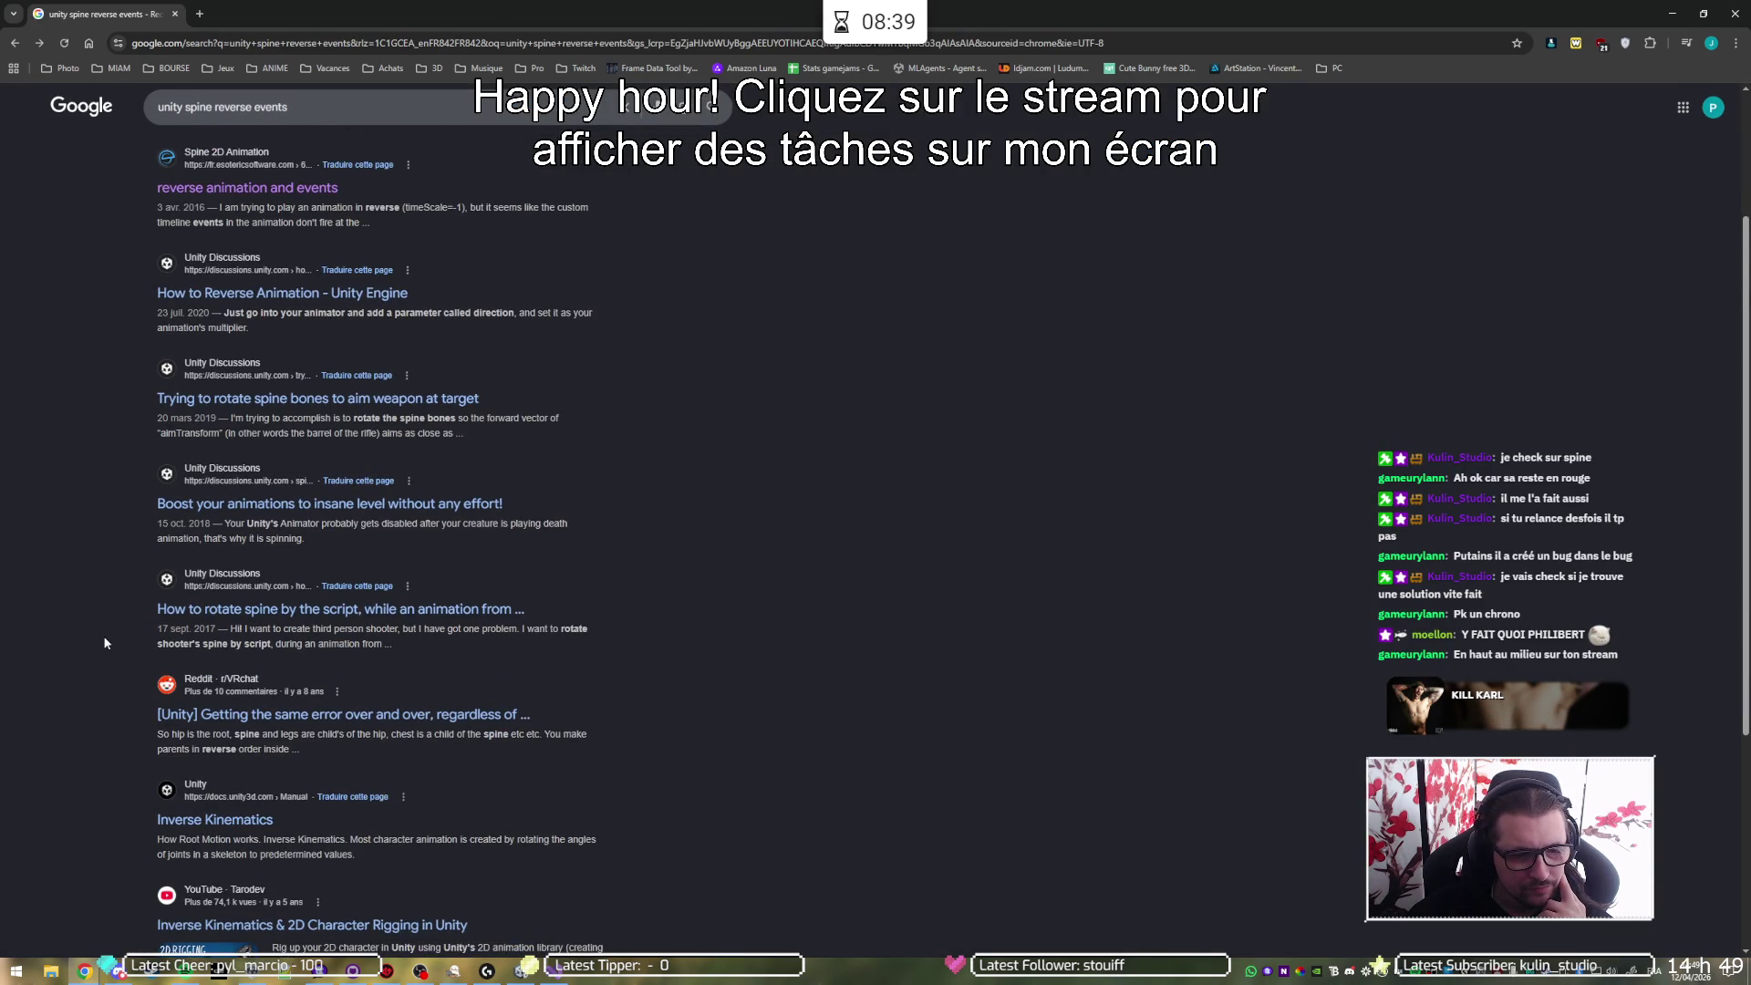
scroll(104, 642, down, 1)
scroll(104, 643, down, 2)
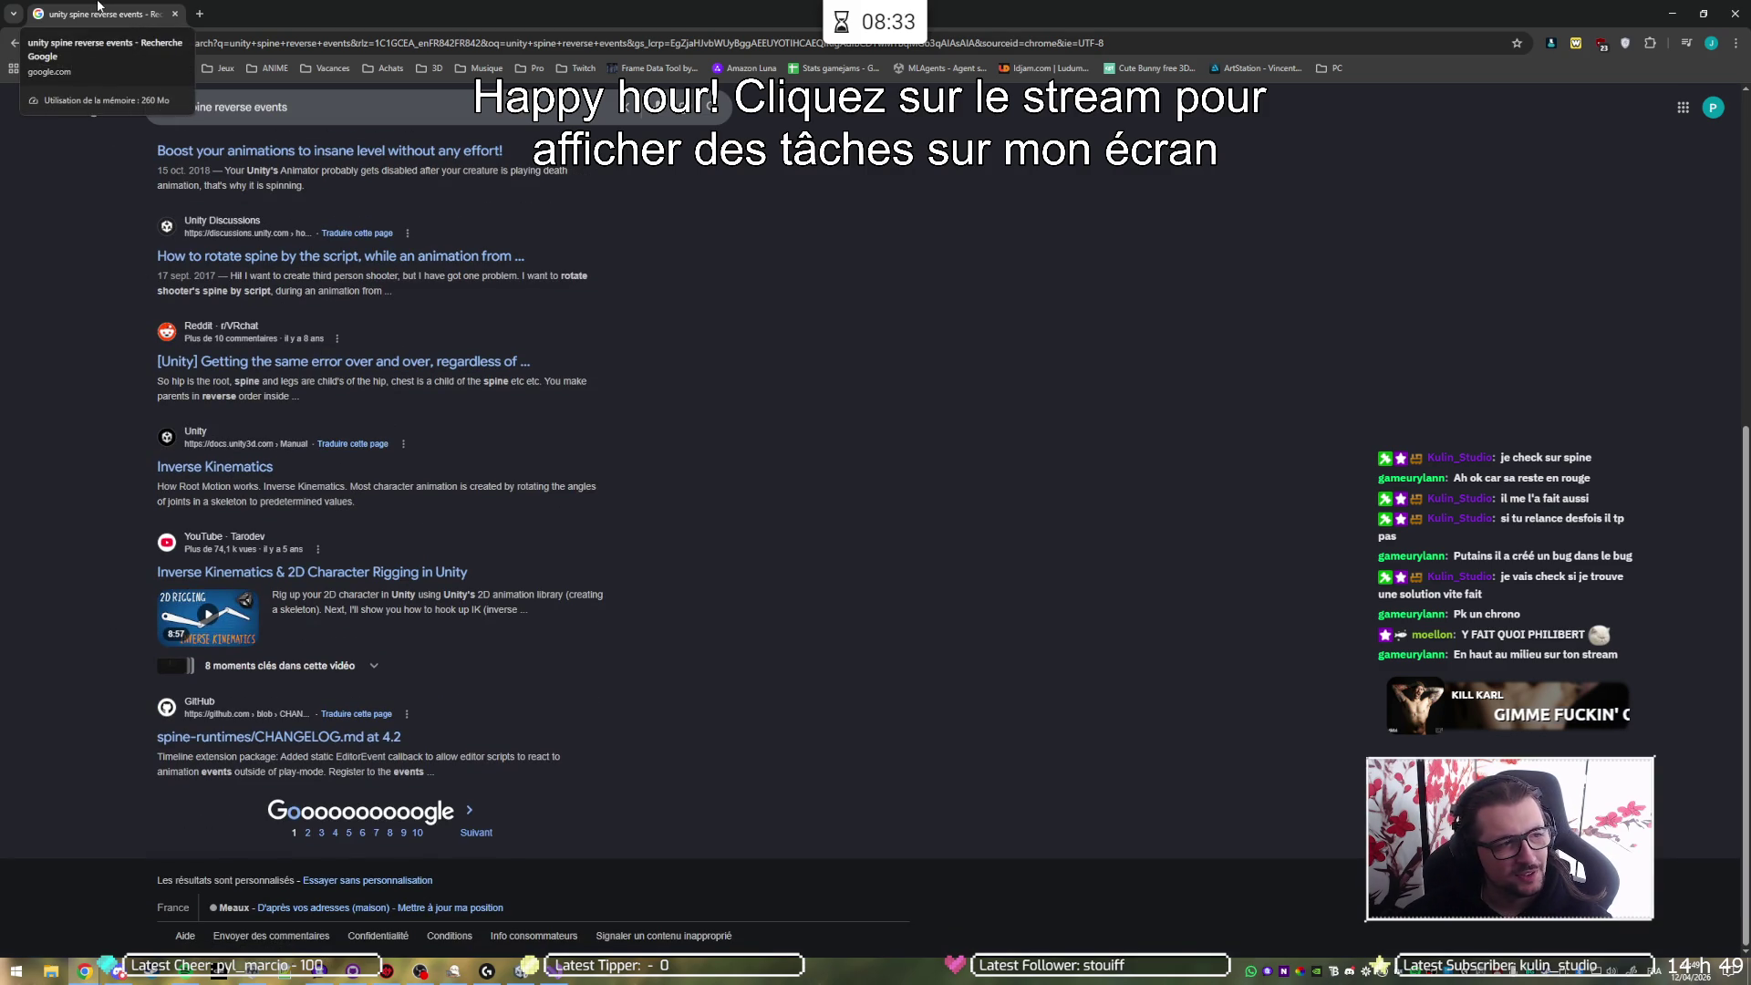
key(alt+Tab)
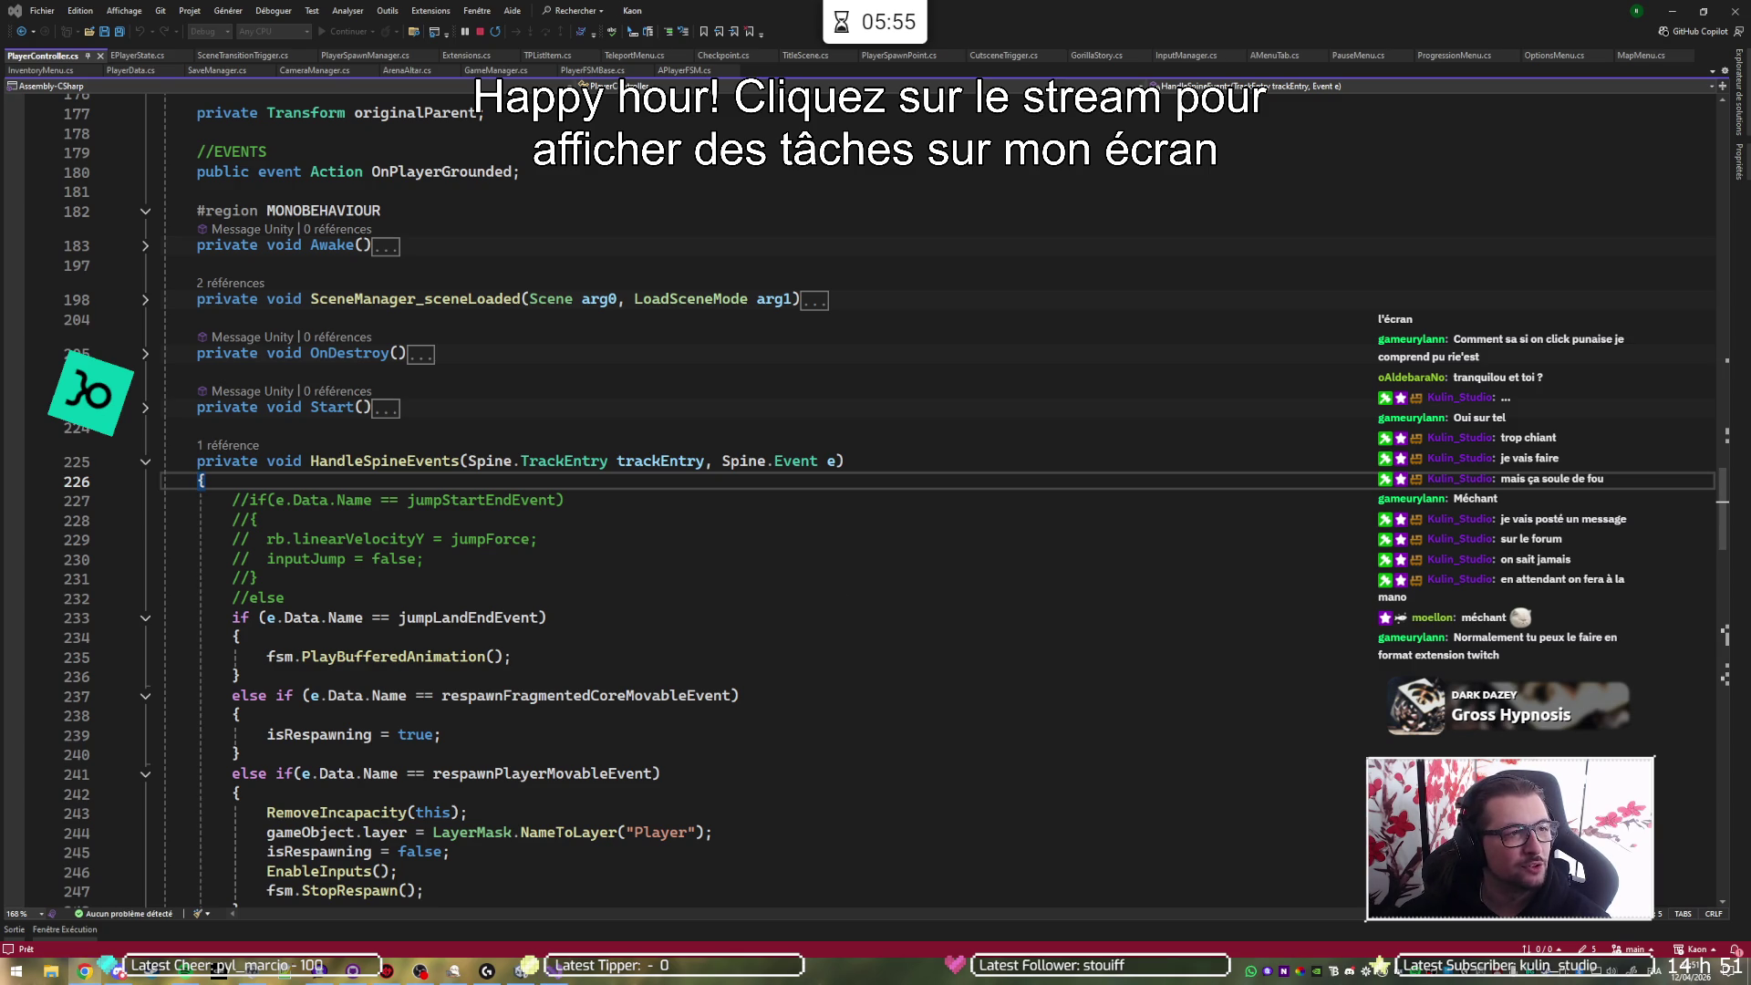
- Switch from the HandleSpineEvents code to a fresh Google Chrome search page
key(alt+Tab)
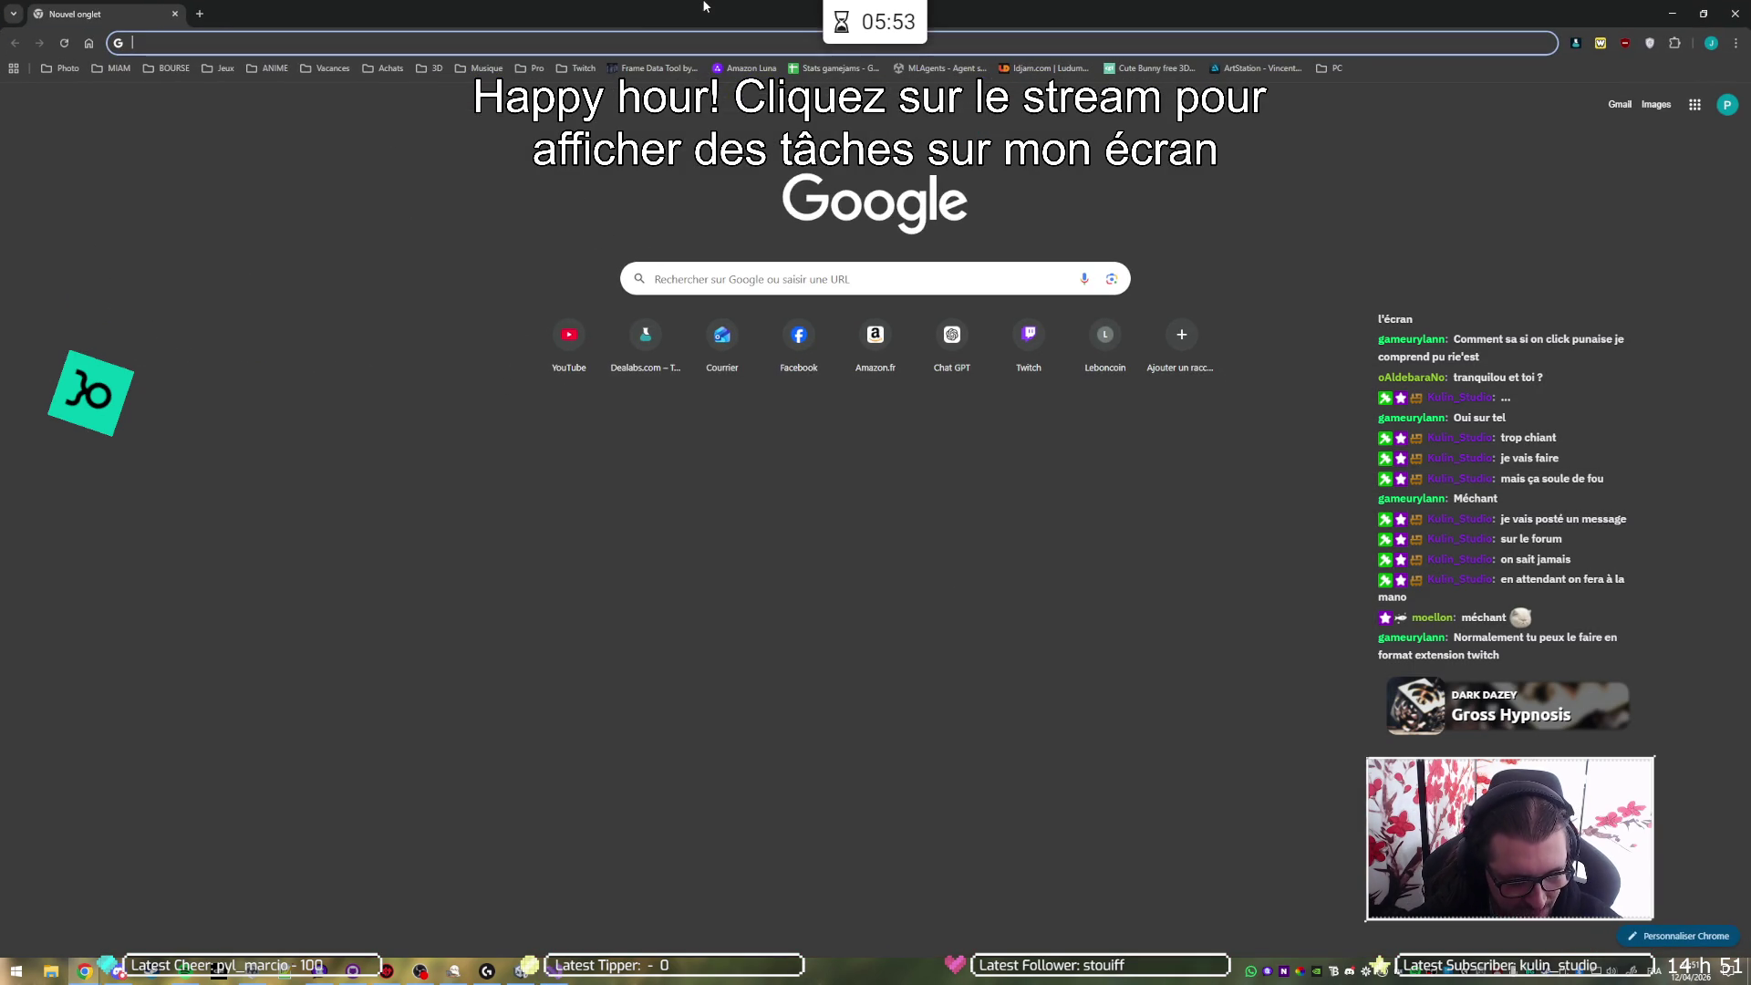
- Search 'twitch heat mobile', then refine the query to 'twitch heat extension mobile'
text(twitch )
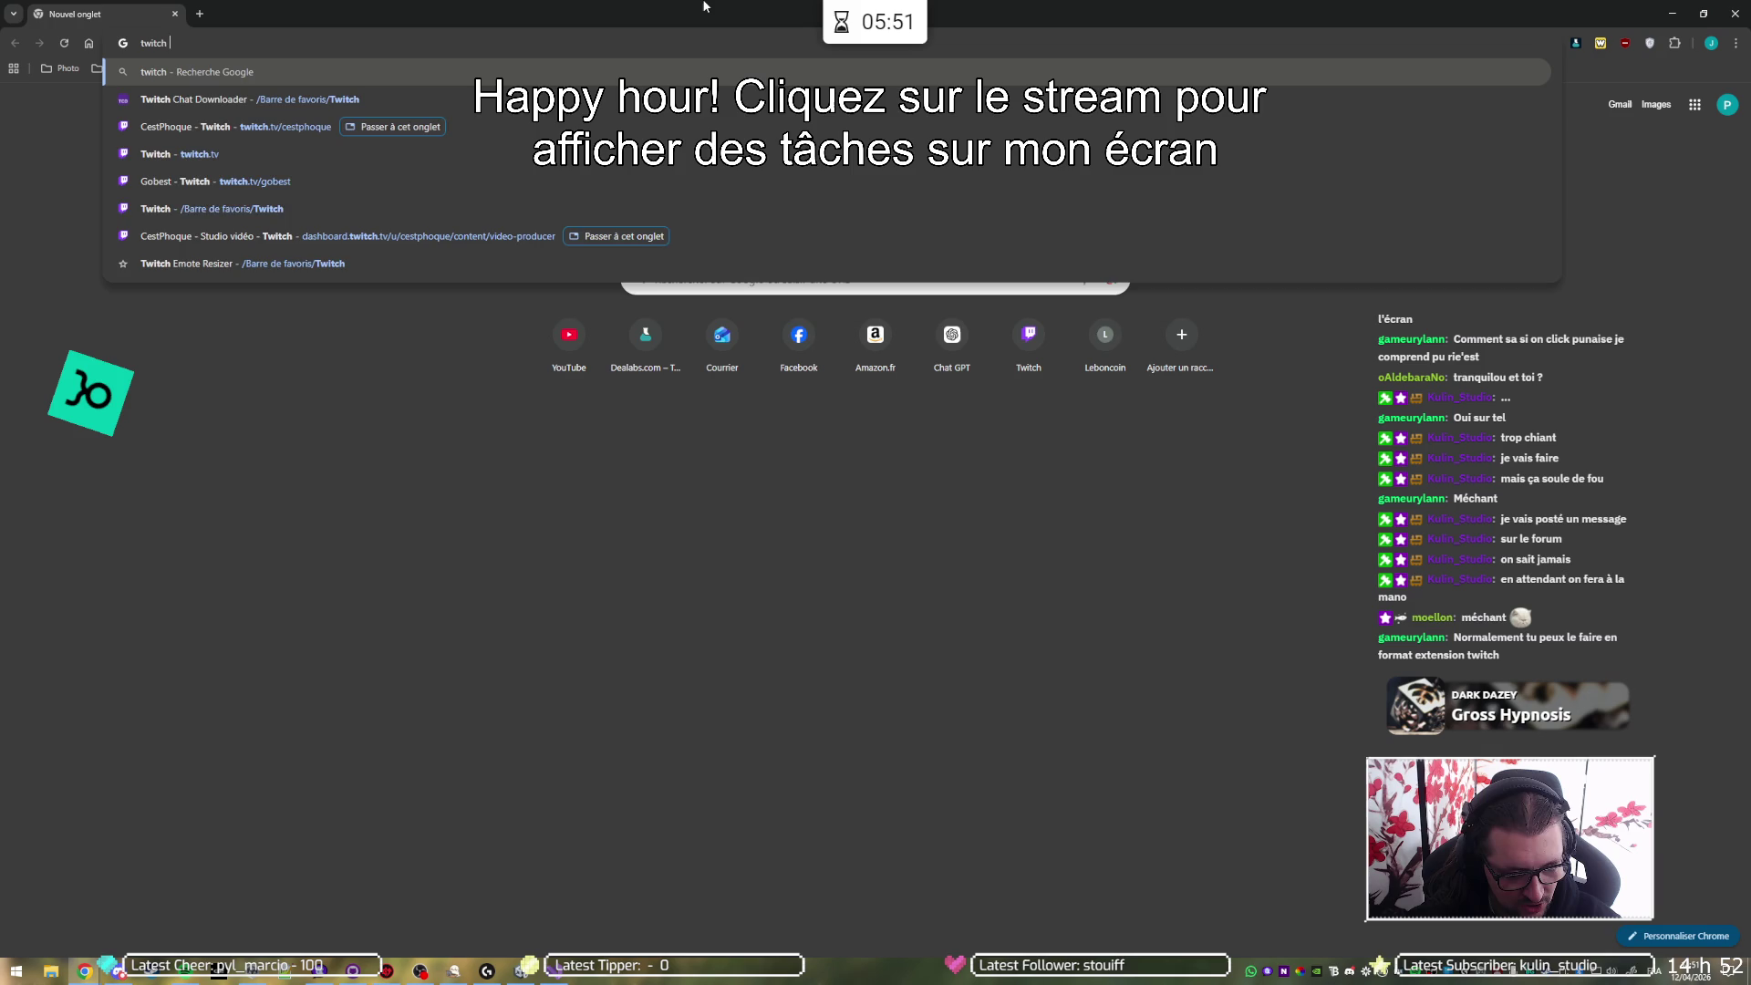
text(heat mo)
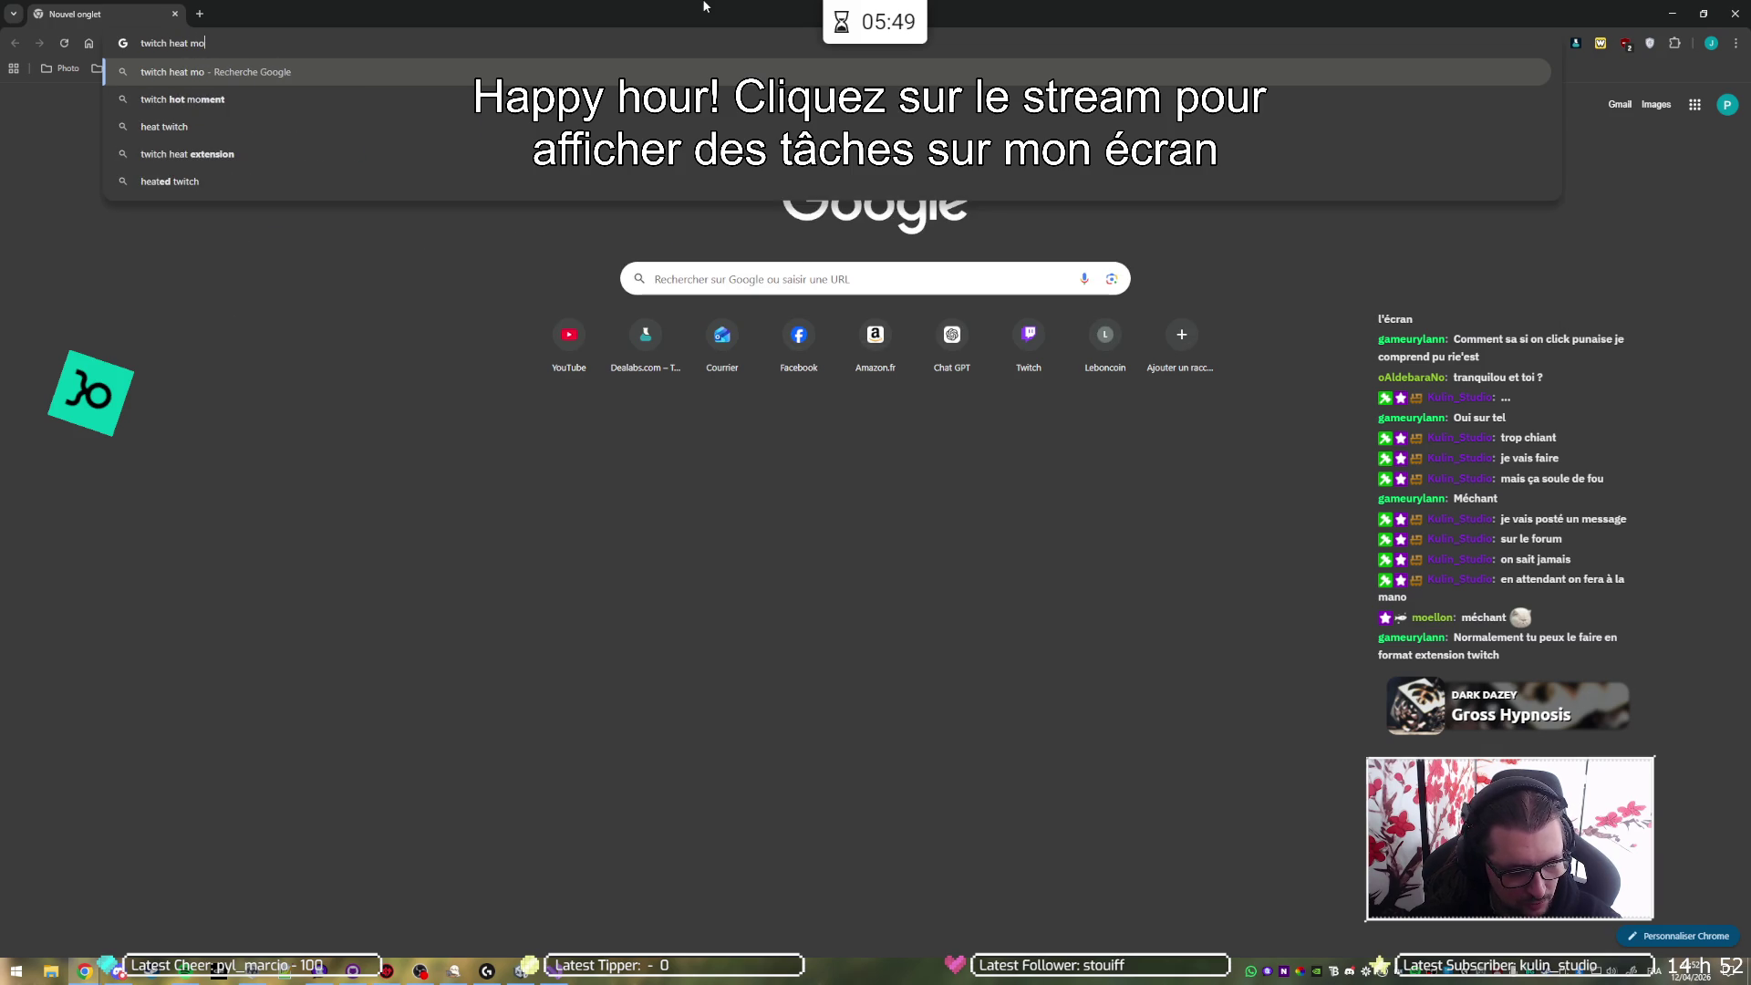
text(bile)
key(Return)
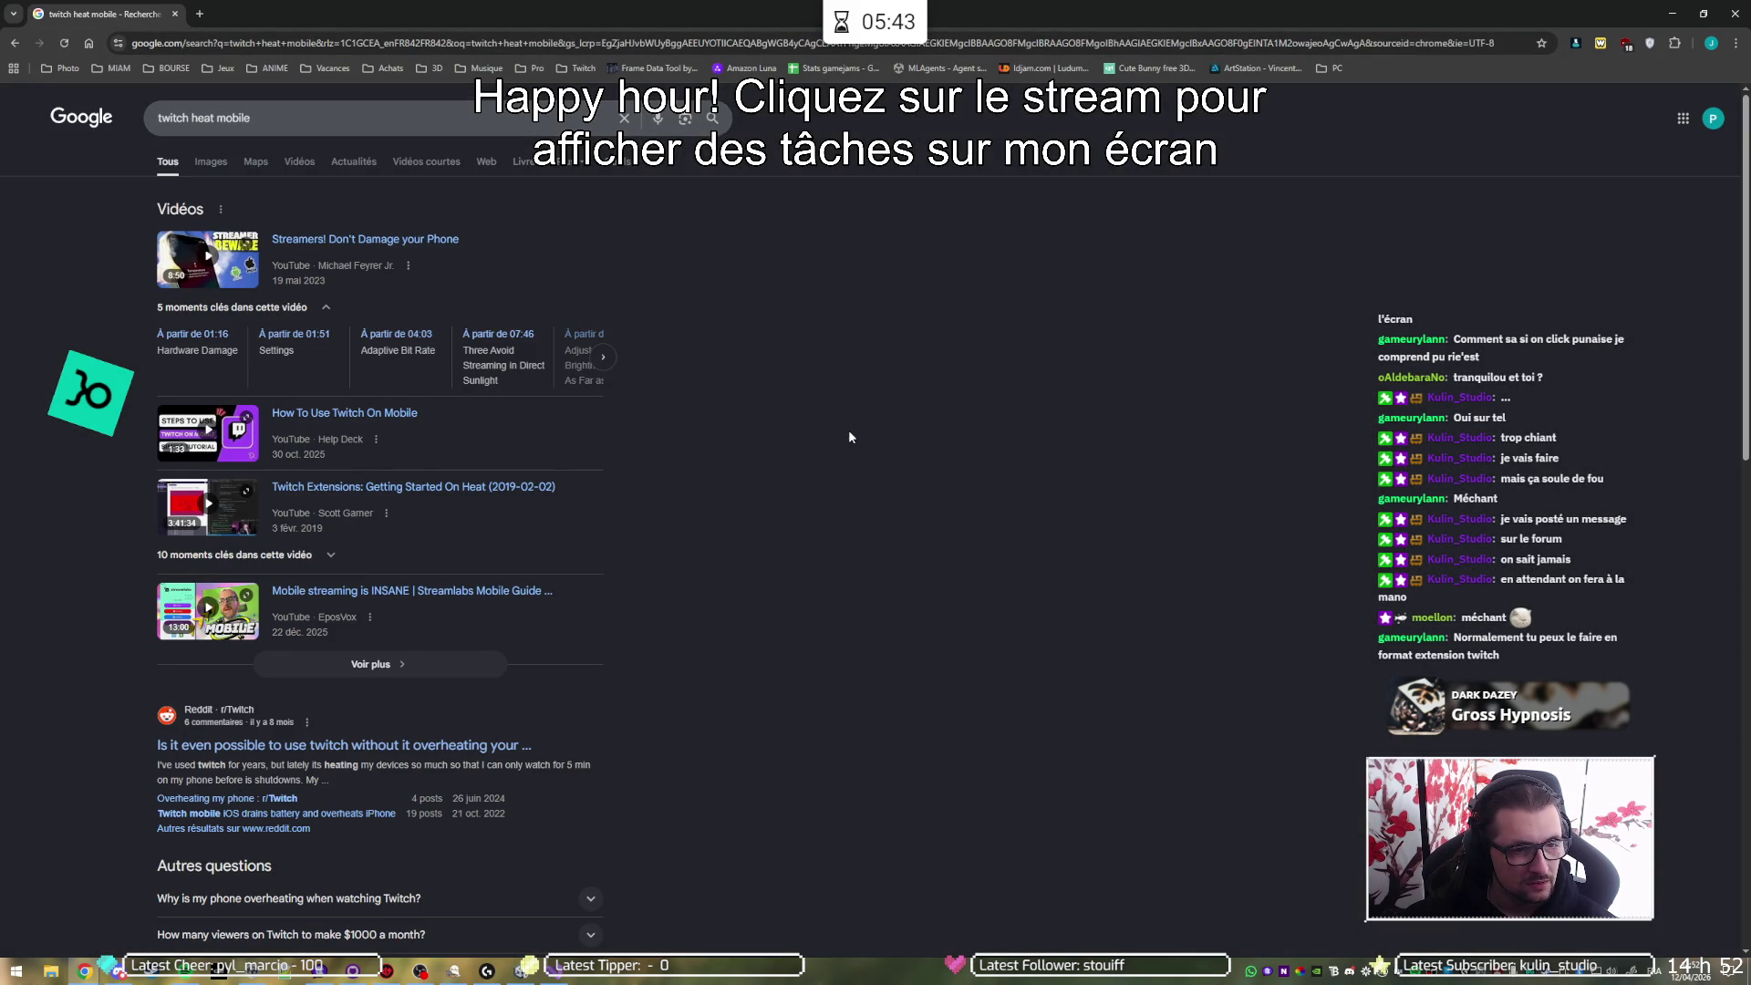
click(217, 117)
text(extension)
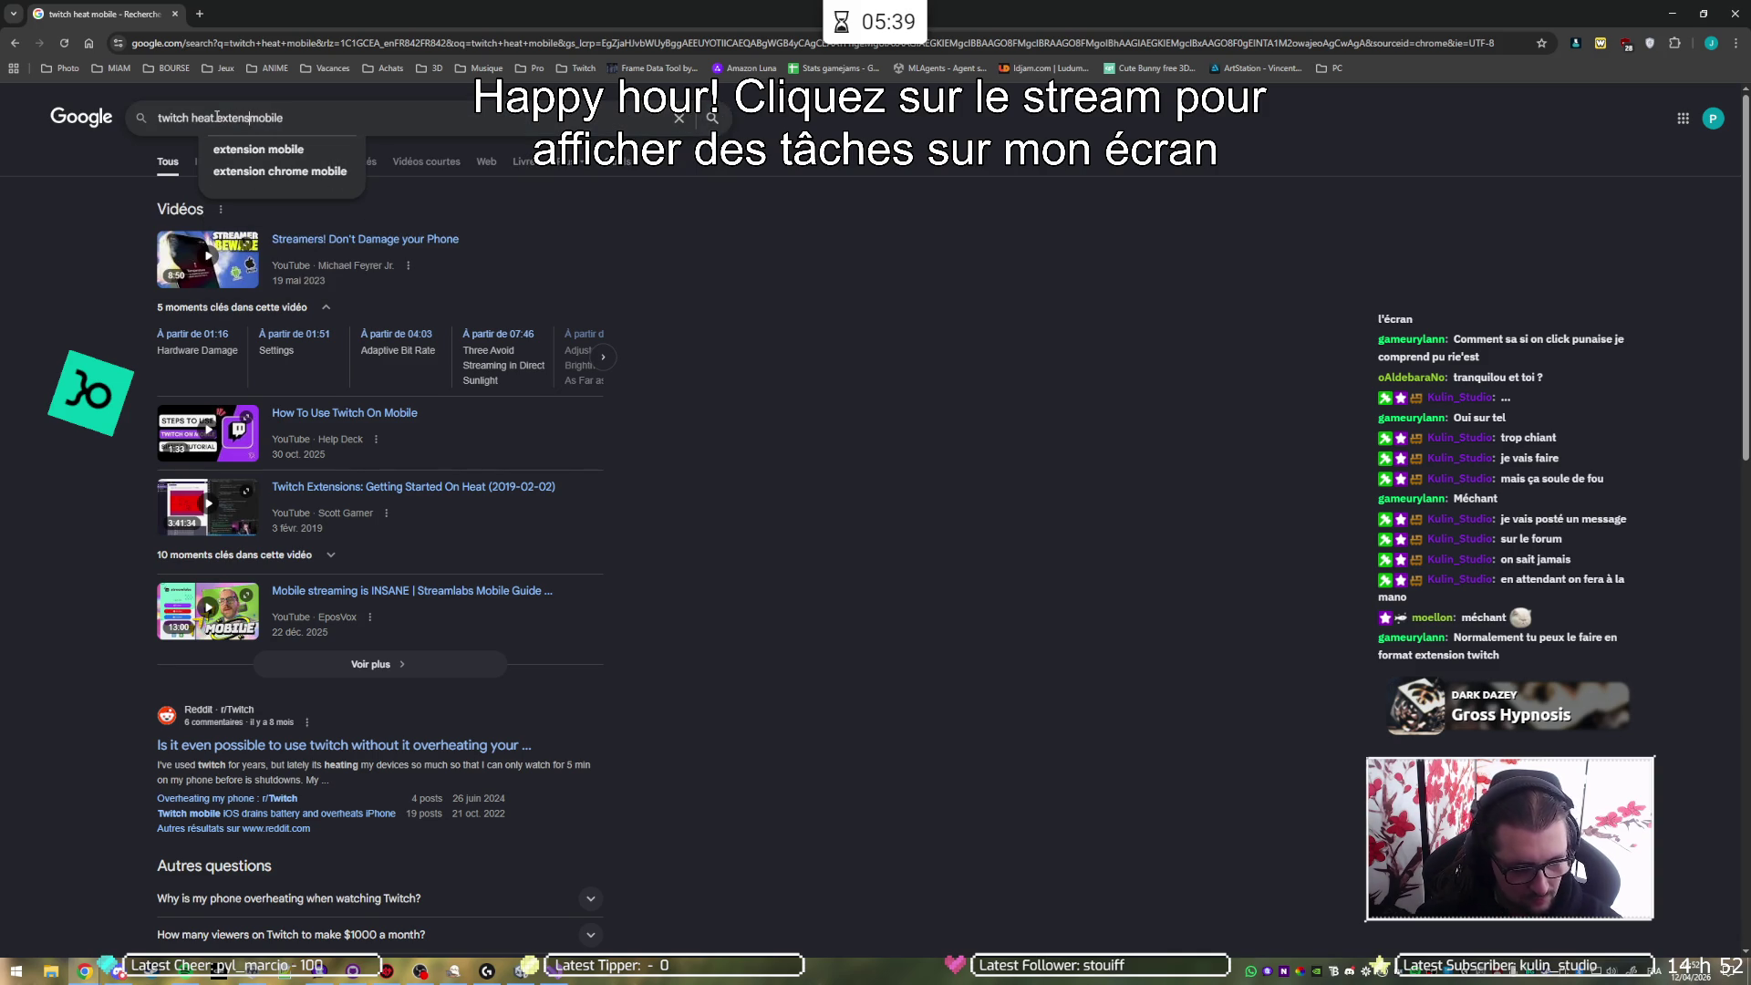
key(Return)
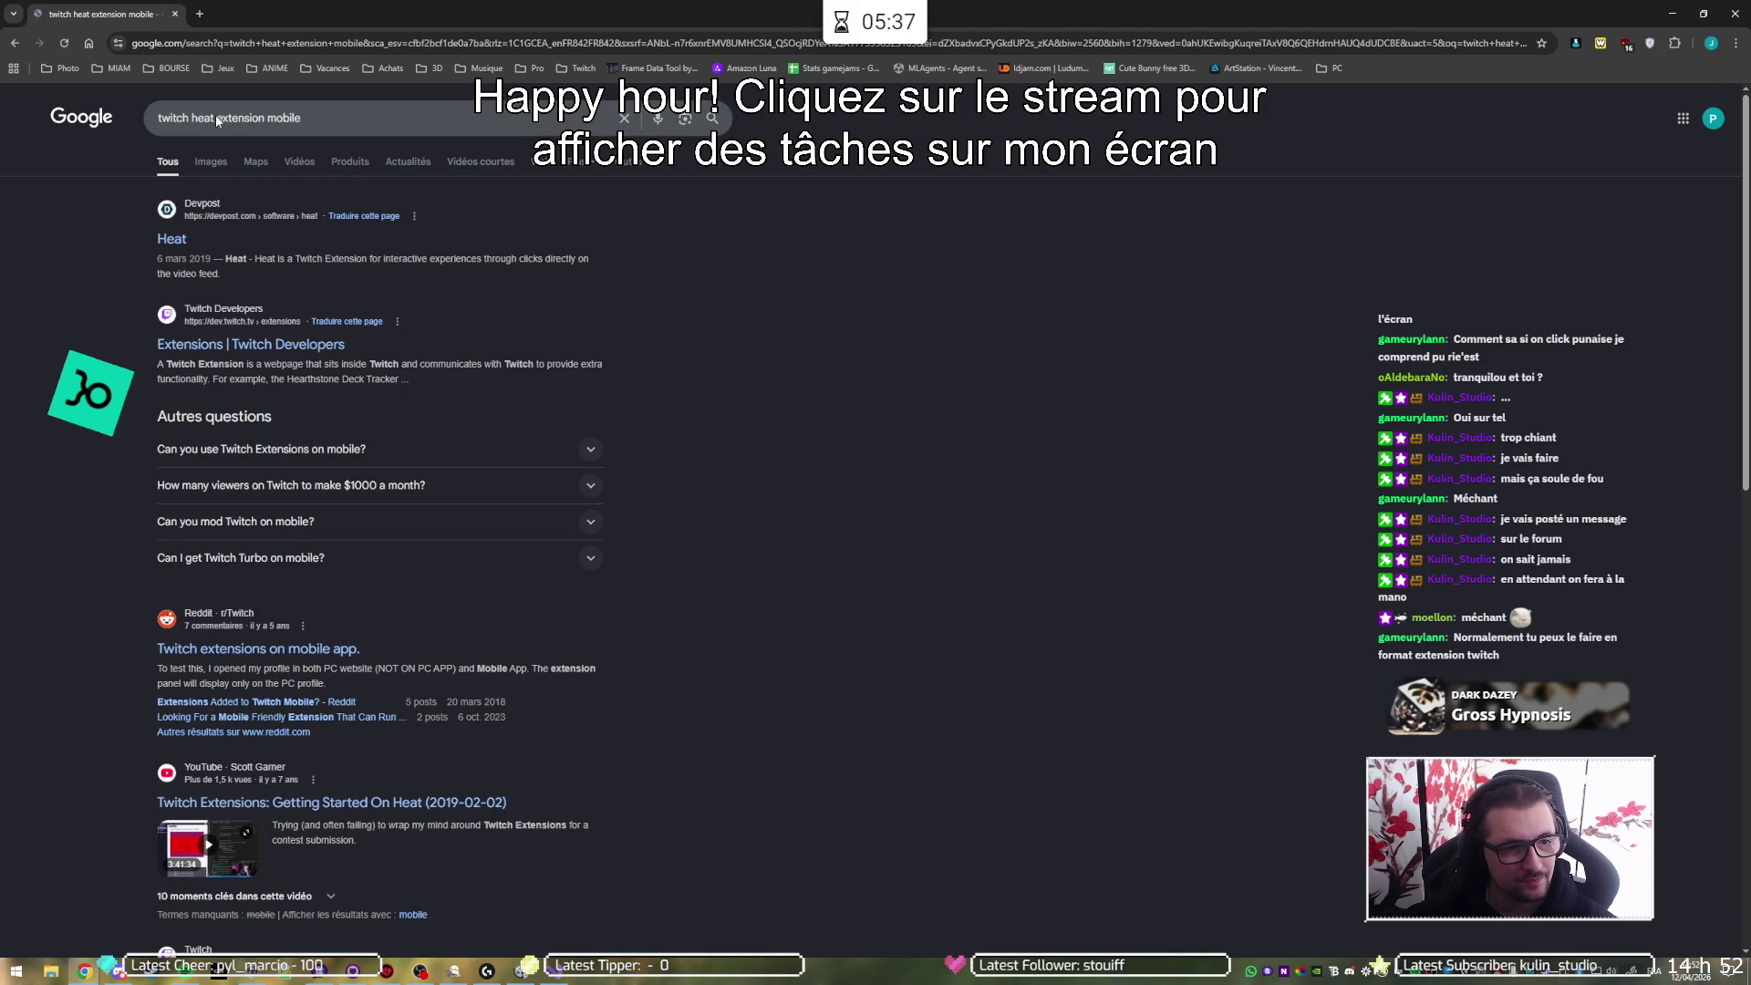
click(171, 239)
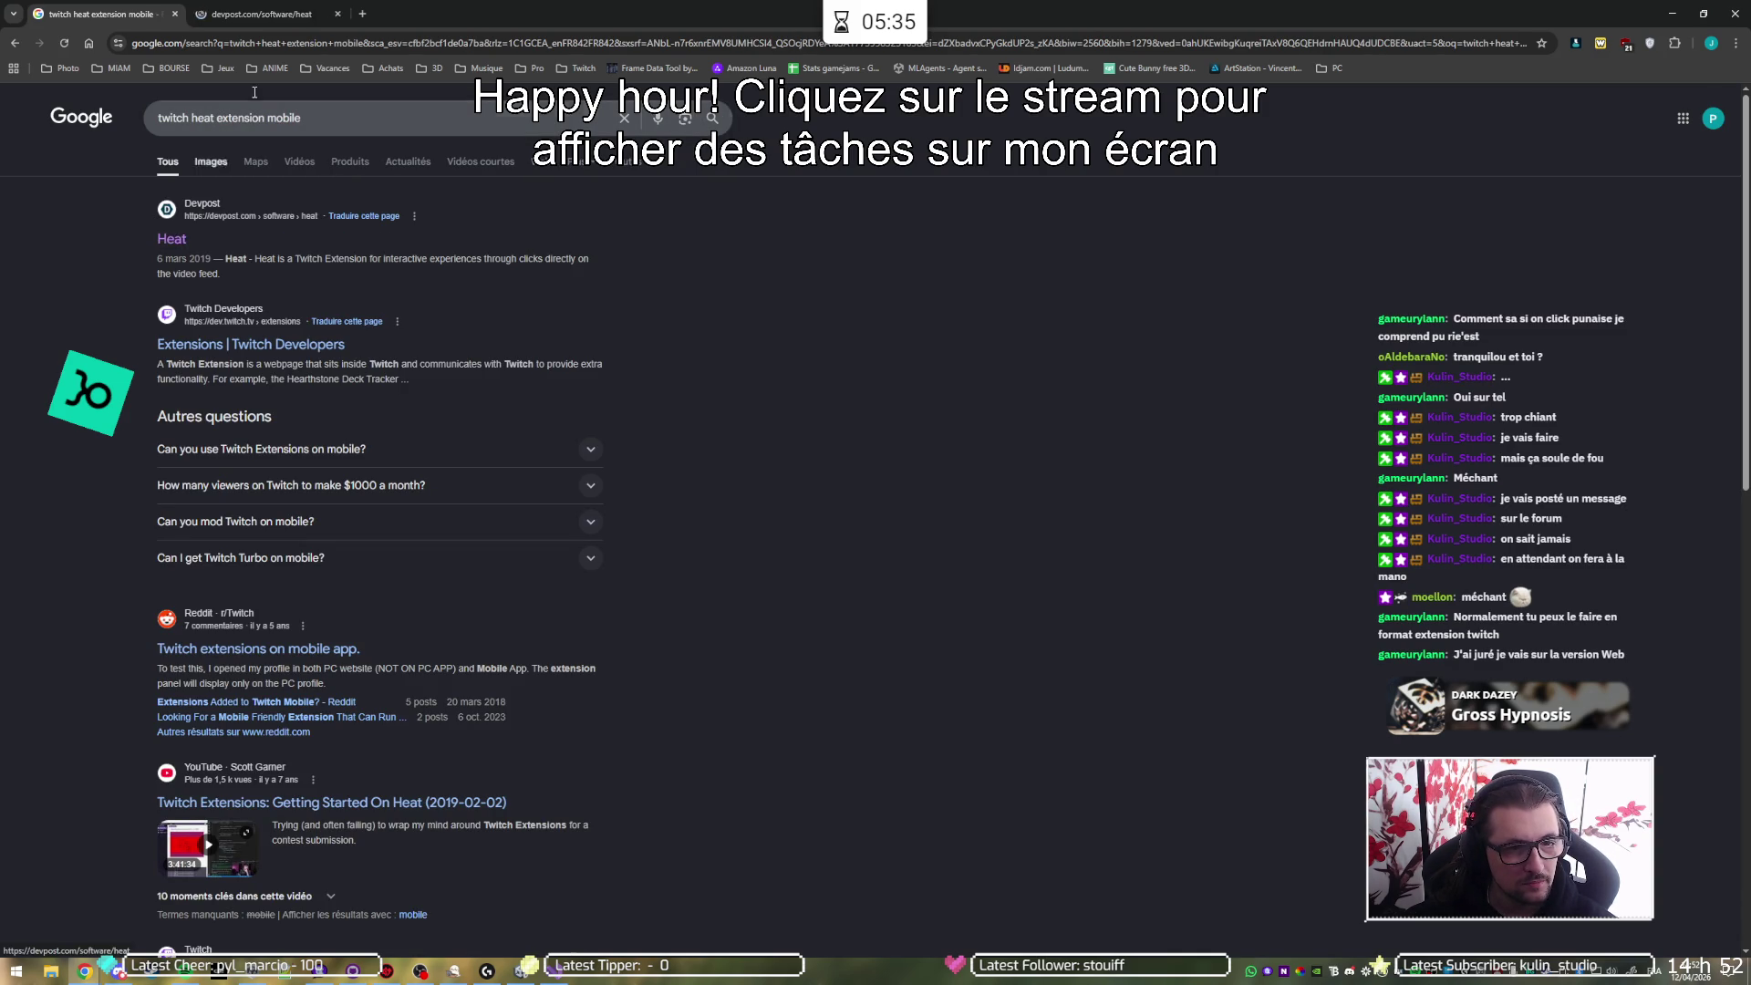
scroll(375, 402, down, 4)
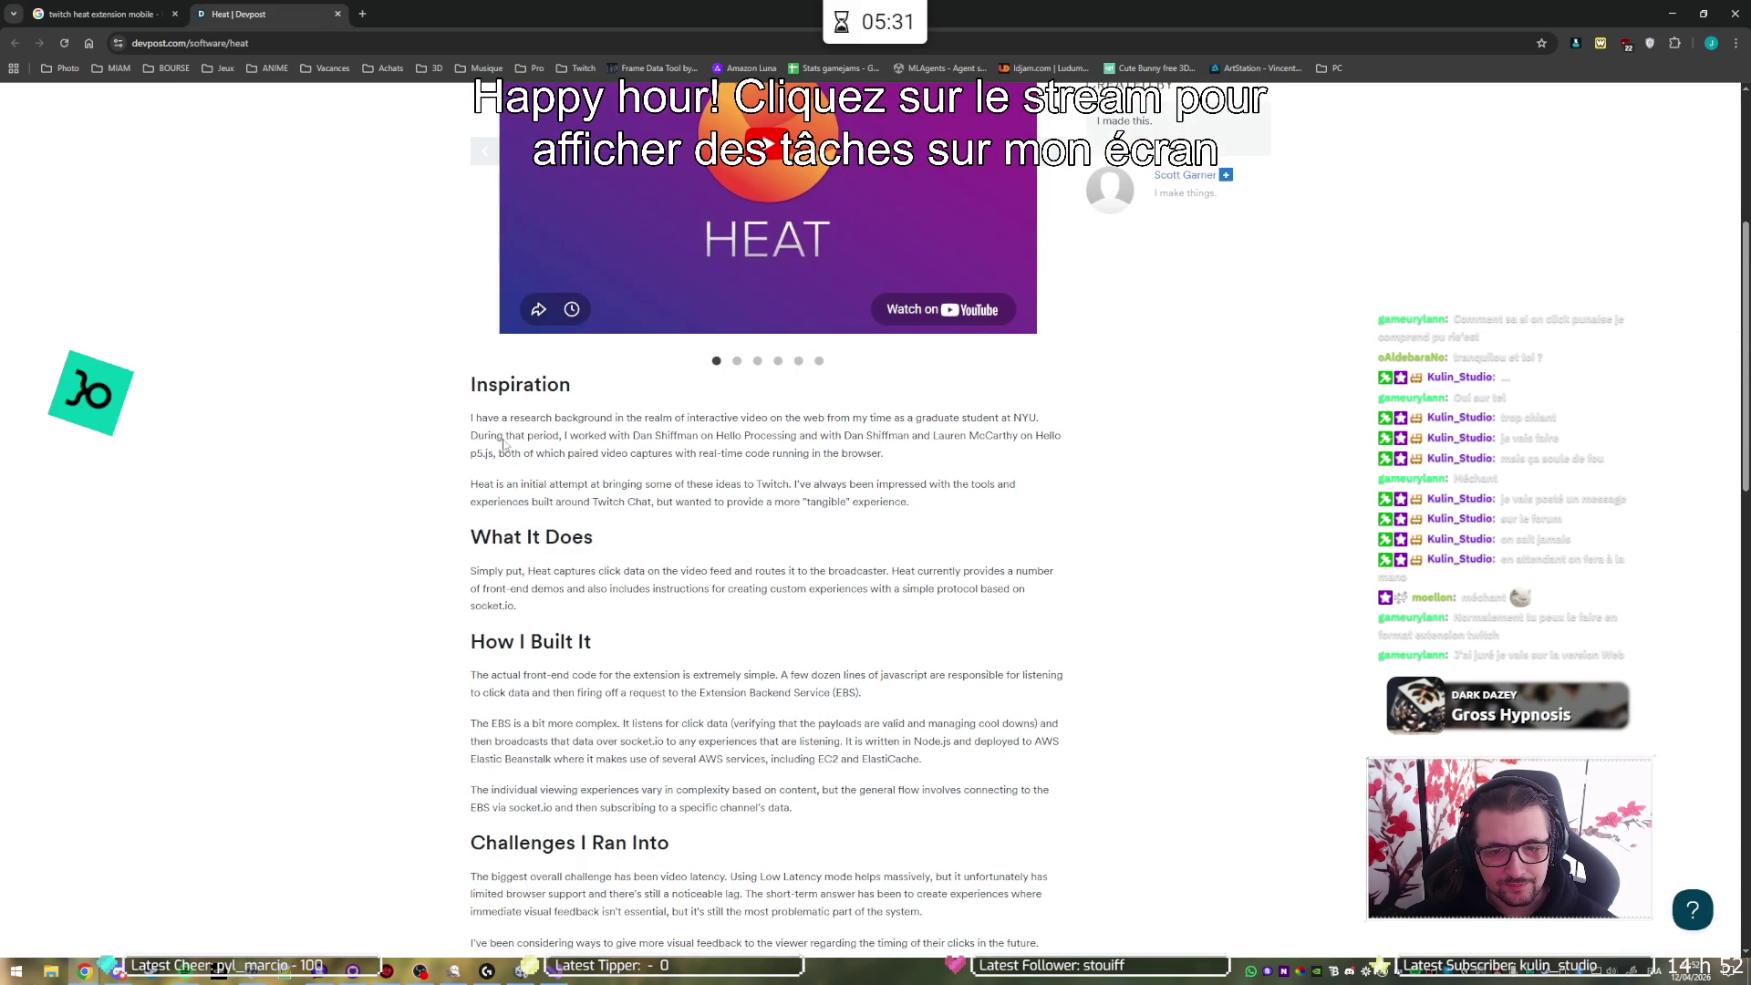
scroll(425, 476, down, 2)
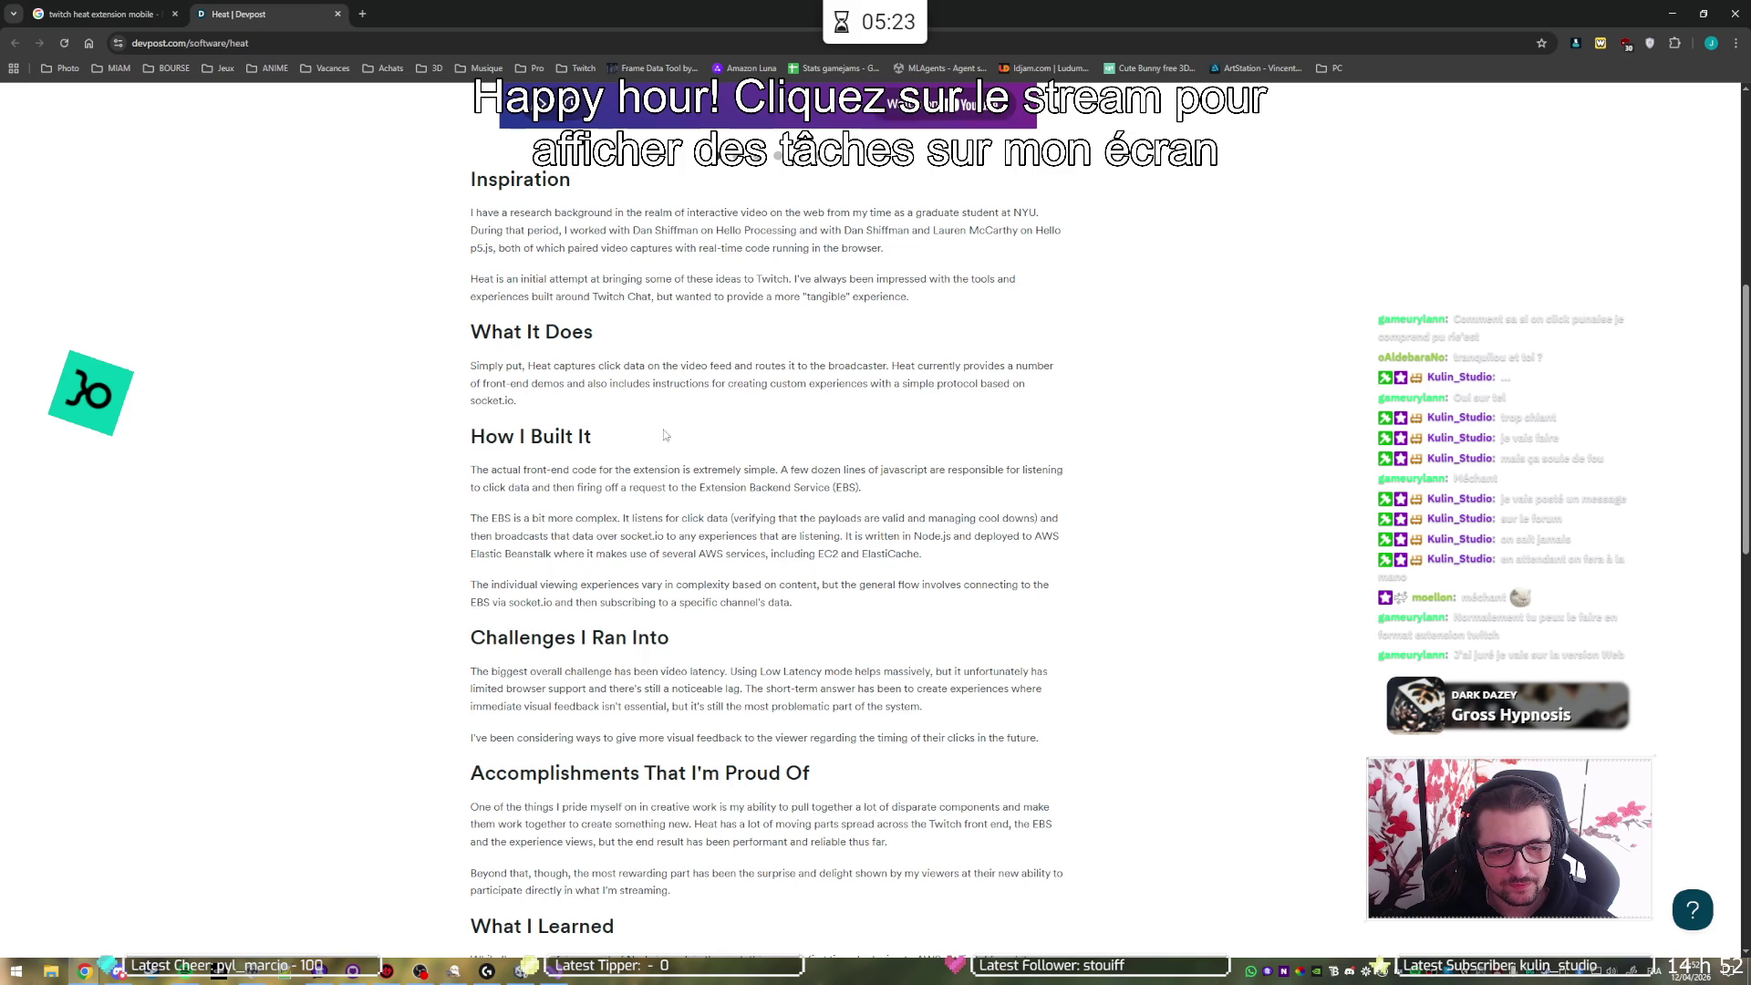
scroll(382, 456, down, 1)
scroll(381, 456, down, 1)
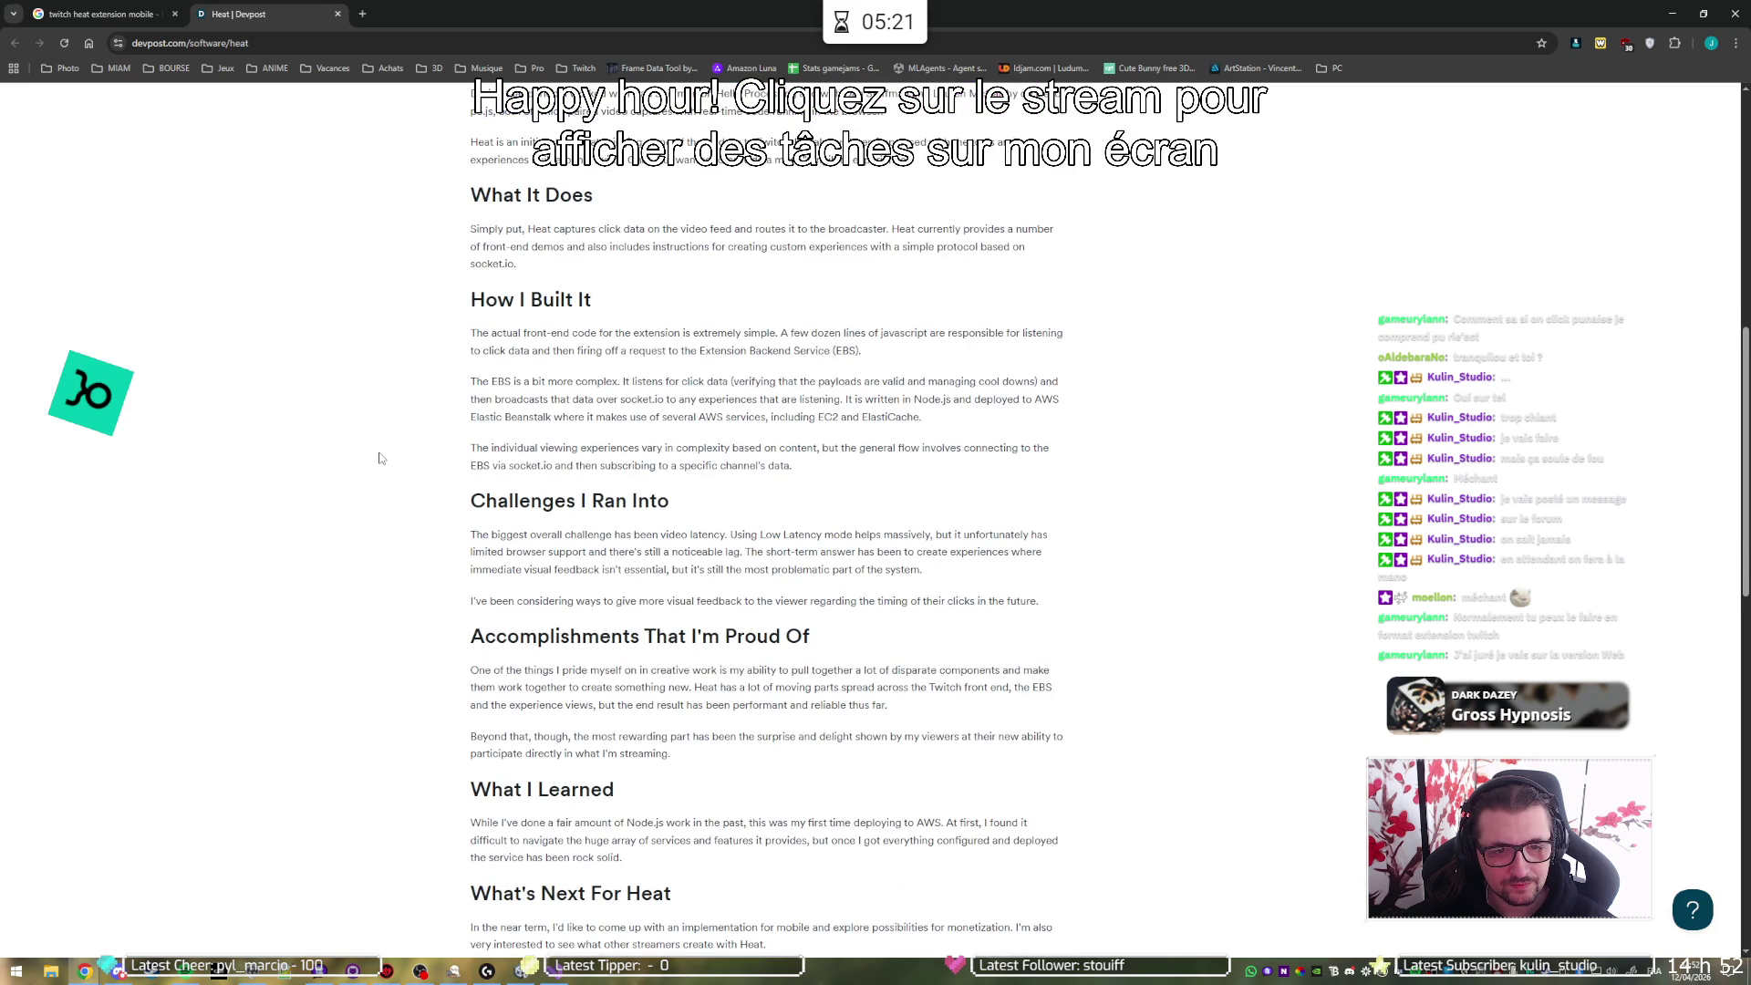
key(ctrl+f)
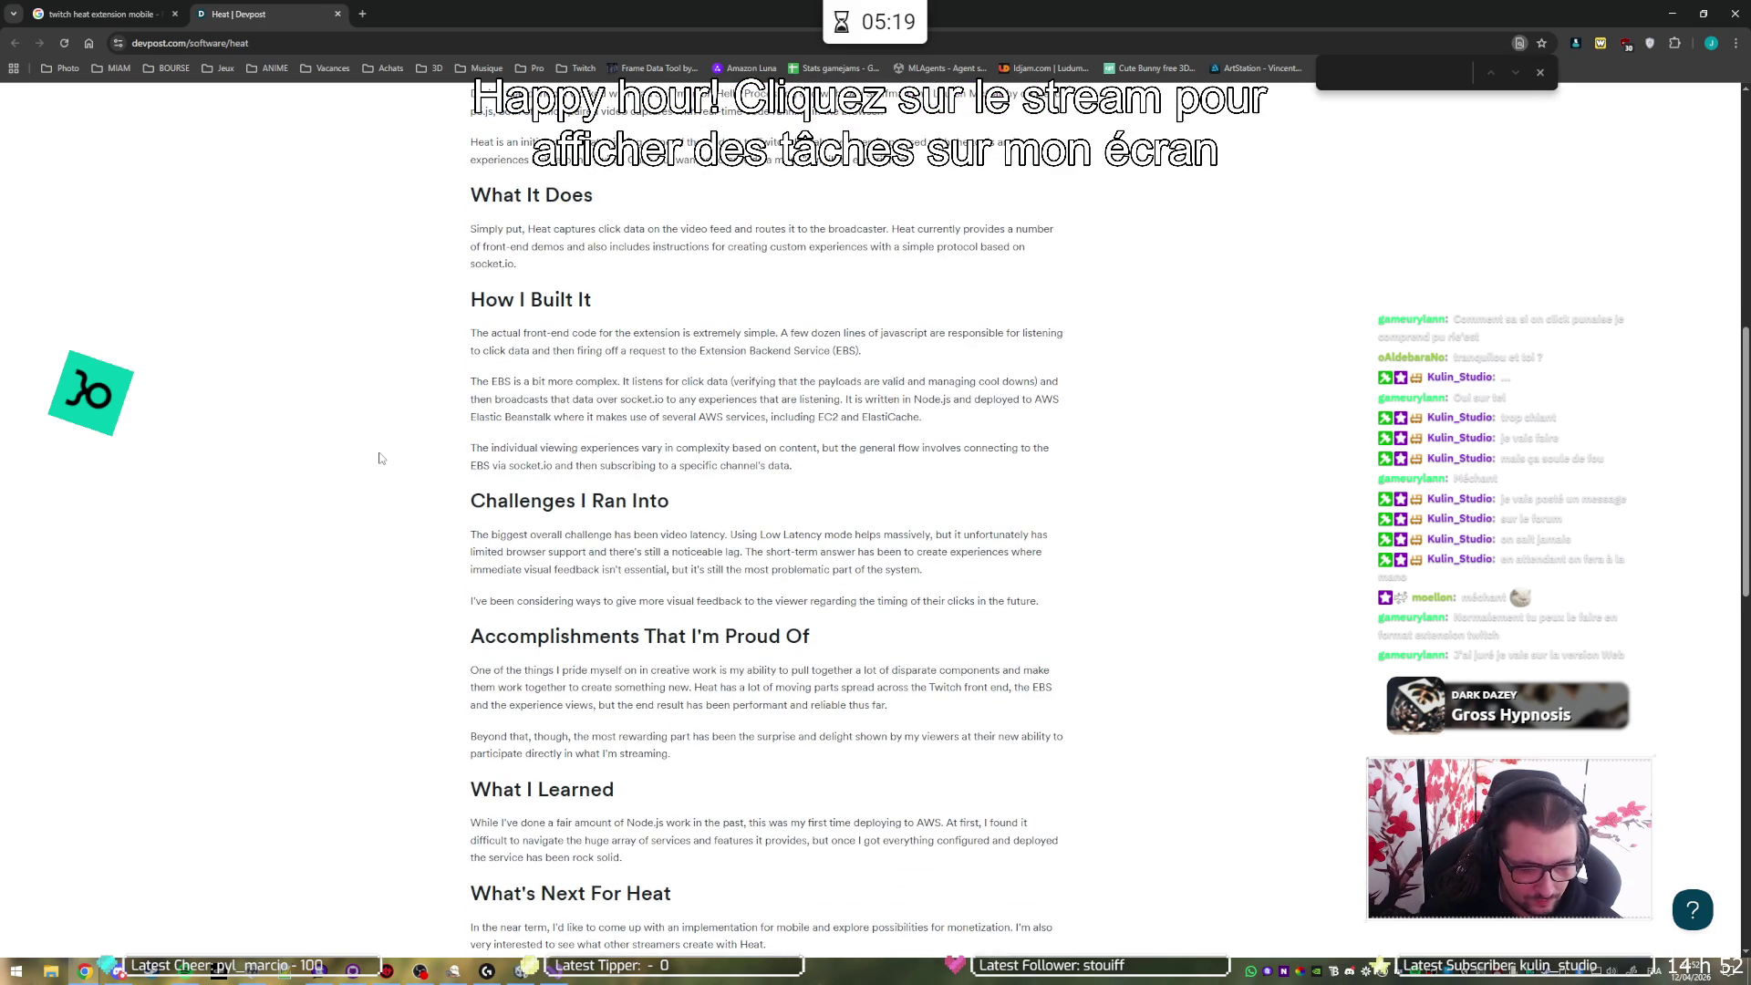
text(mobil)
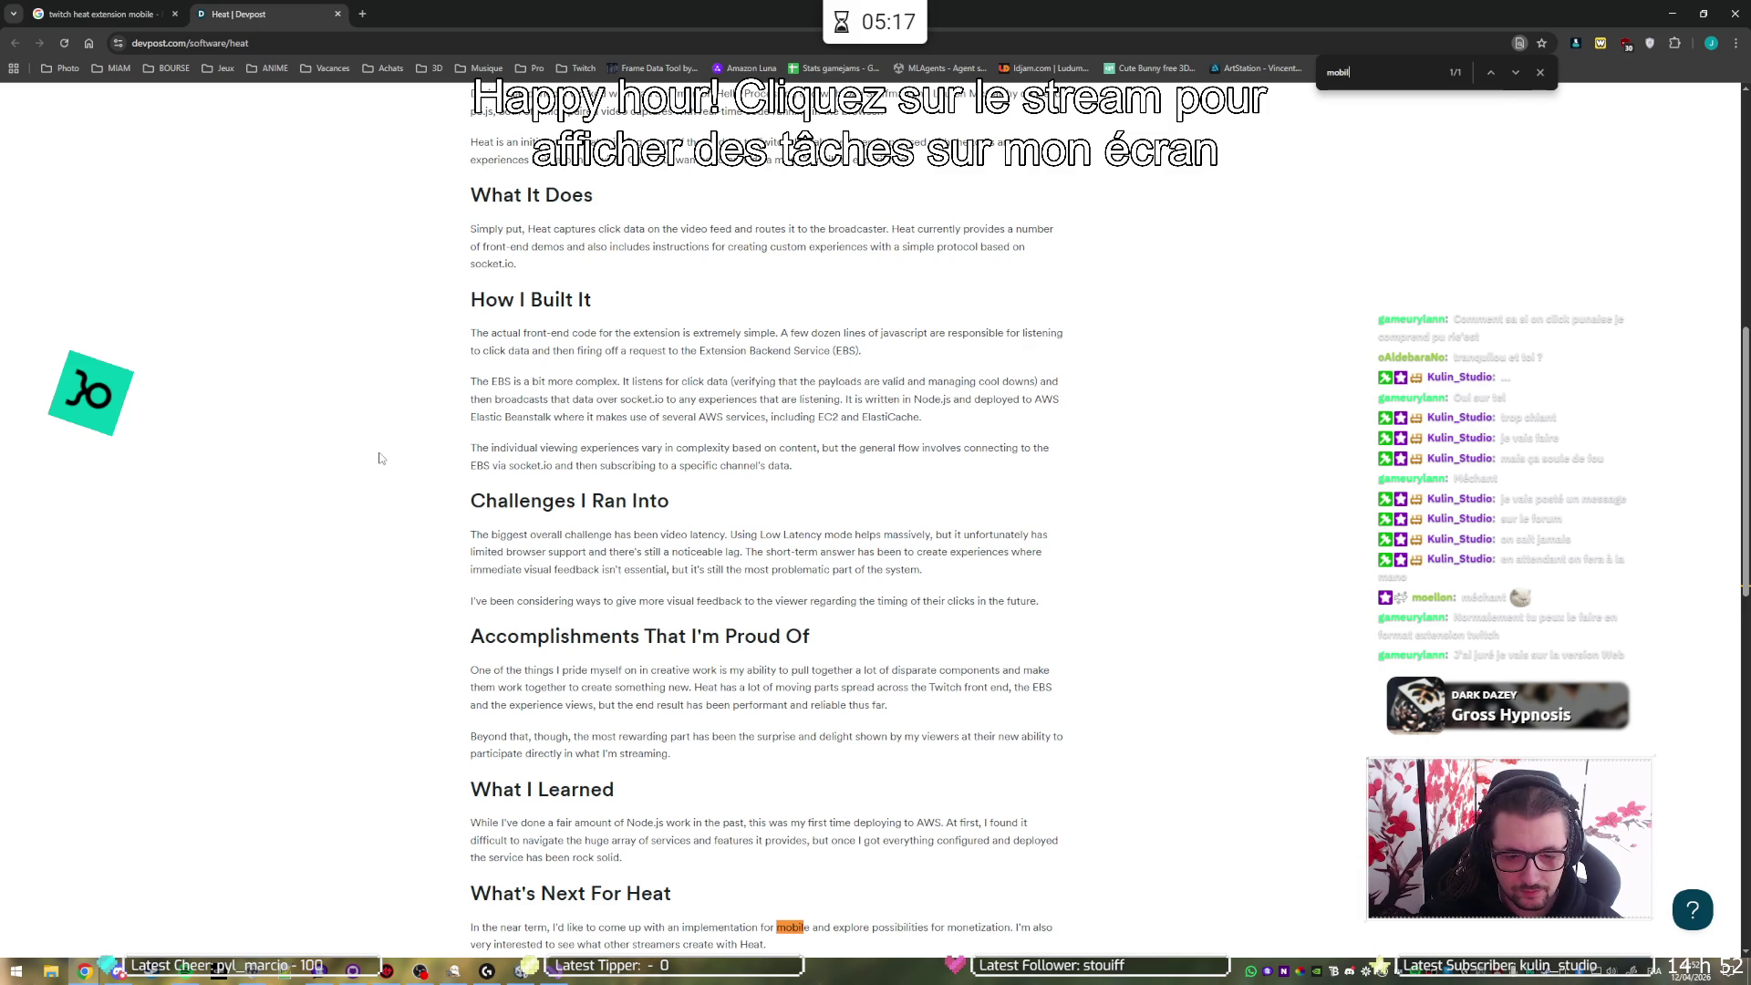
scroll(422, 462, down, 5)
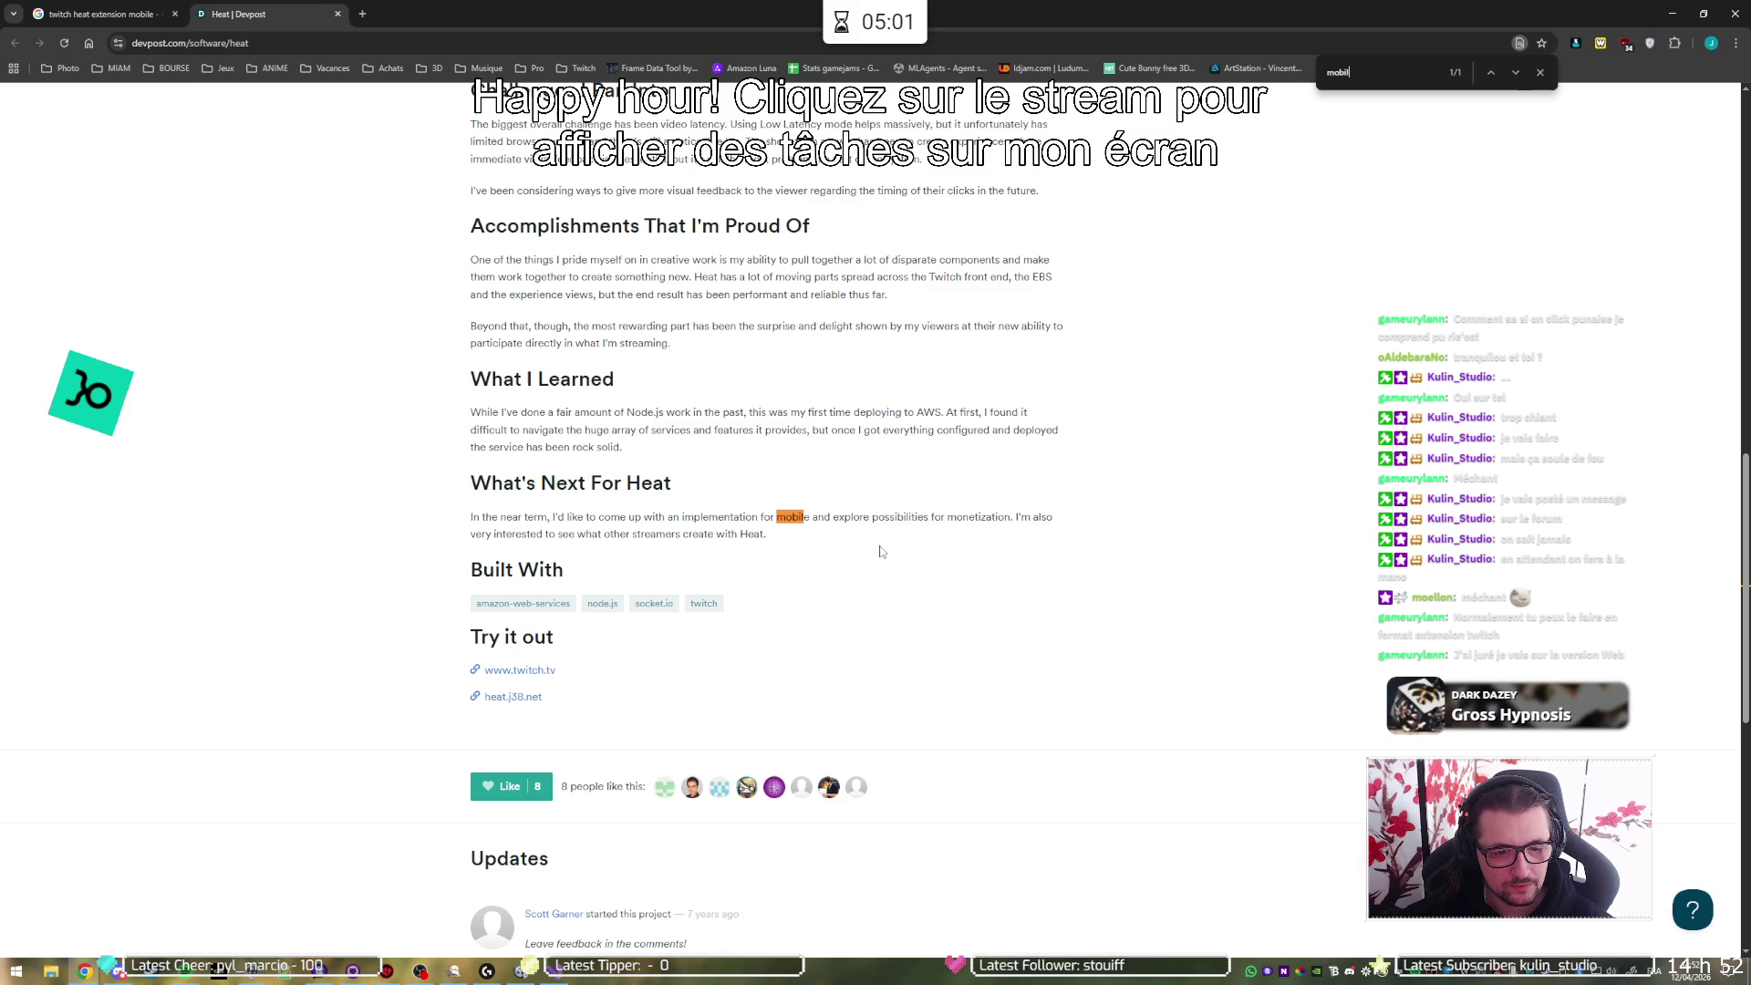
scroll(900, 564, up, 15)
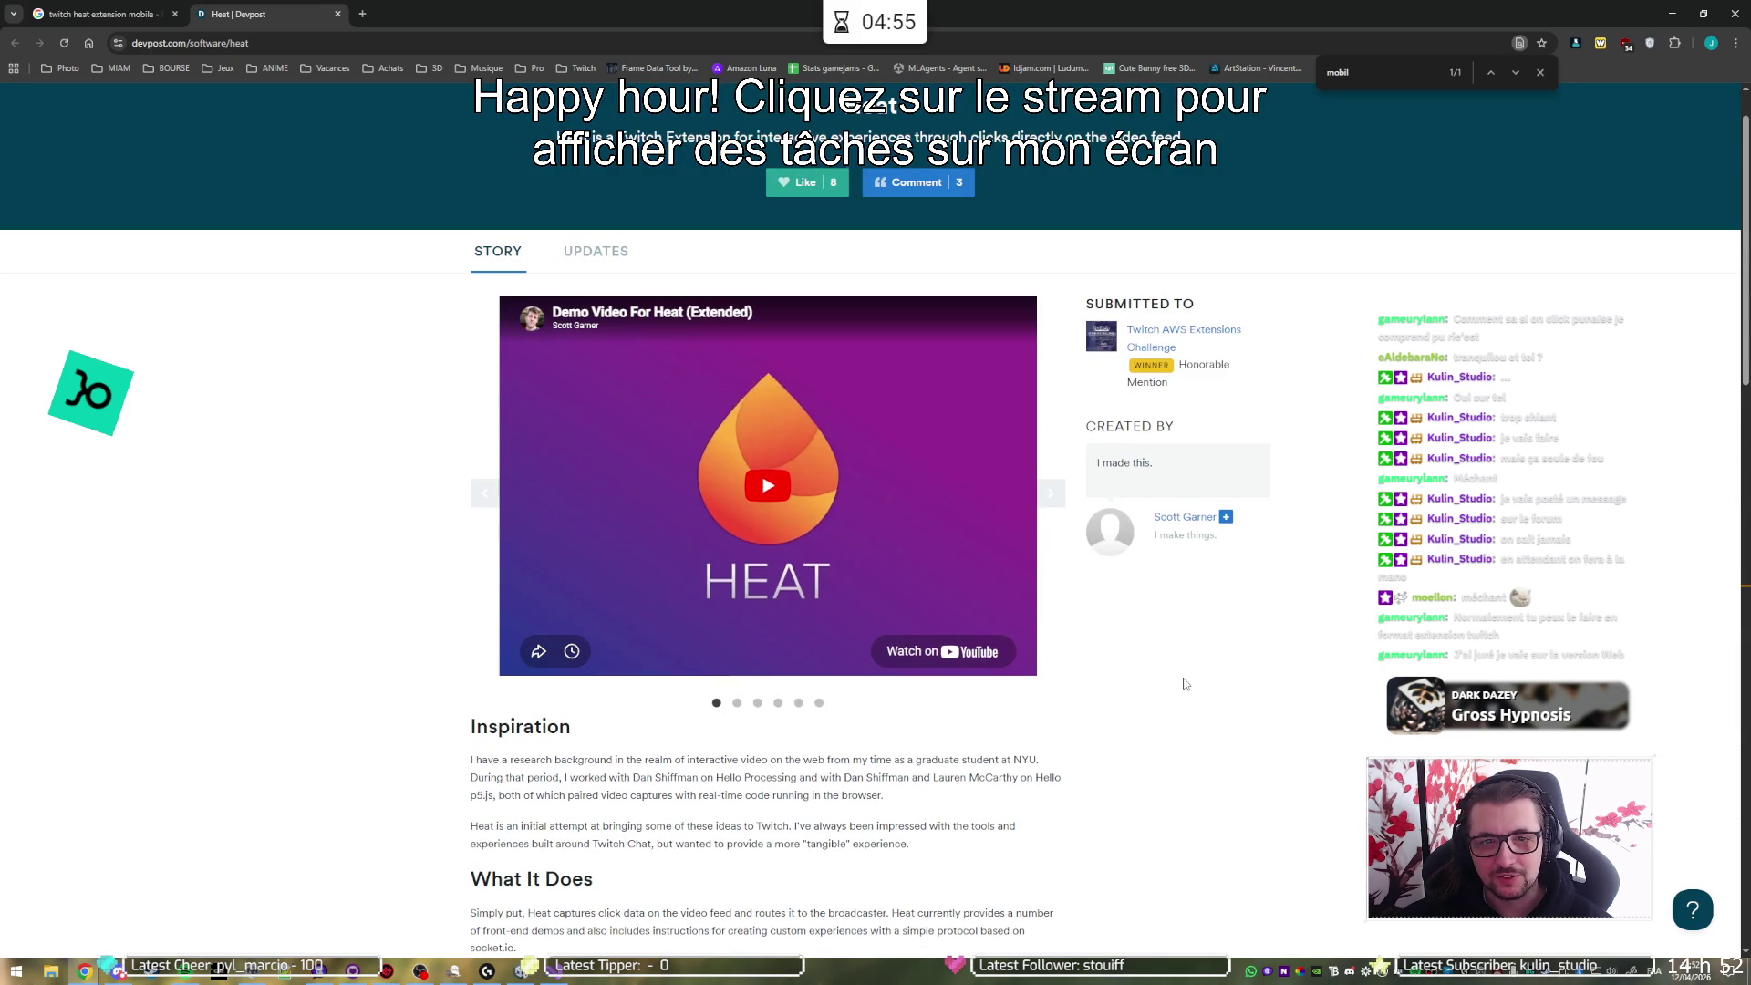
scroll(1184, 684, down, 13)
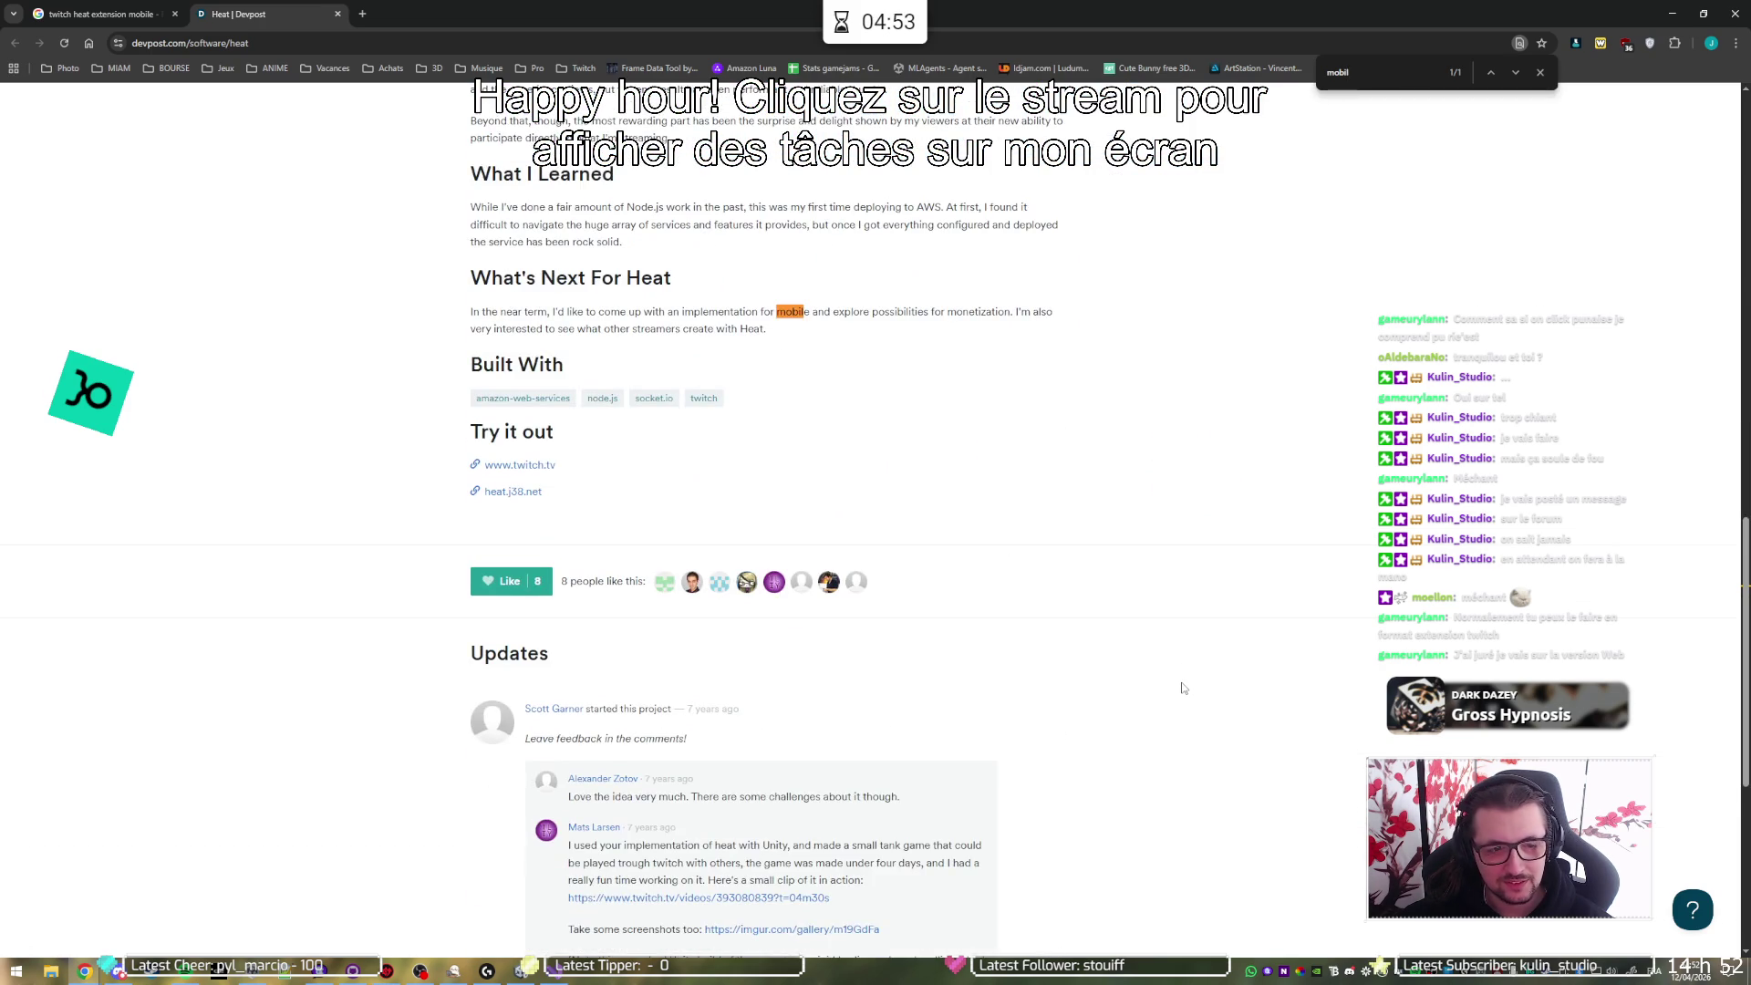
scroll(1182, 688, down, 2)
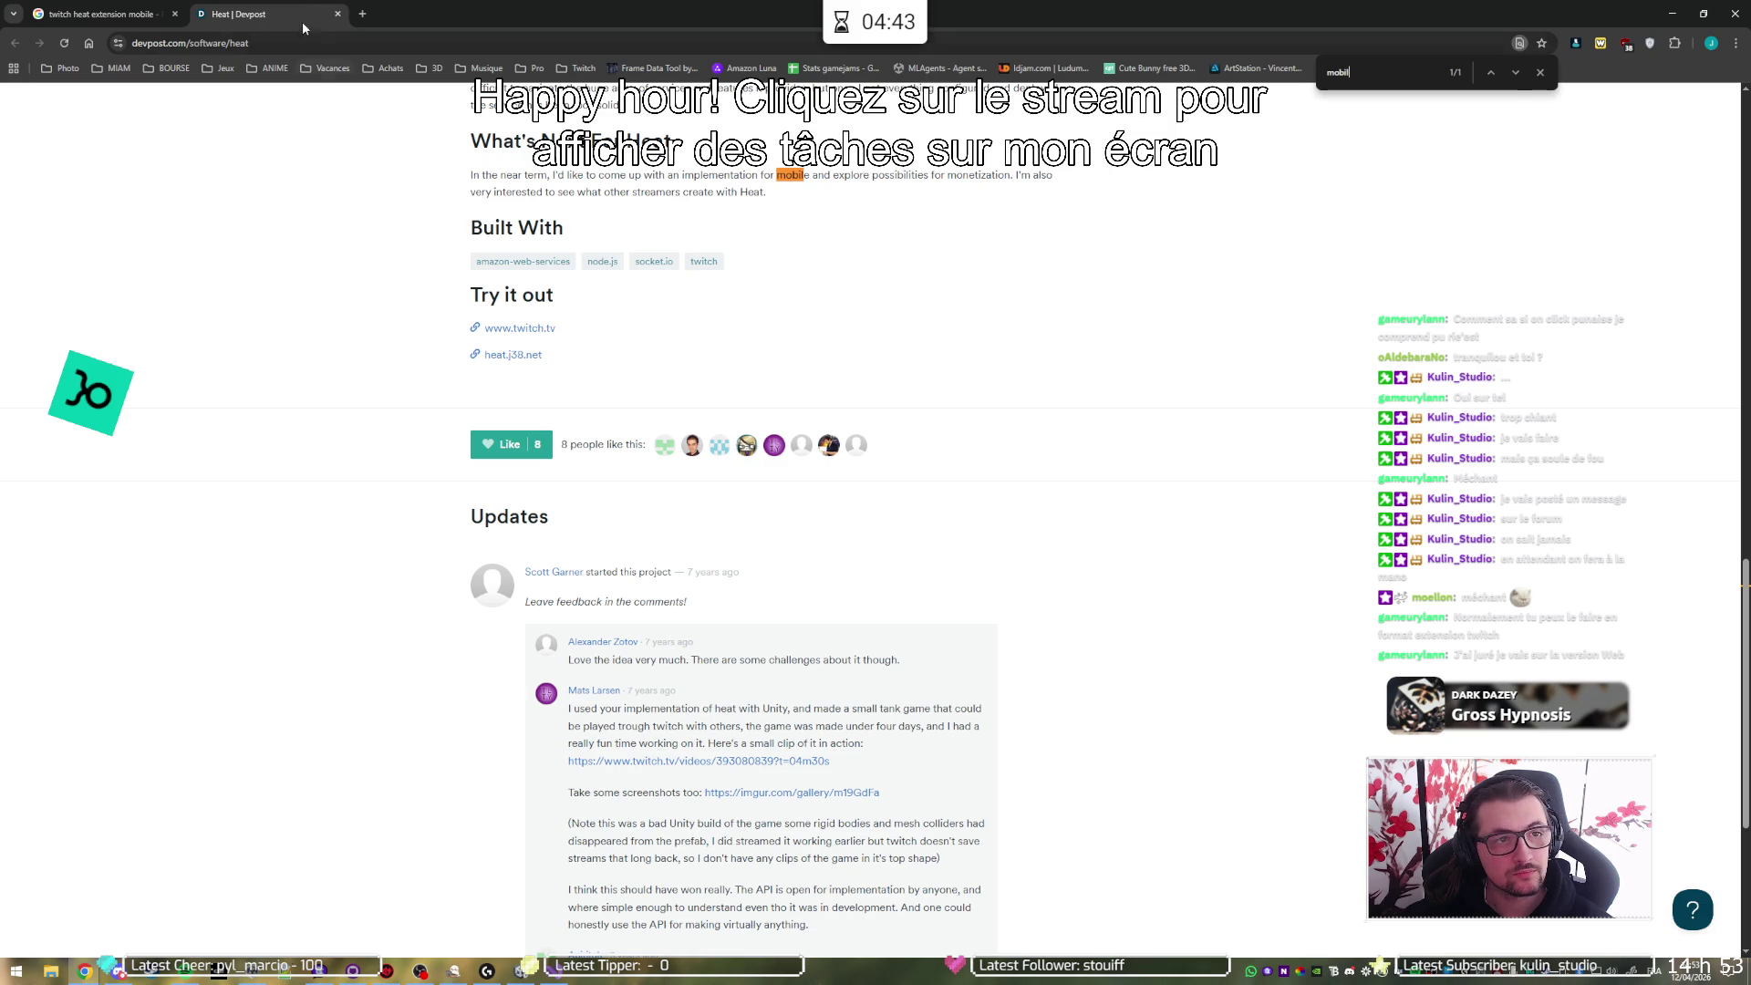
click(337, 13)
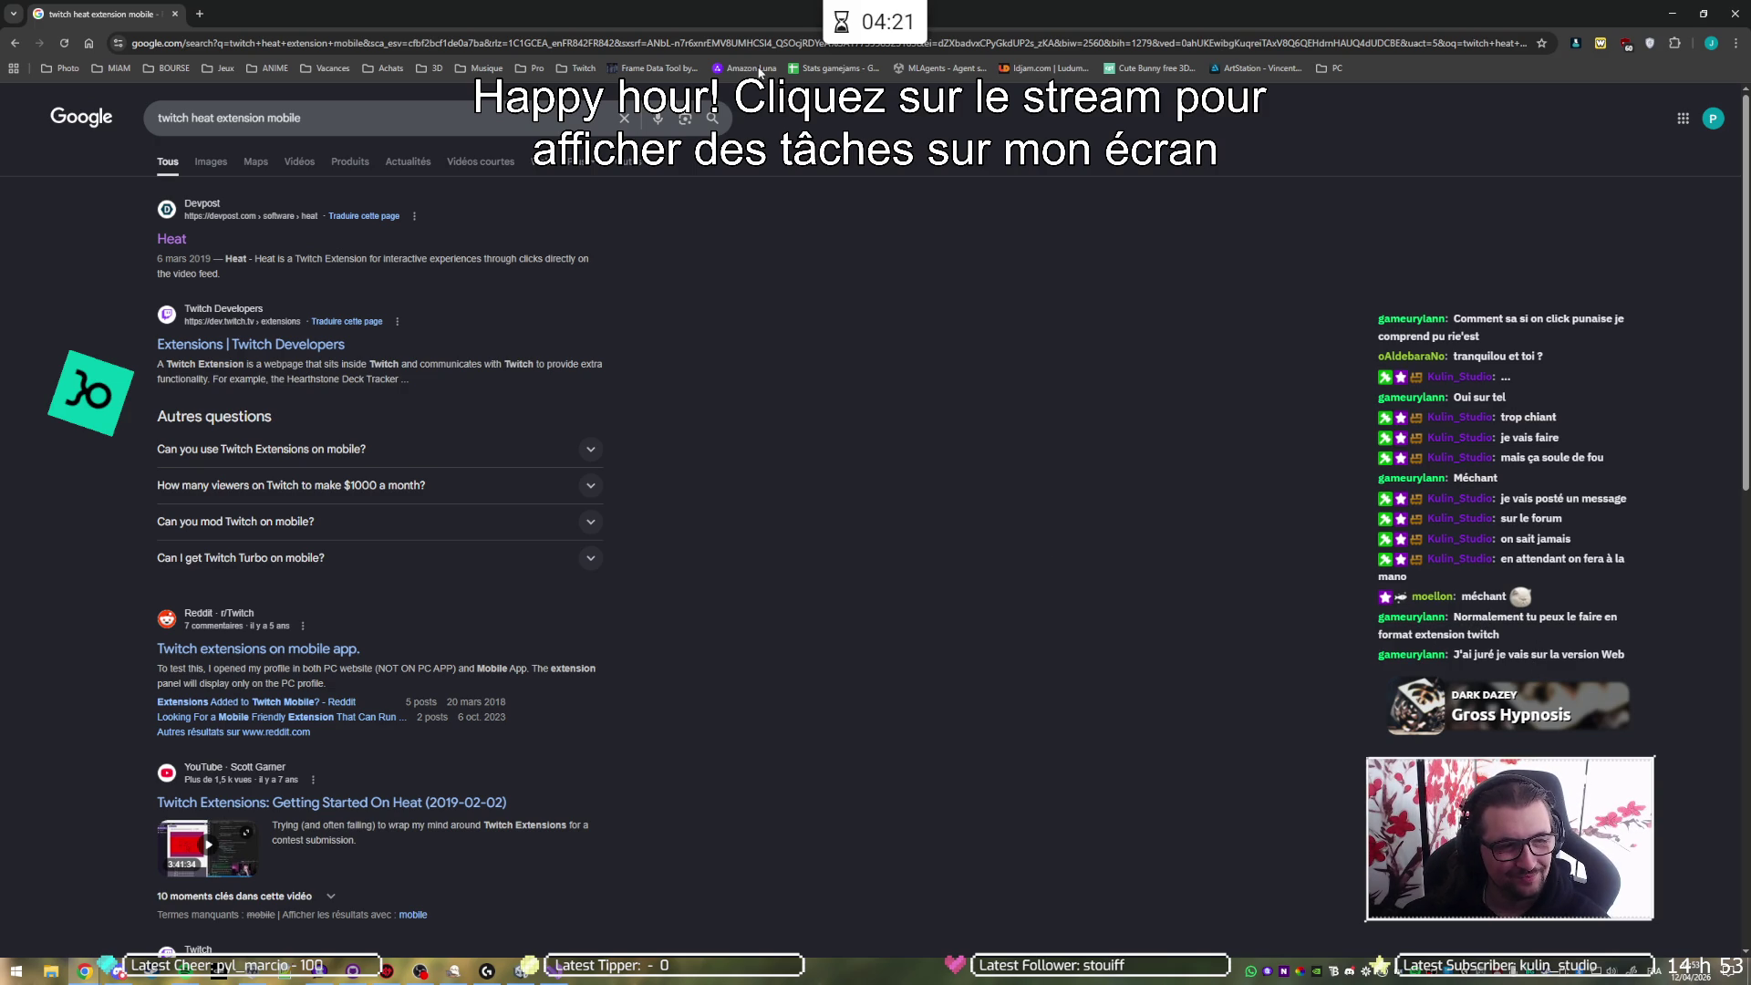
- Open the r/Twitch result 'Twitch extensions on mobile app.' from the Google results
click(228, 649)
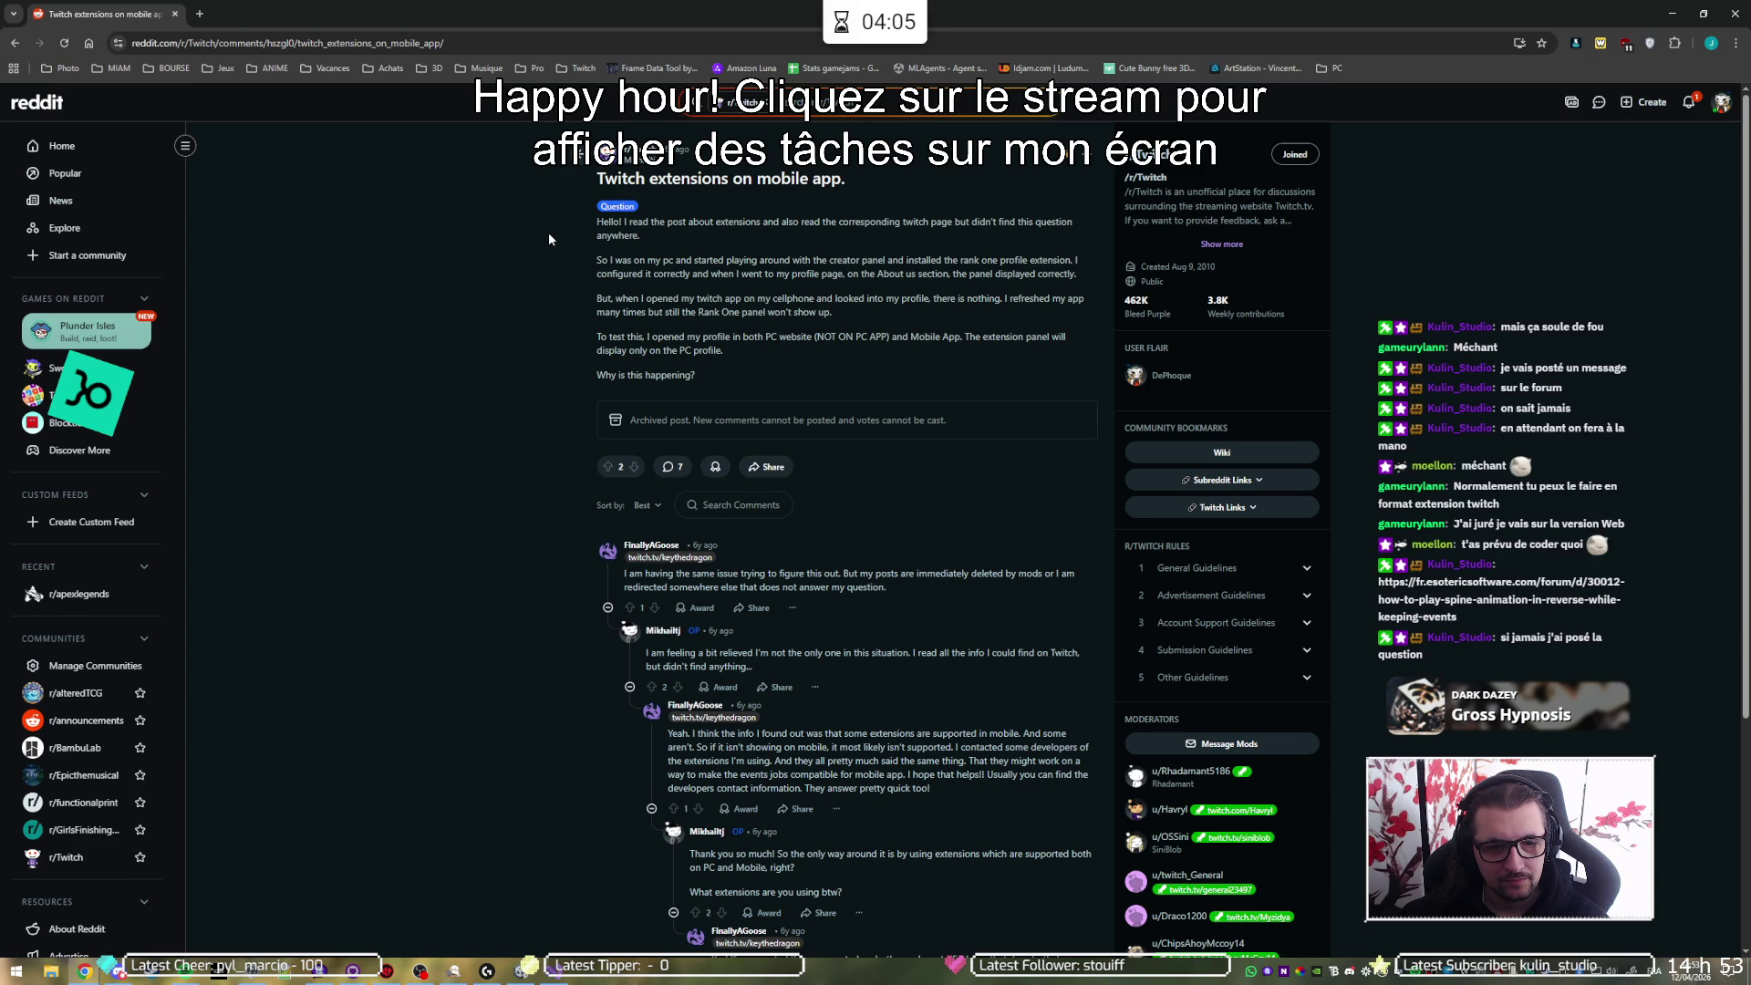
- Scroll through the Reddit replies on PC-only extension panels, then go back
scroll(531, 242, down, 1)
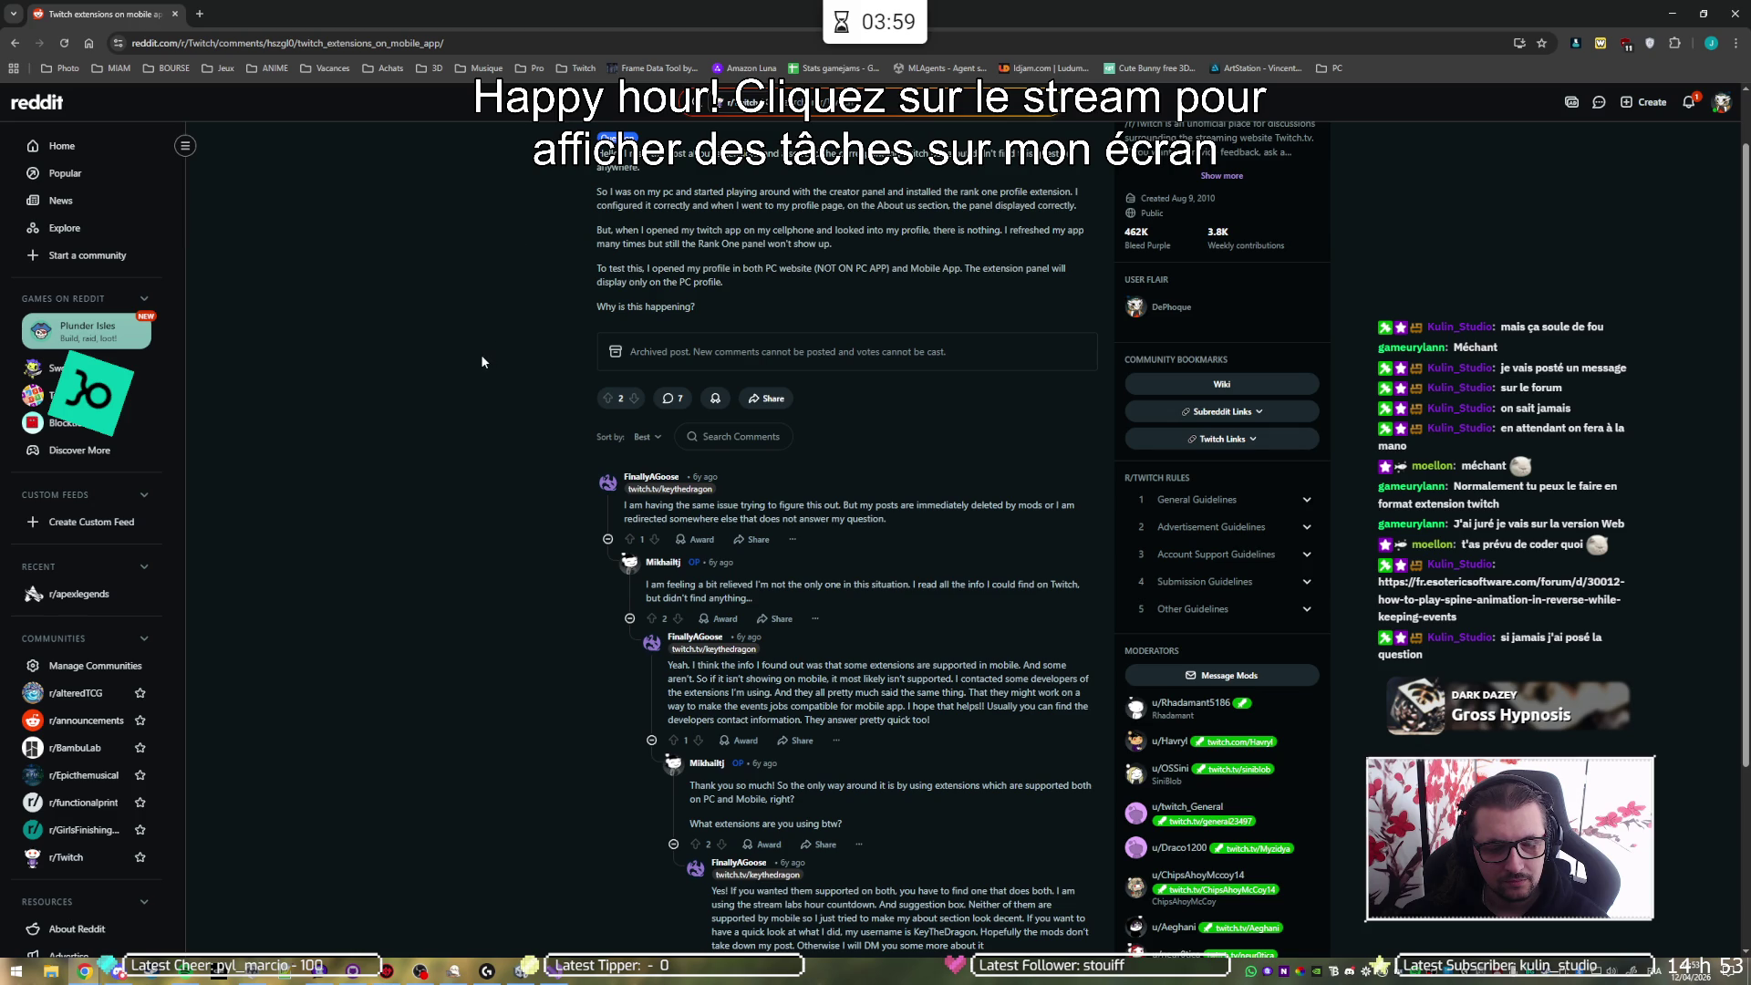
scroll(483, 361, down, 3)
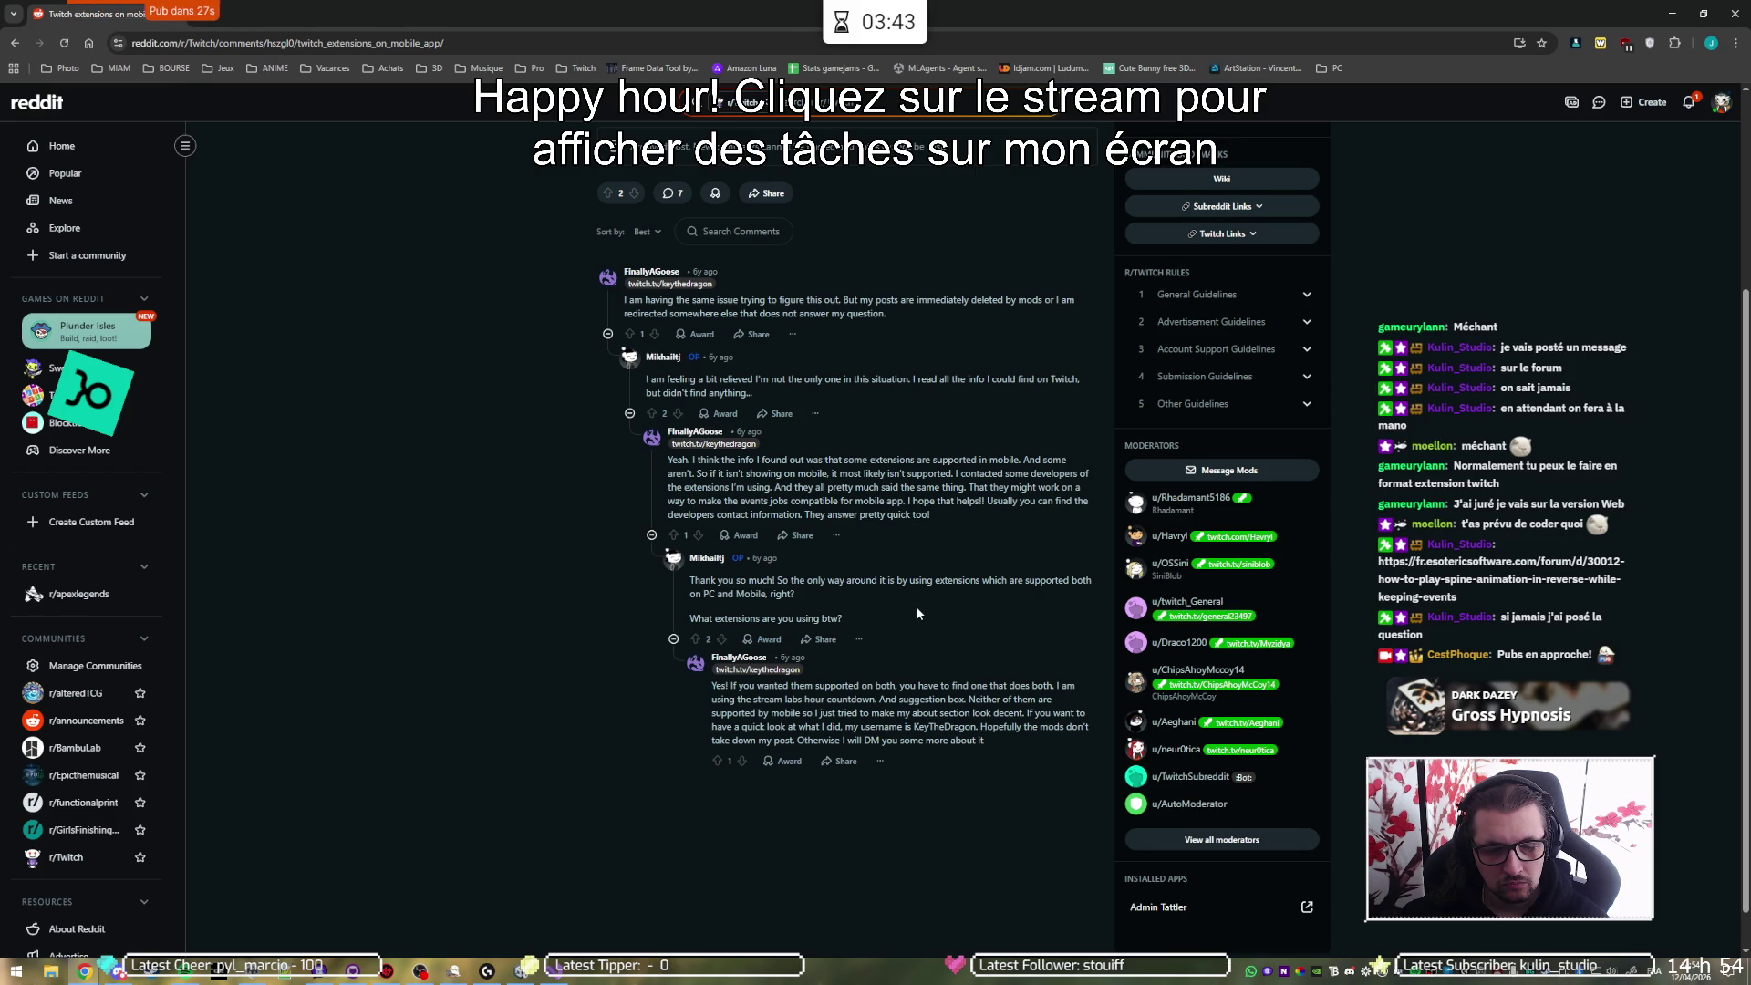
key(alt+Left)
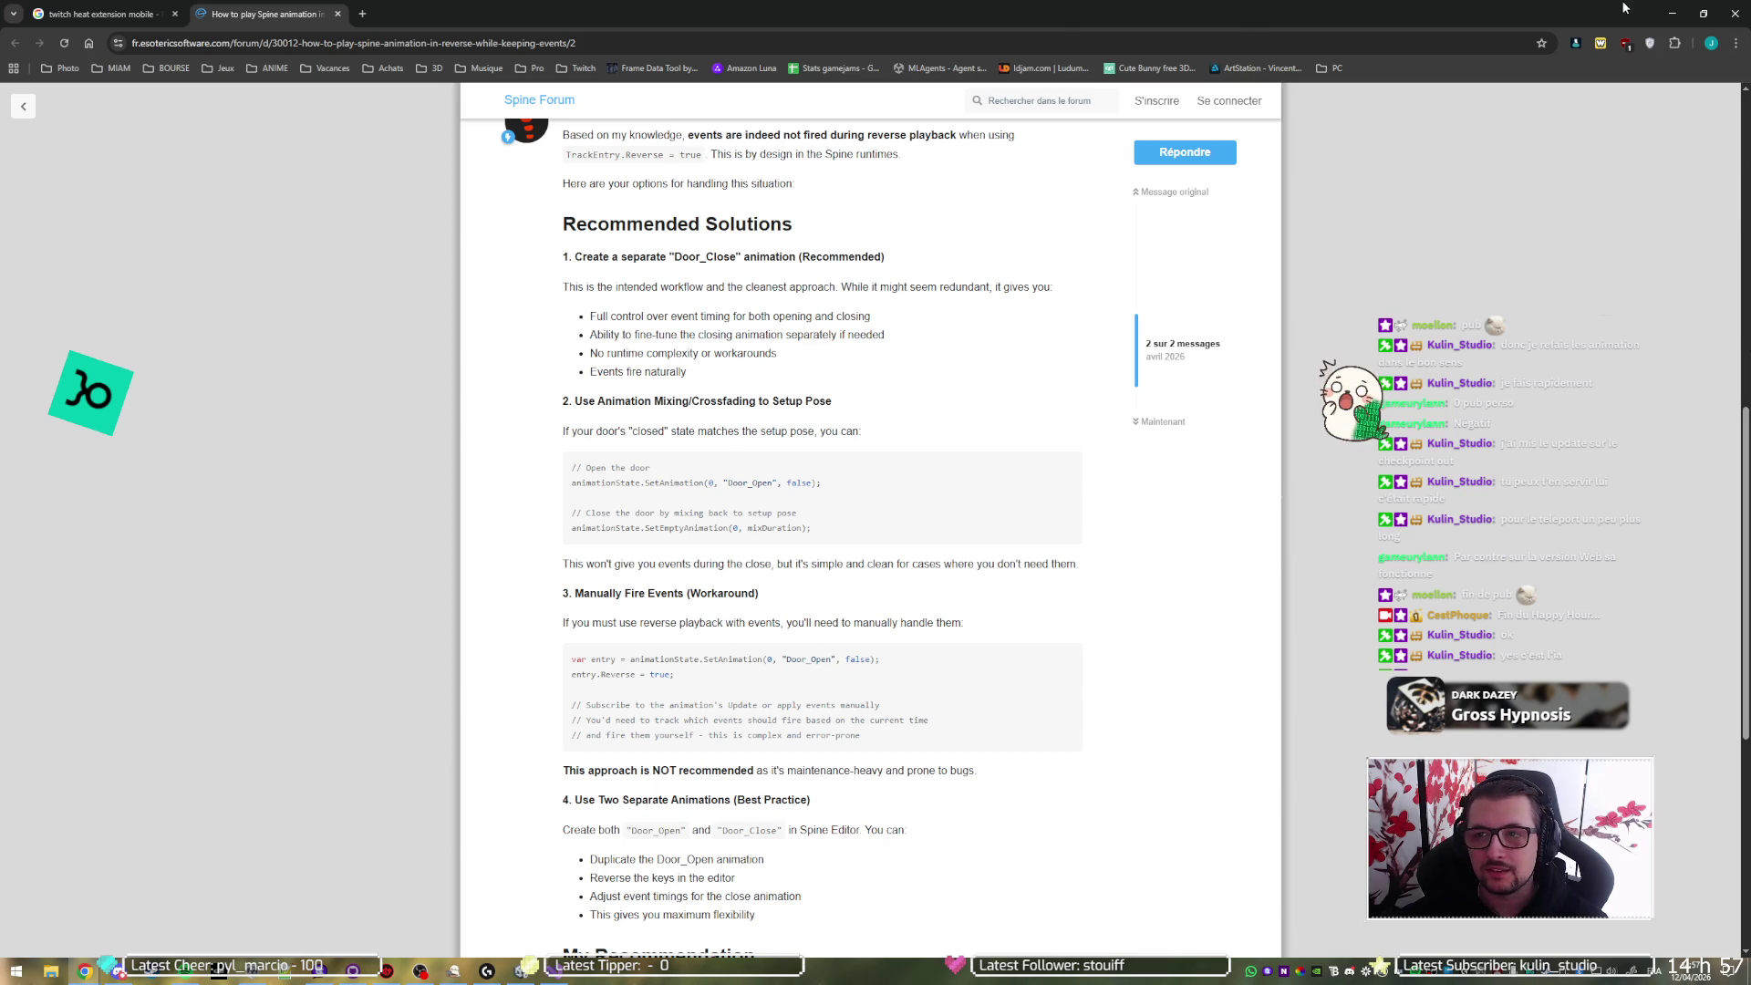
- Close the browser window and bring the running Unity editor back to the front
click(1672, 14)
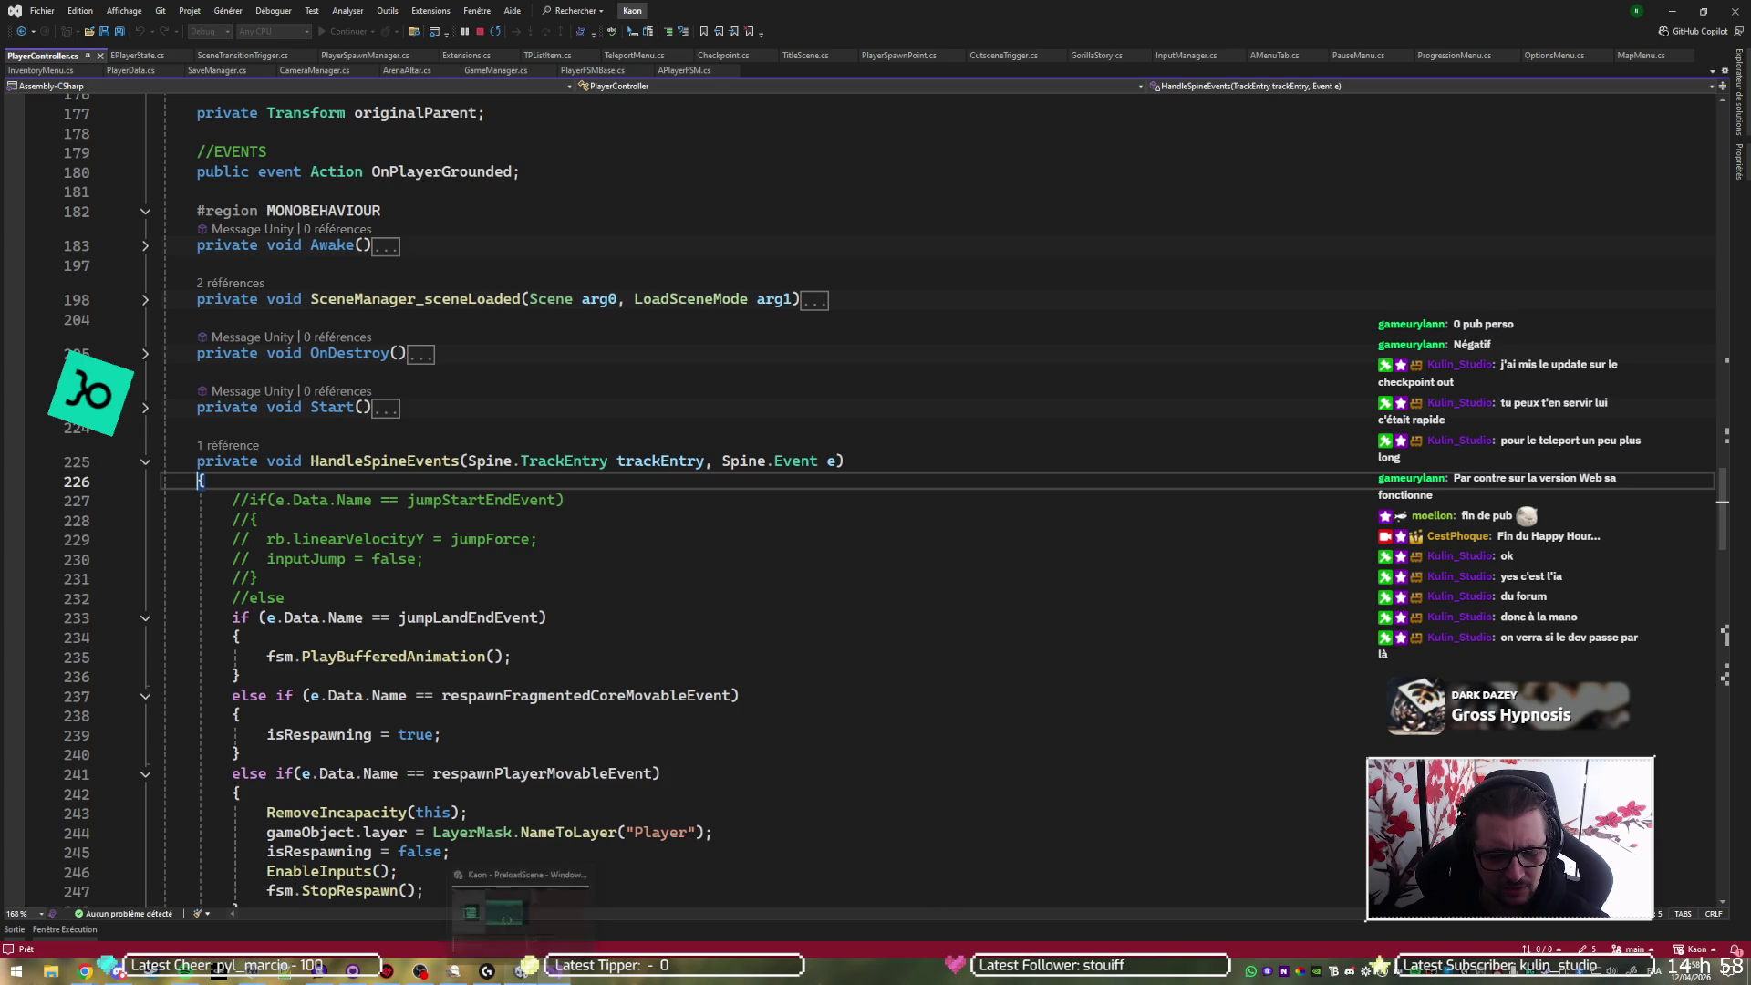
click(554, 974)
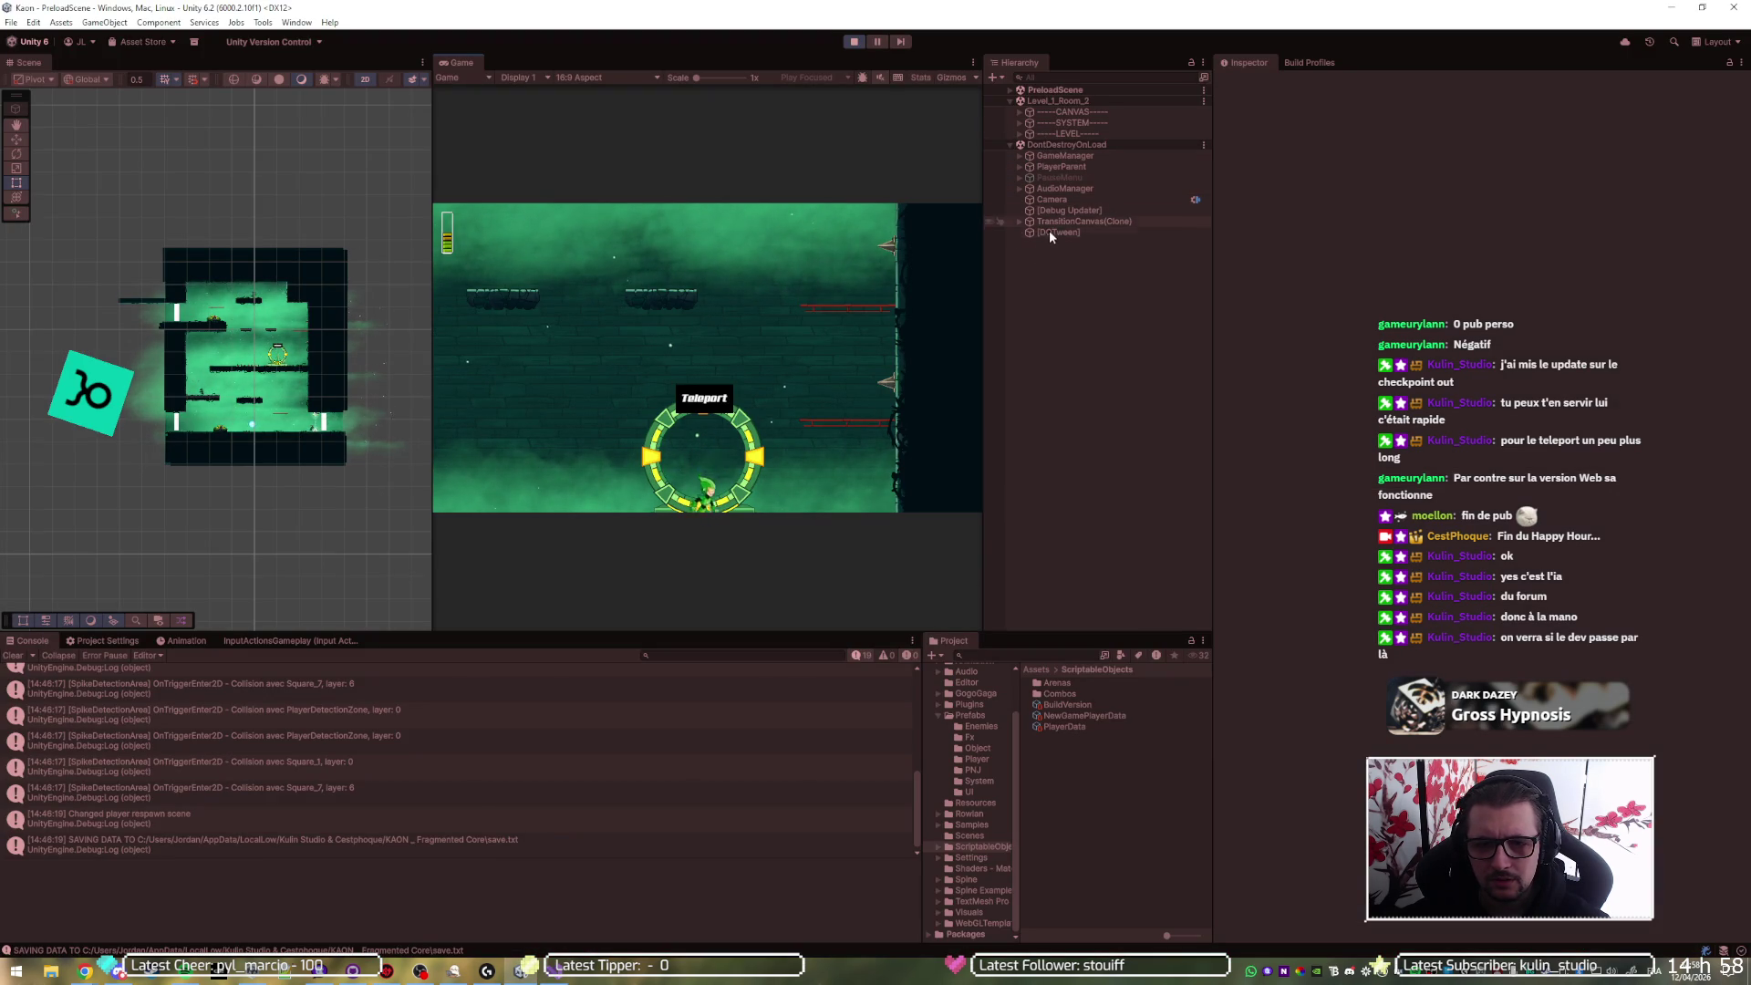
- Inspect Player(Clone)'s Teleport Out Anim settings, then stop and restart Play mode
click(1020, 166)
click(1045, 176)
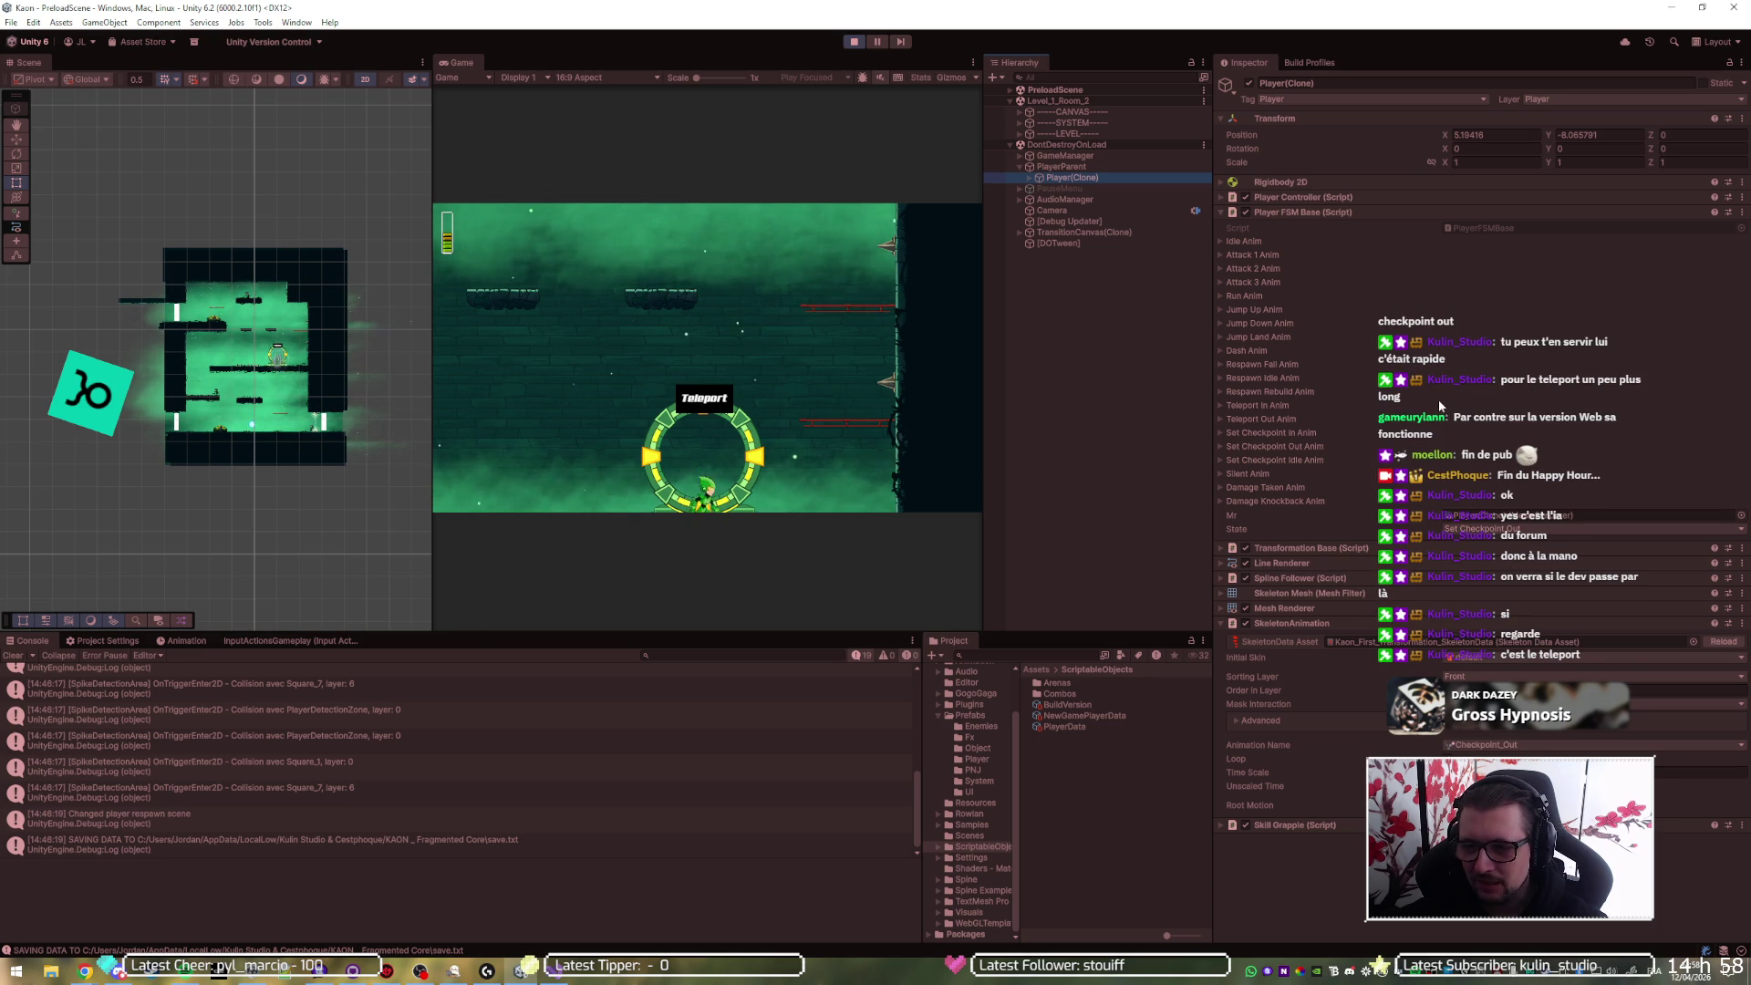
click(1265, 420)
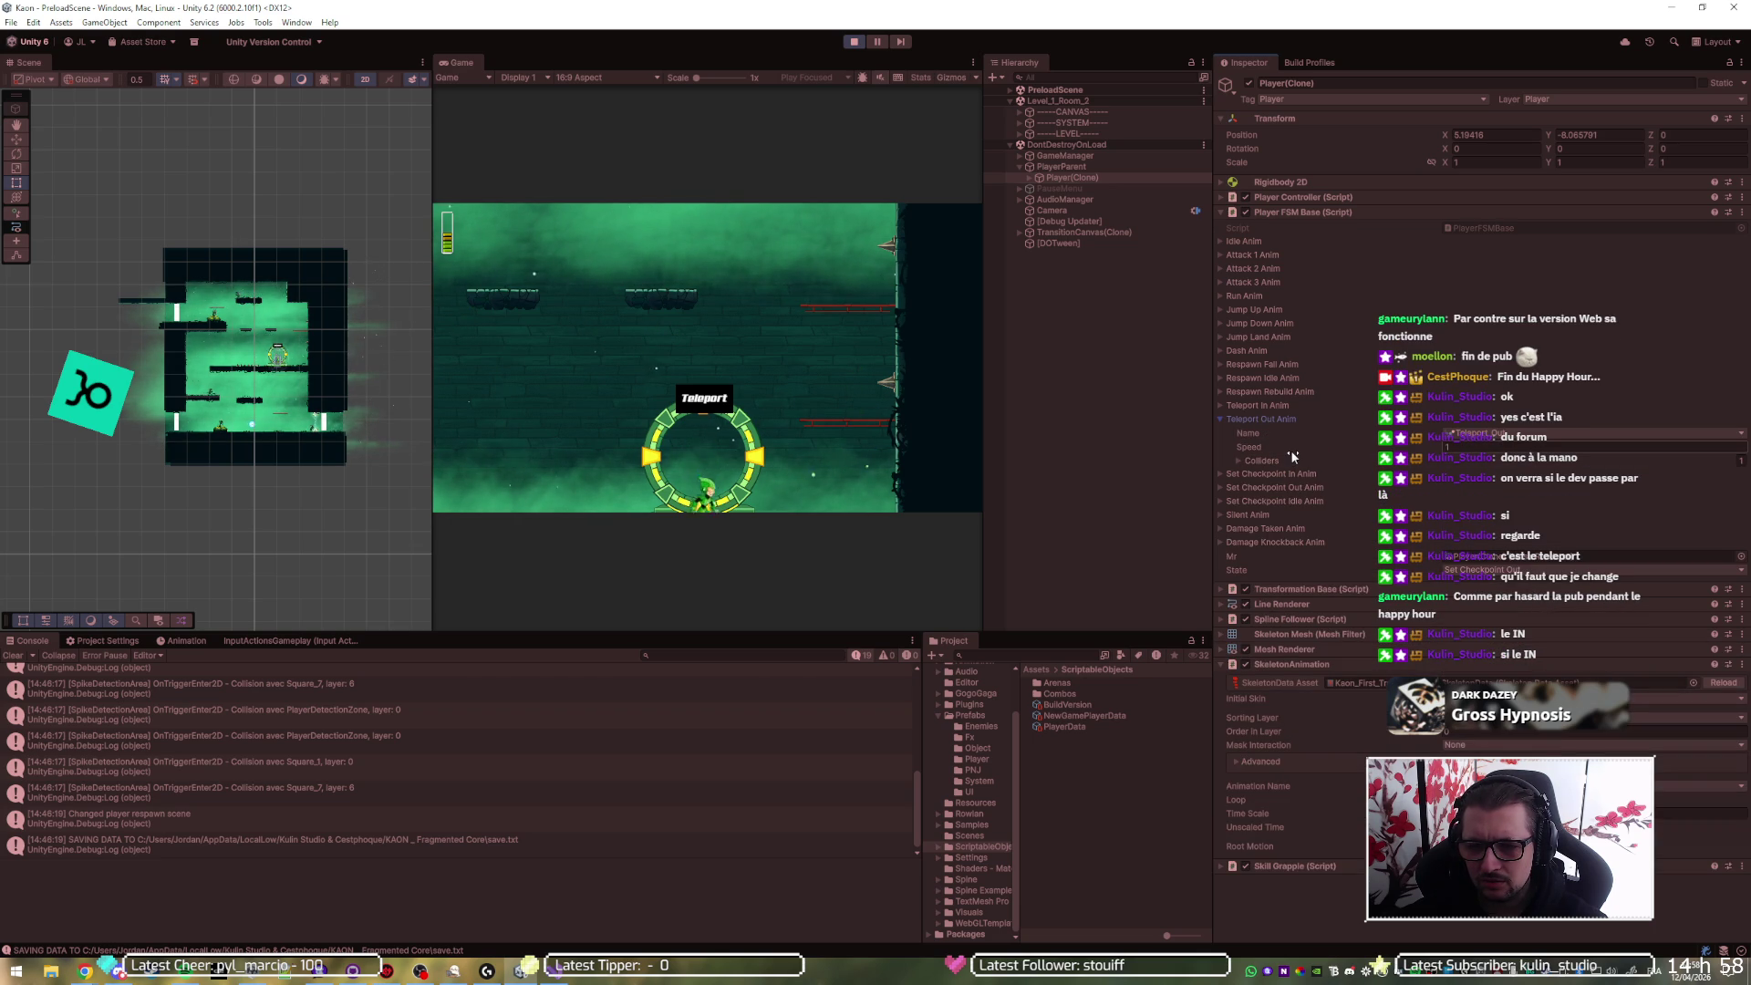
click(854, 43)
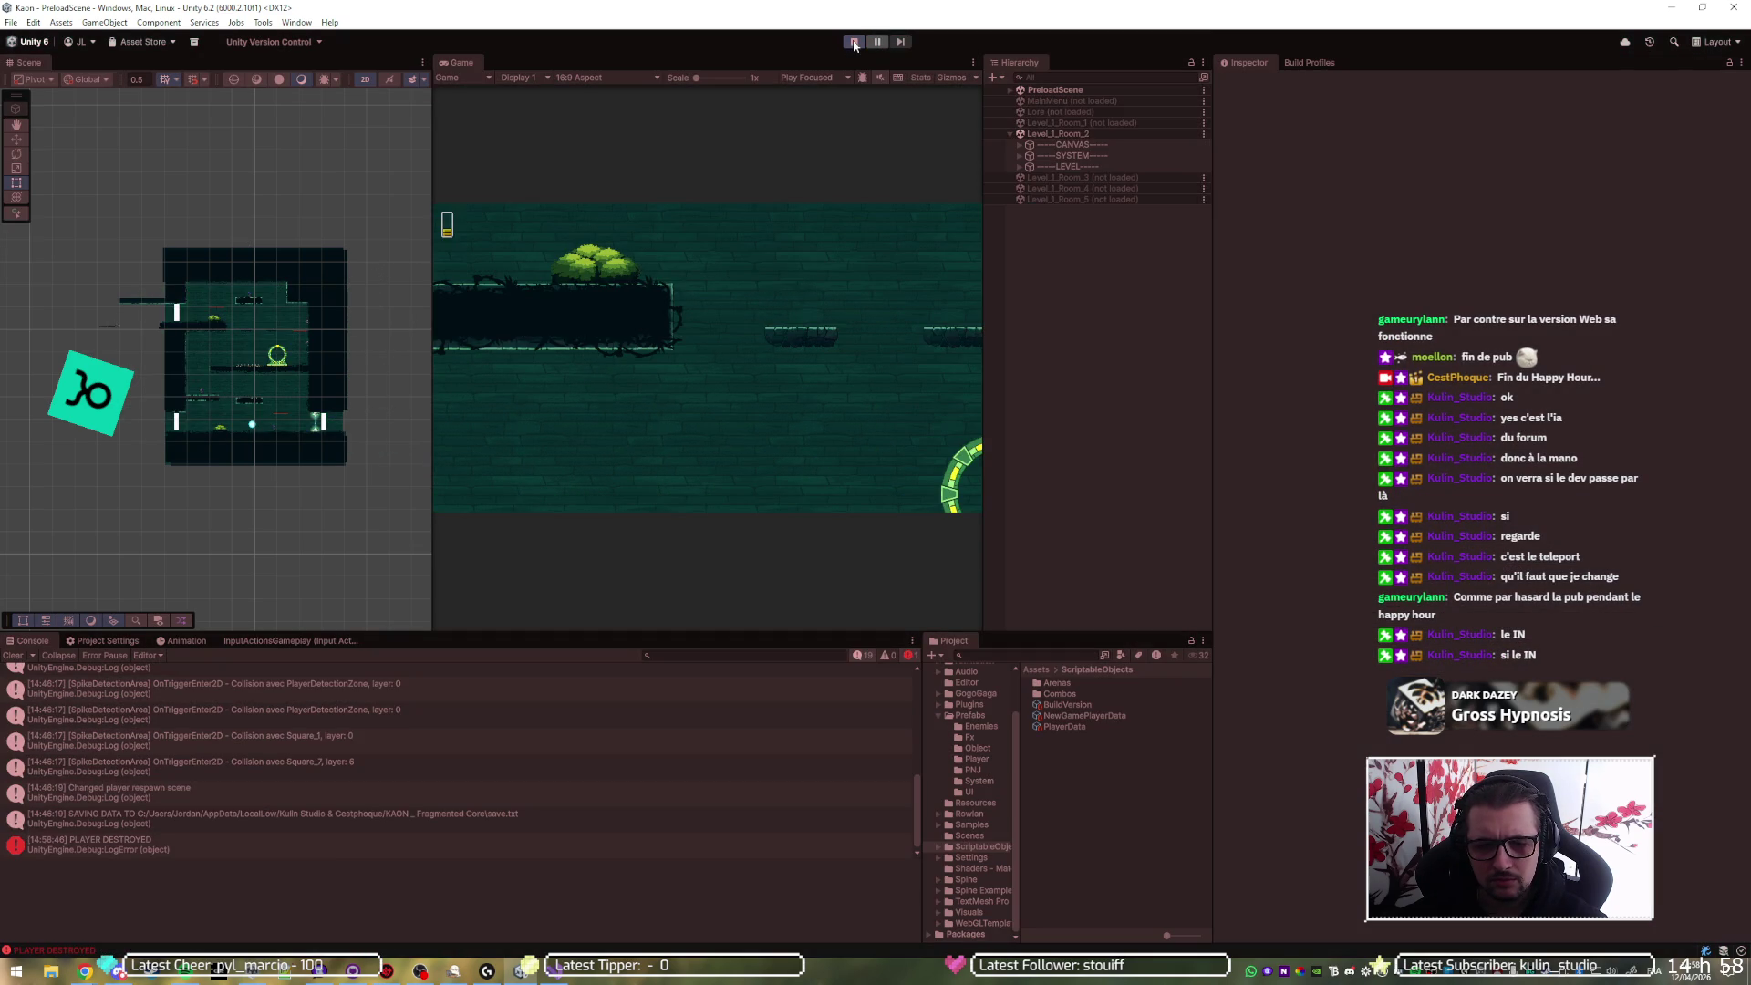
click(855, 43)
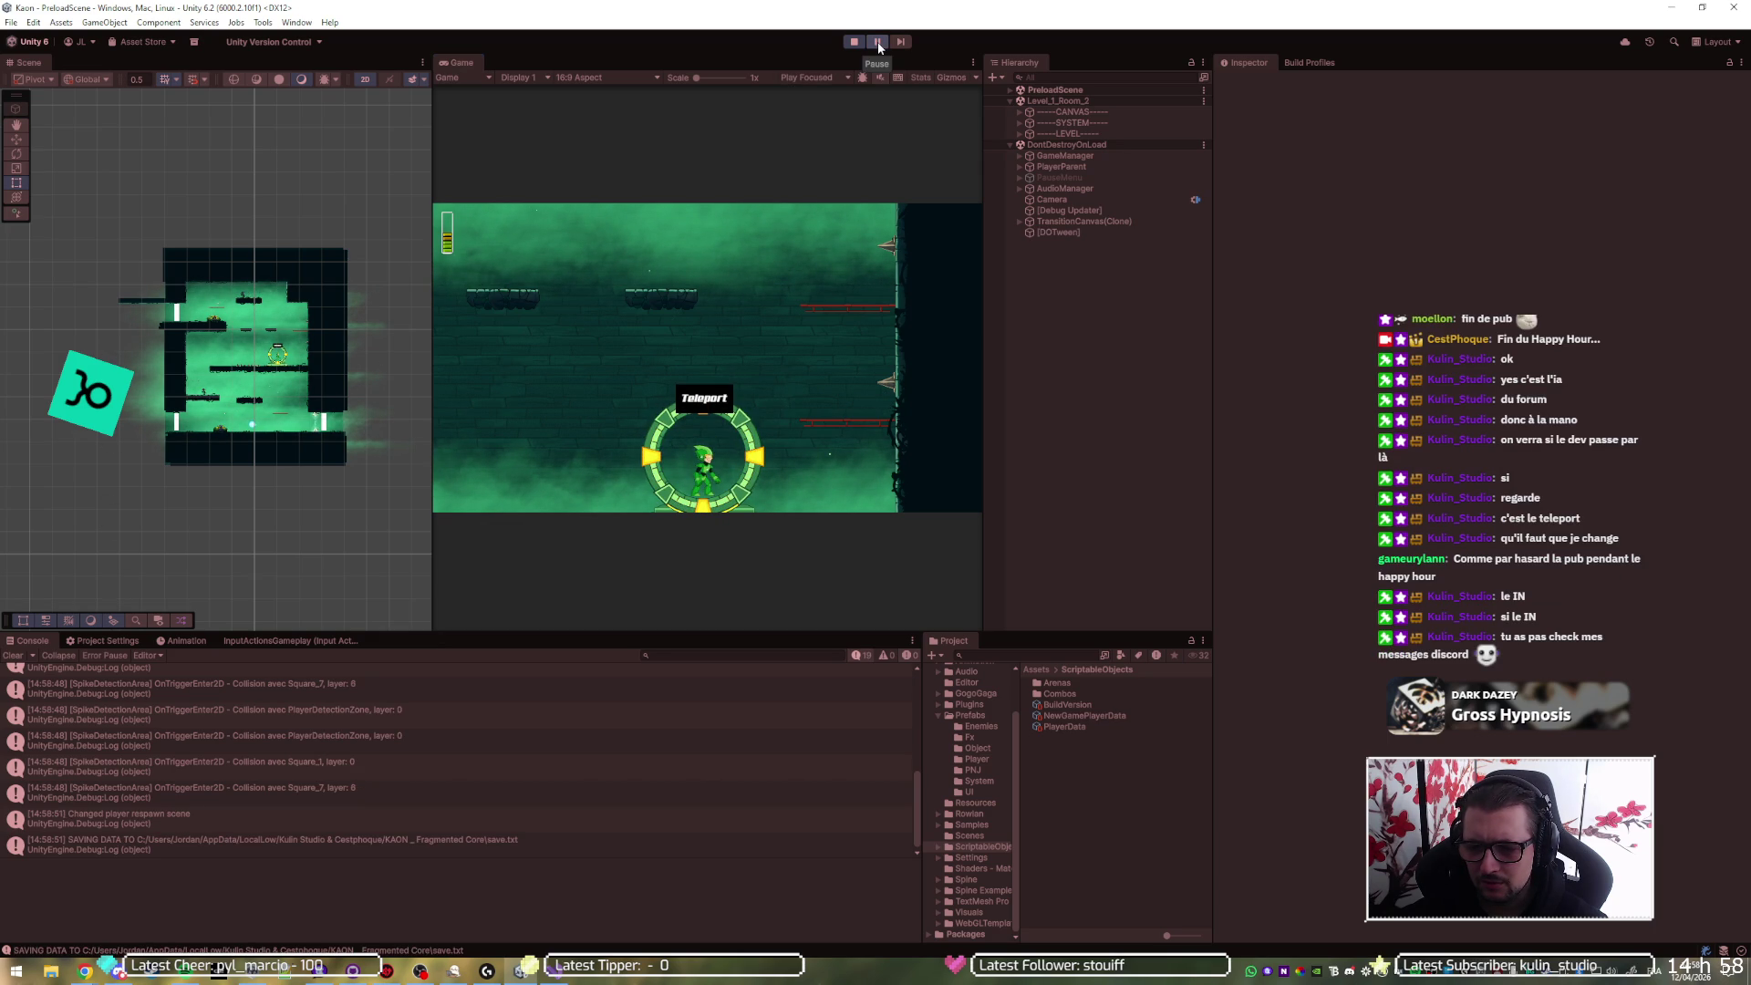
- Pause the game and switch from Unity to the Twitch revenue dashboard in Chrome
click(878, 44)
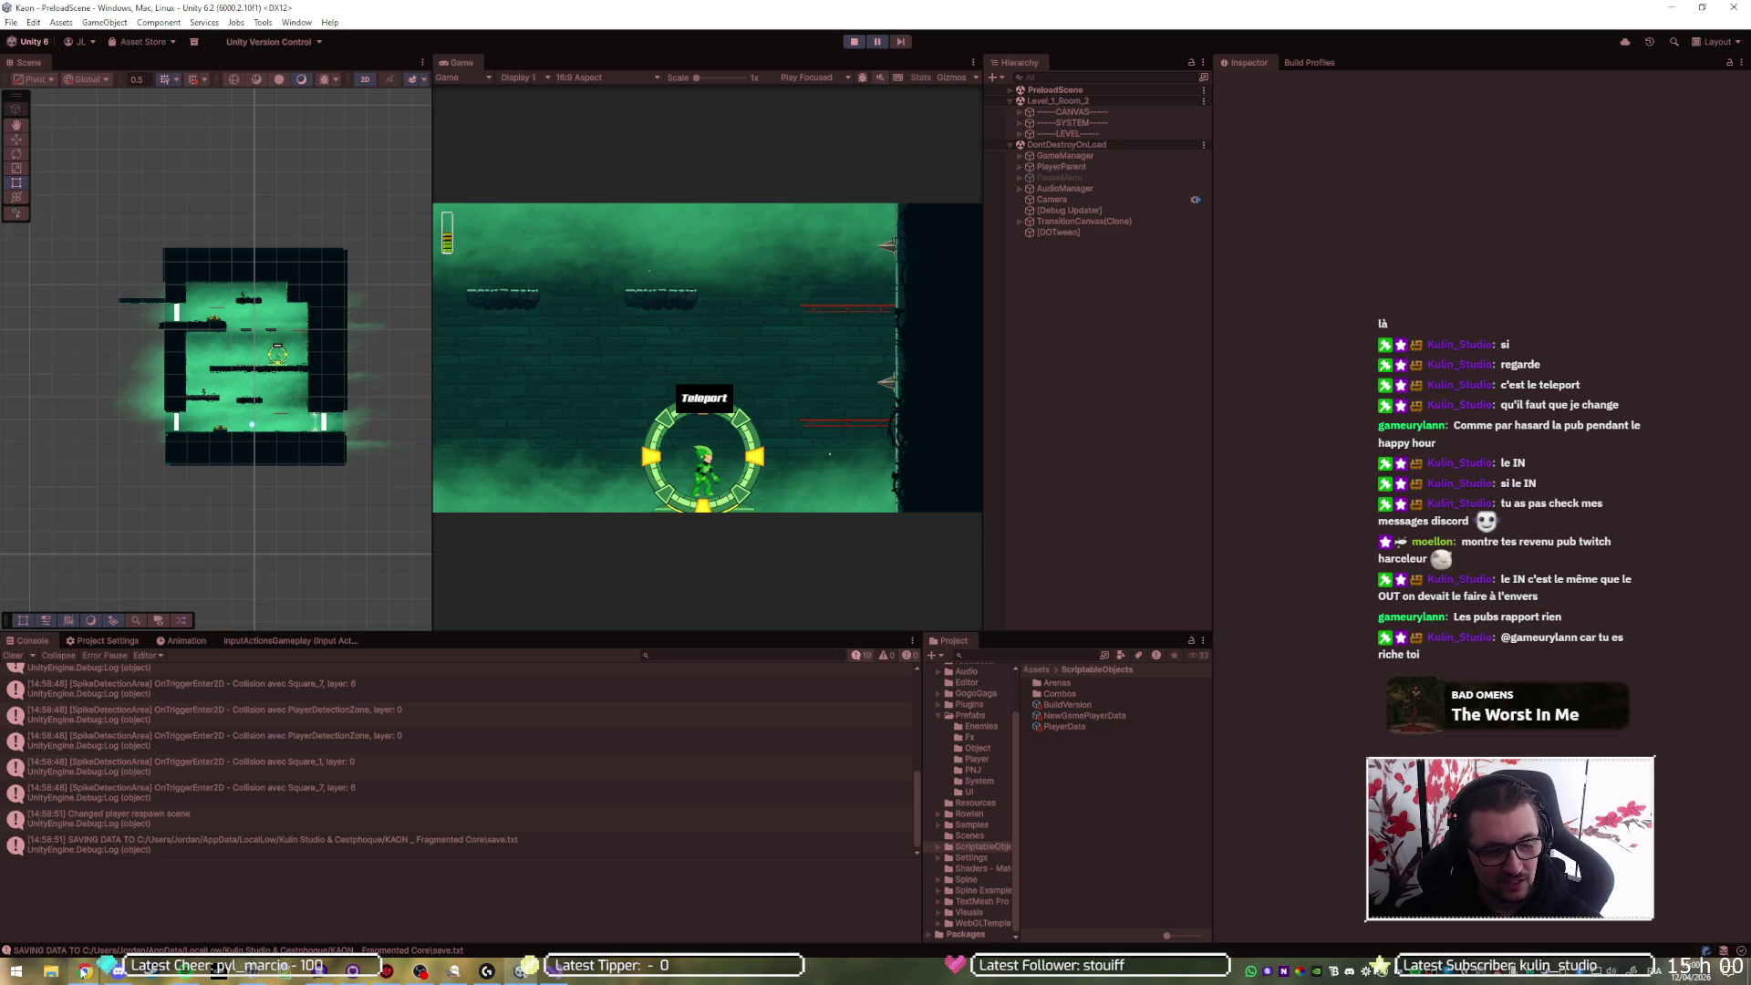
mouse_move(85, 971)
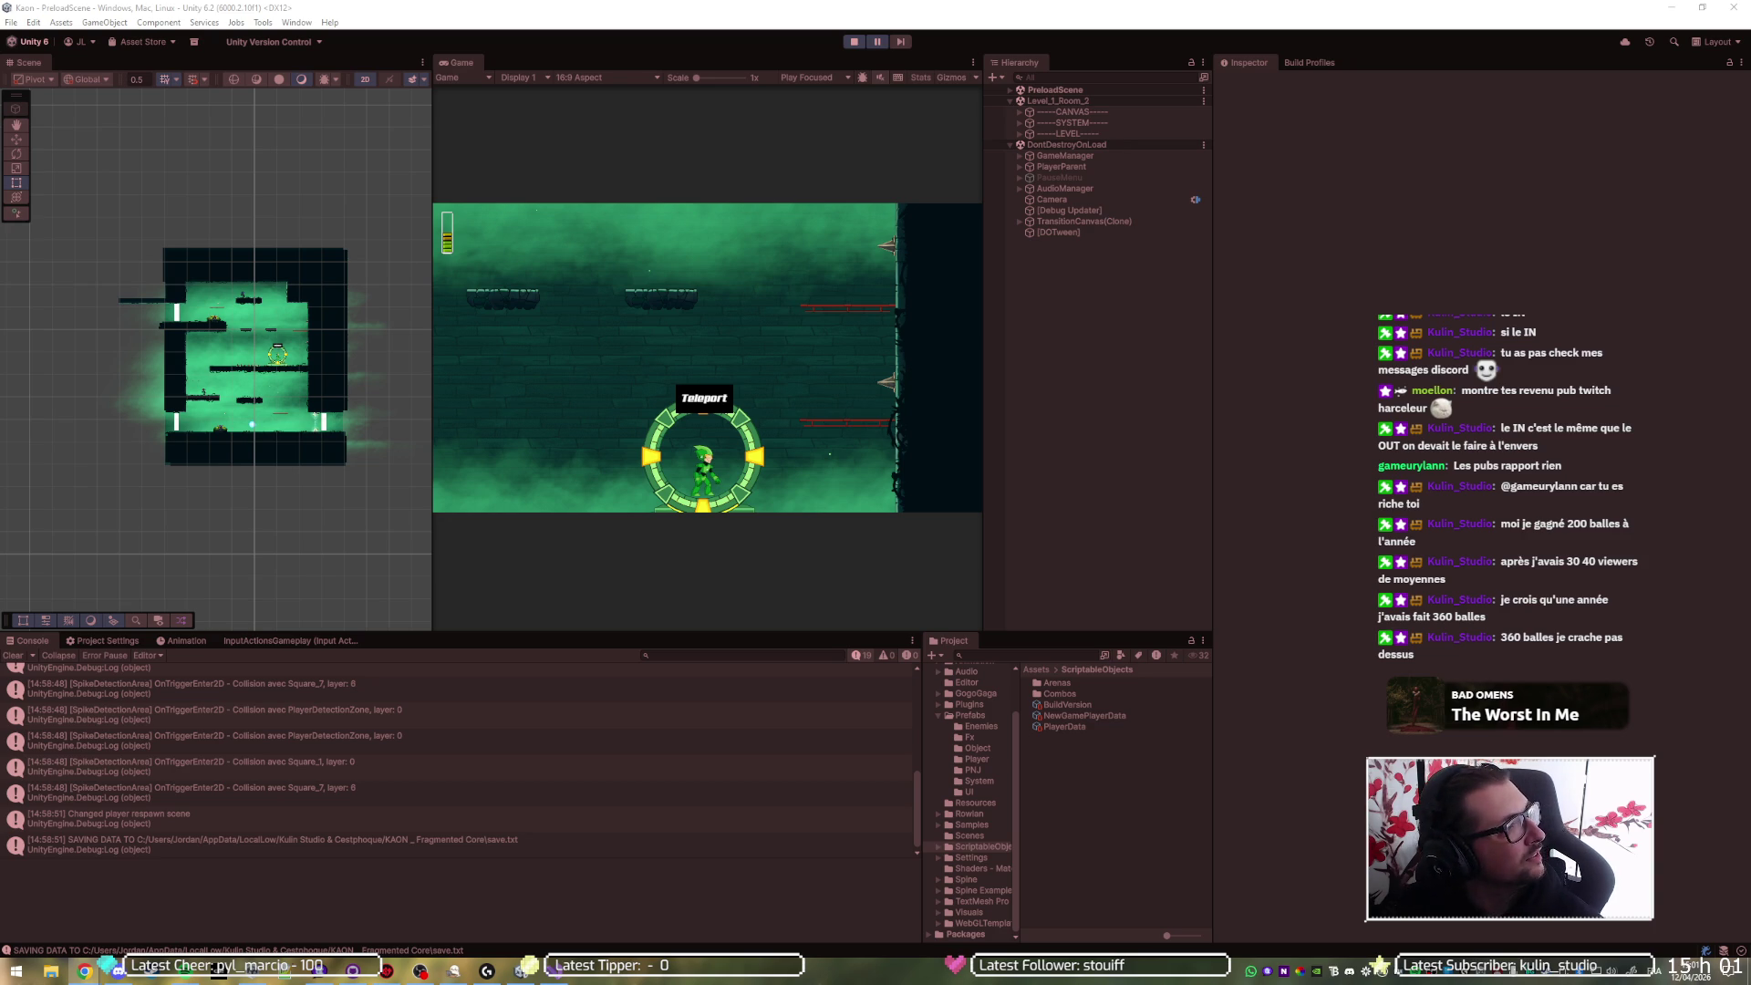
key(alt+Tab)
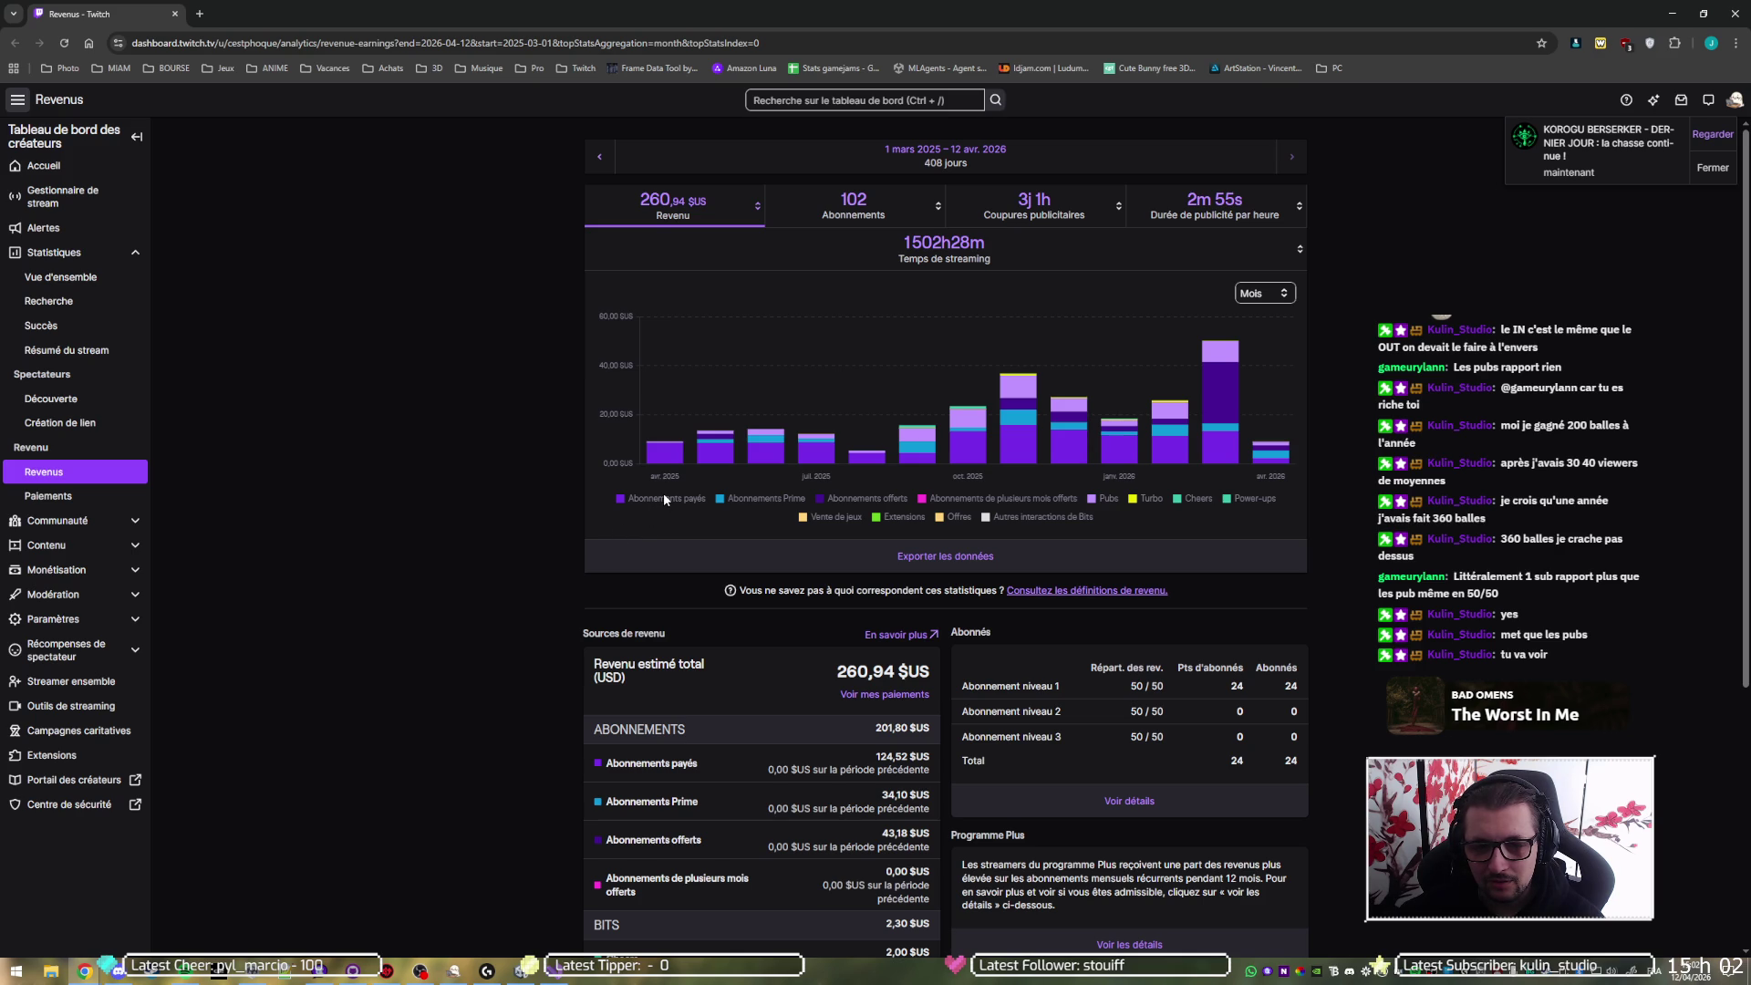
- Hide Prime, gifted, multi-month gifted and Cheers revenue in the chart, keeping paid subscriptions shown
mouse_move(952, 462)
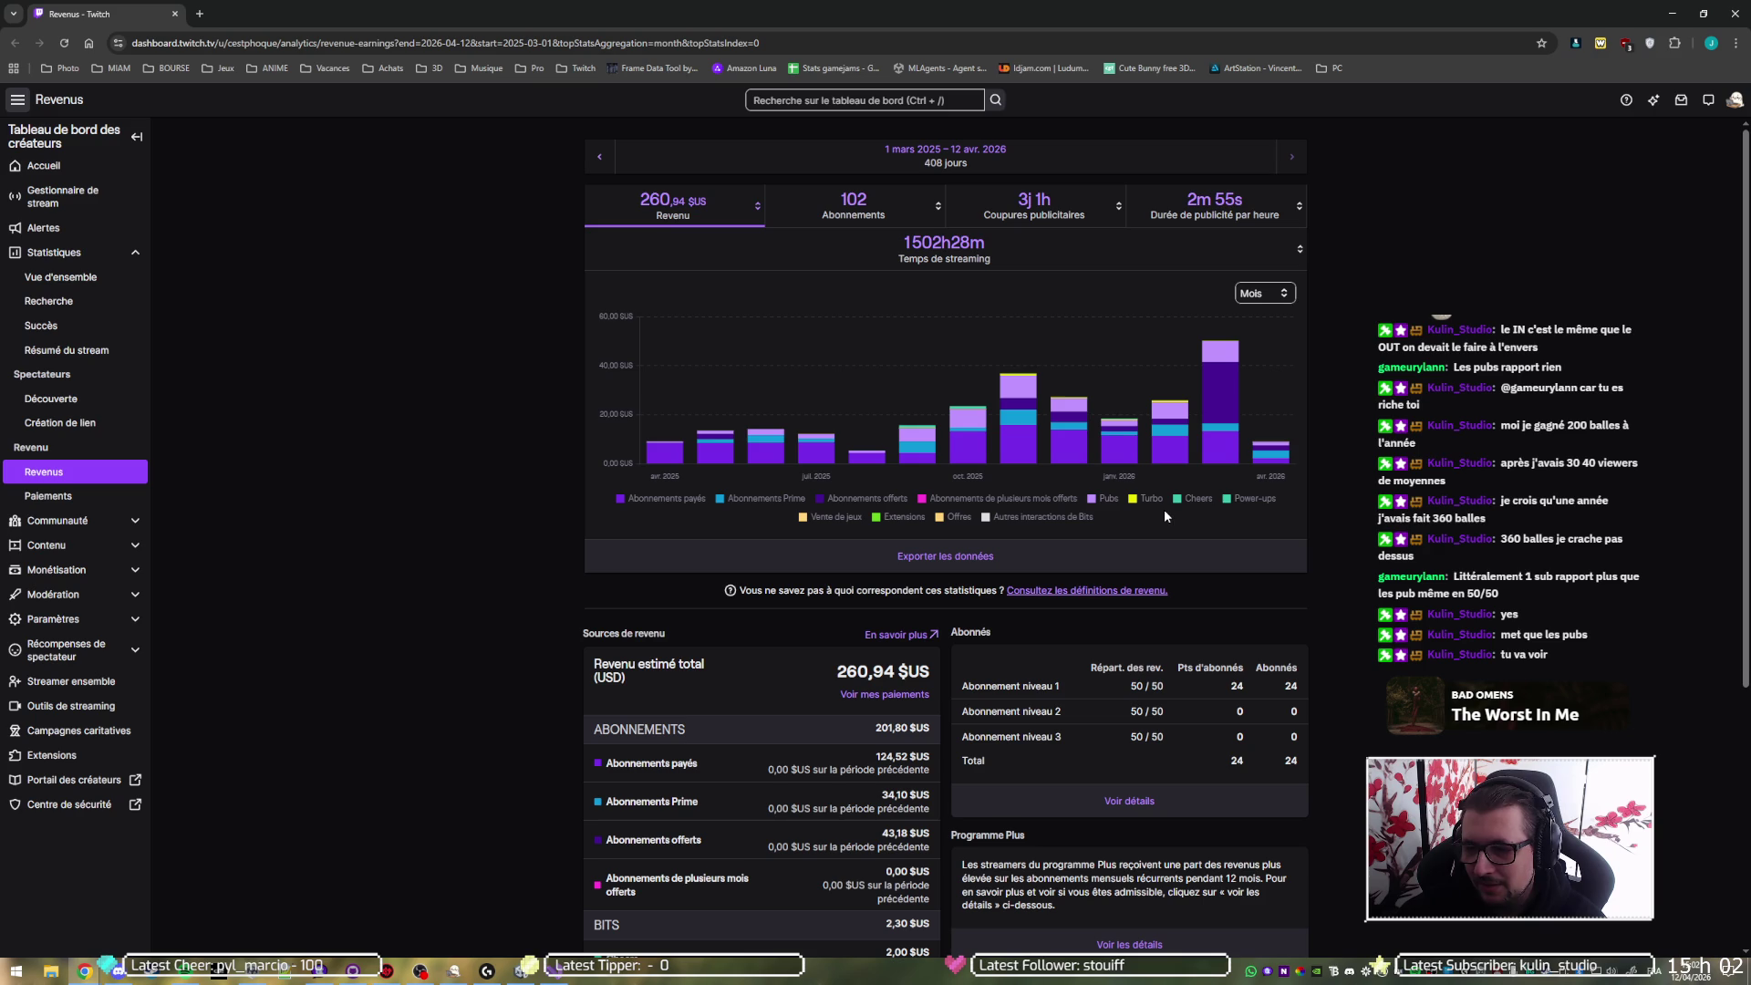
click(658, 500)
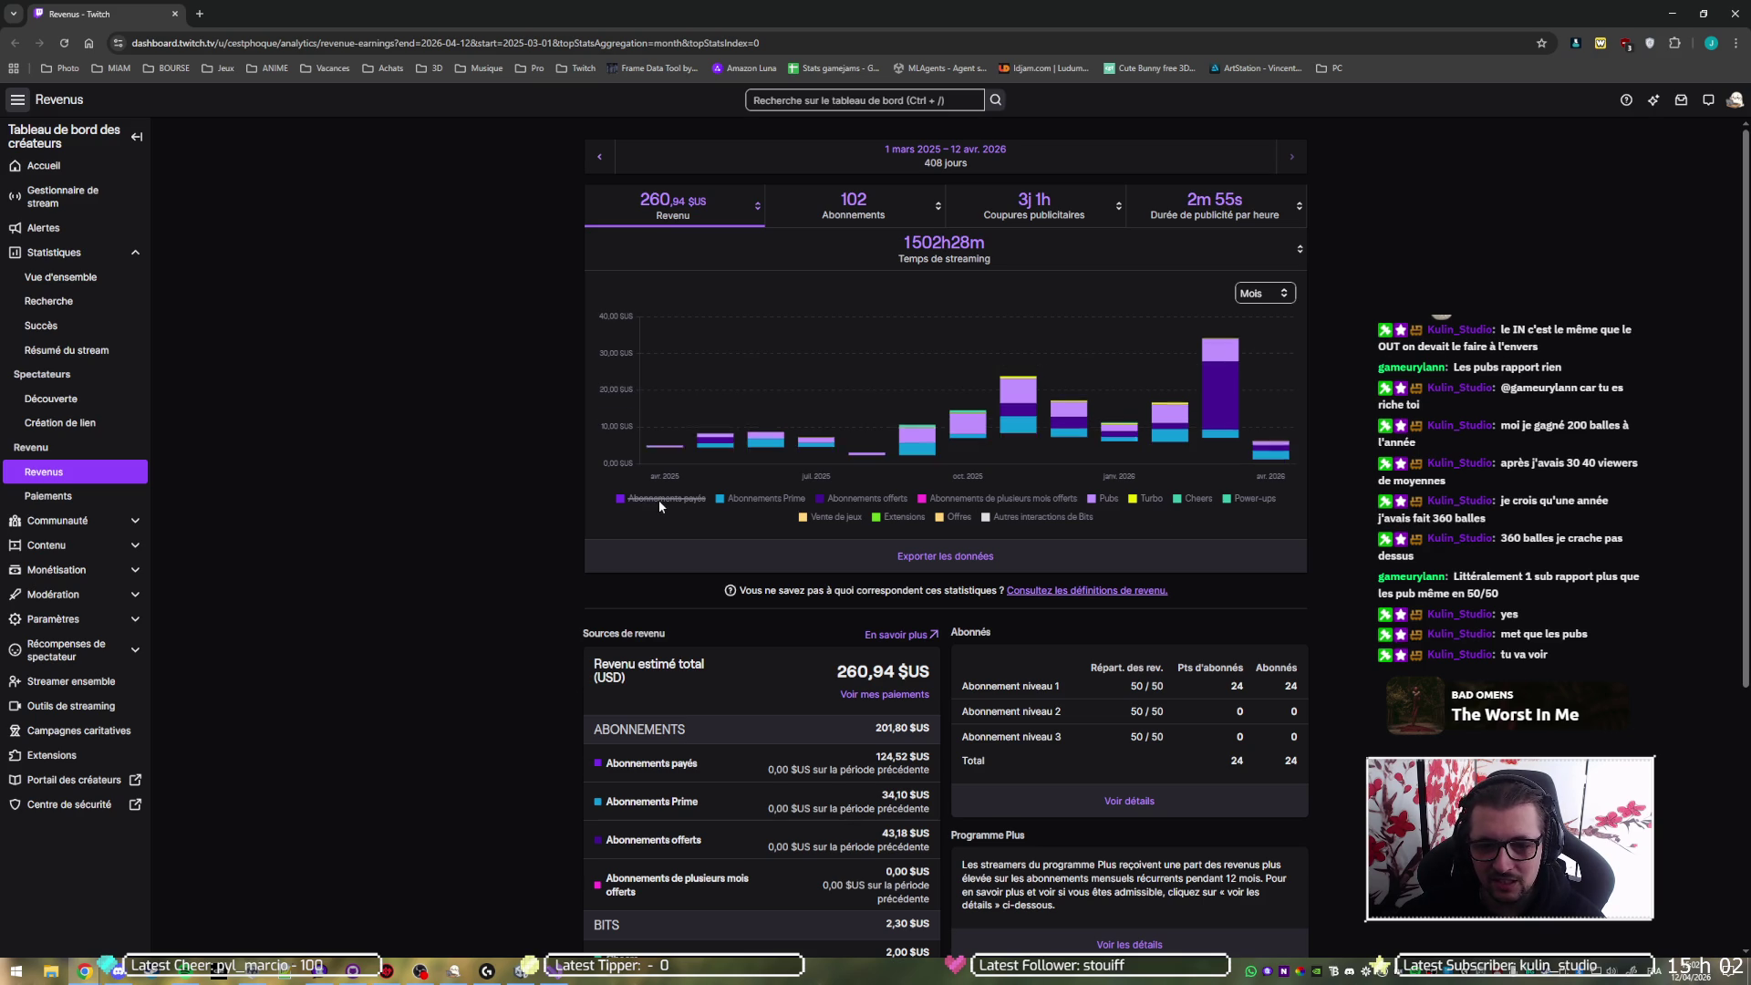
click(735, 500)
click(850, 498)
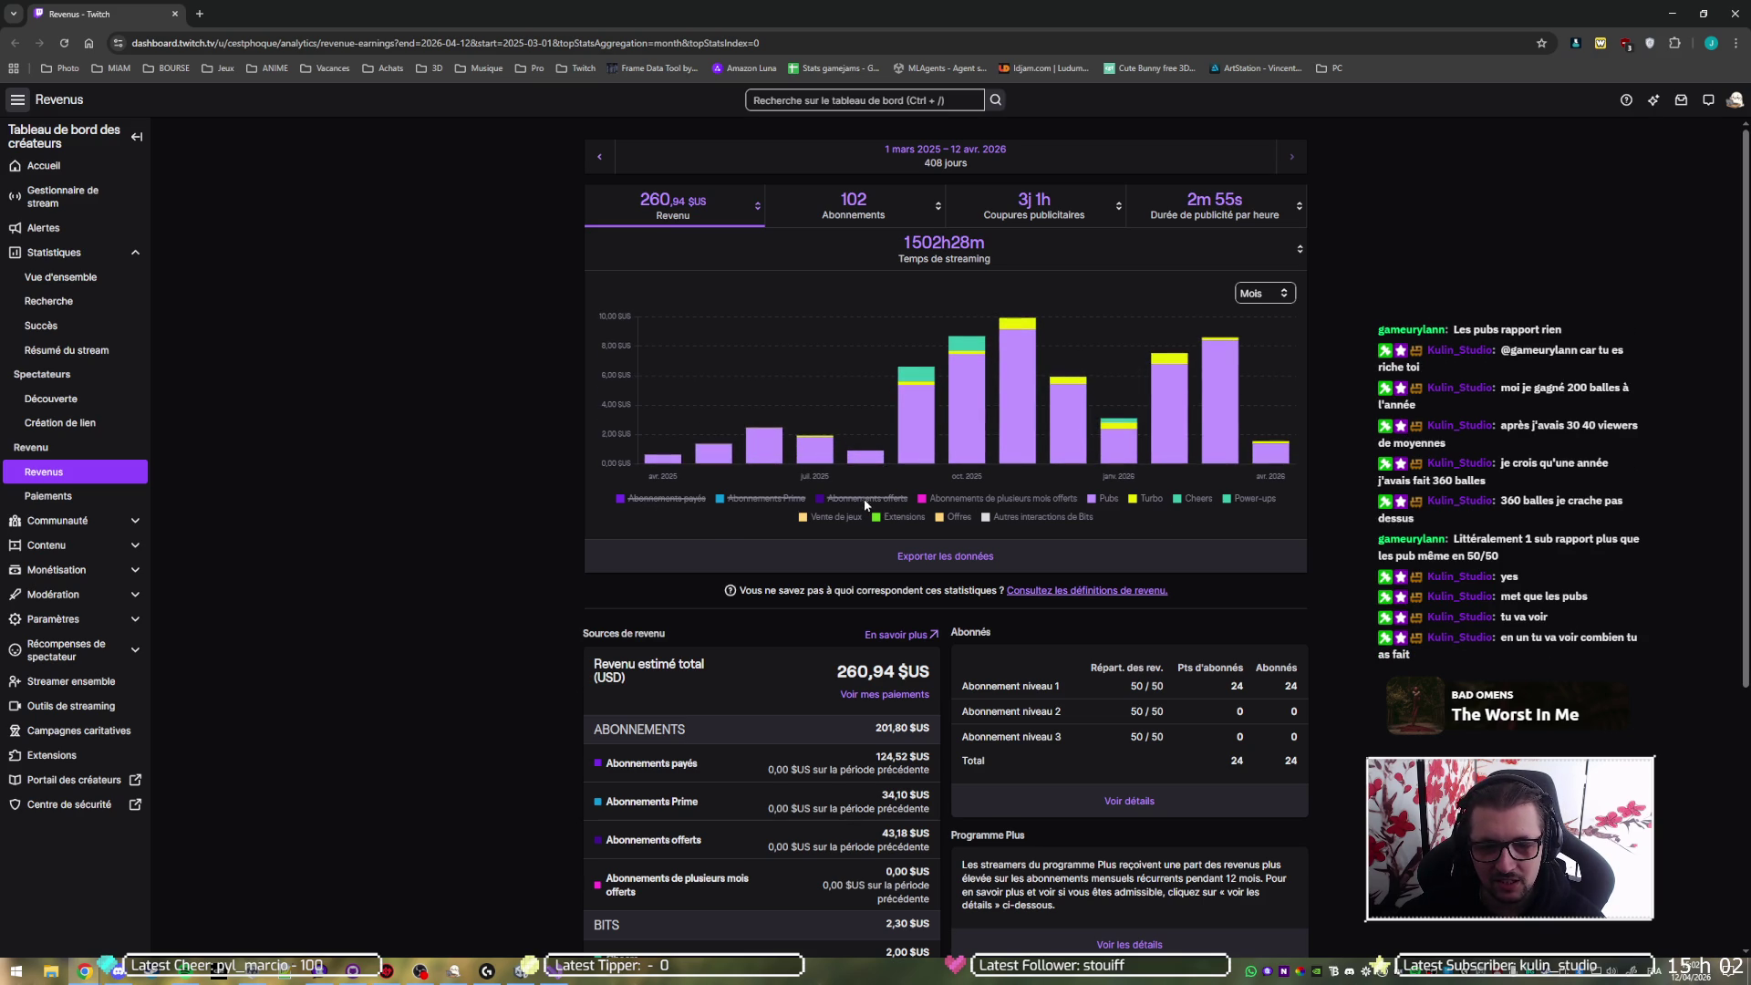
click(935, 500)
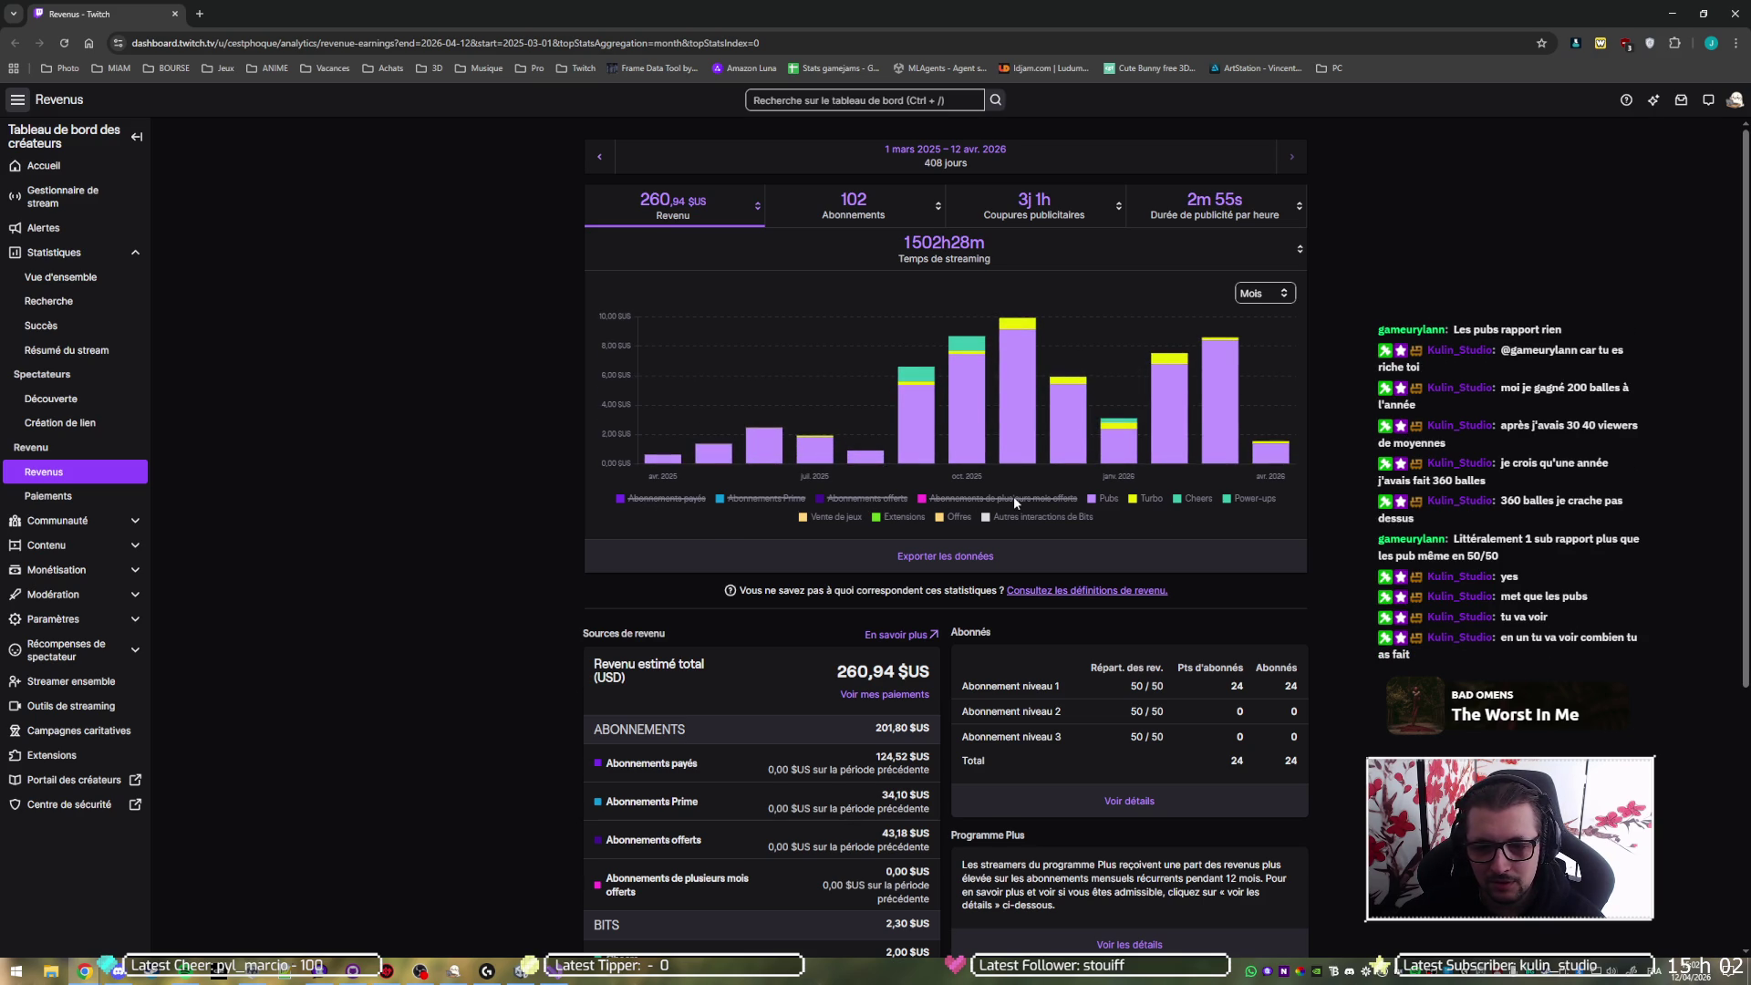
click(1196, 500)
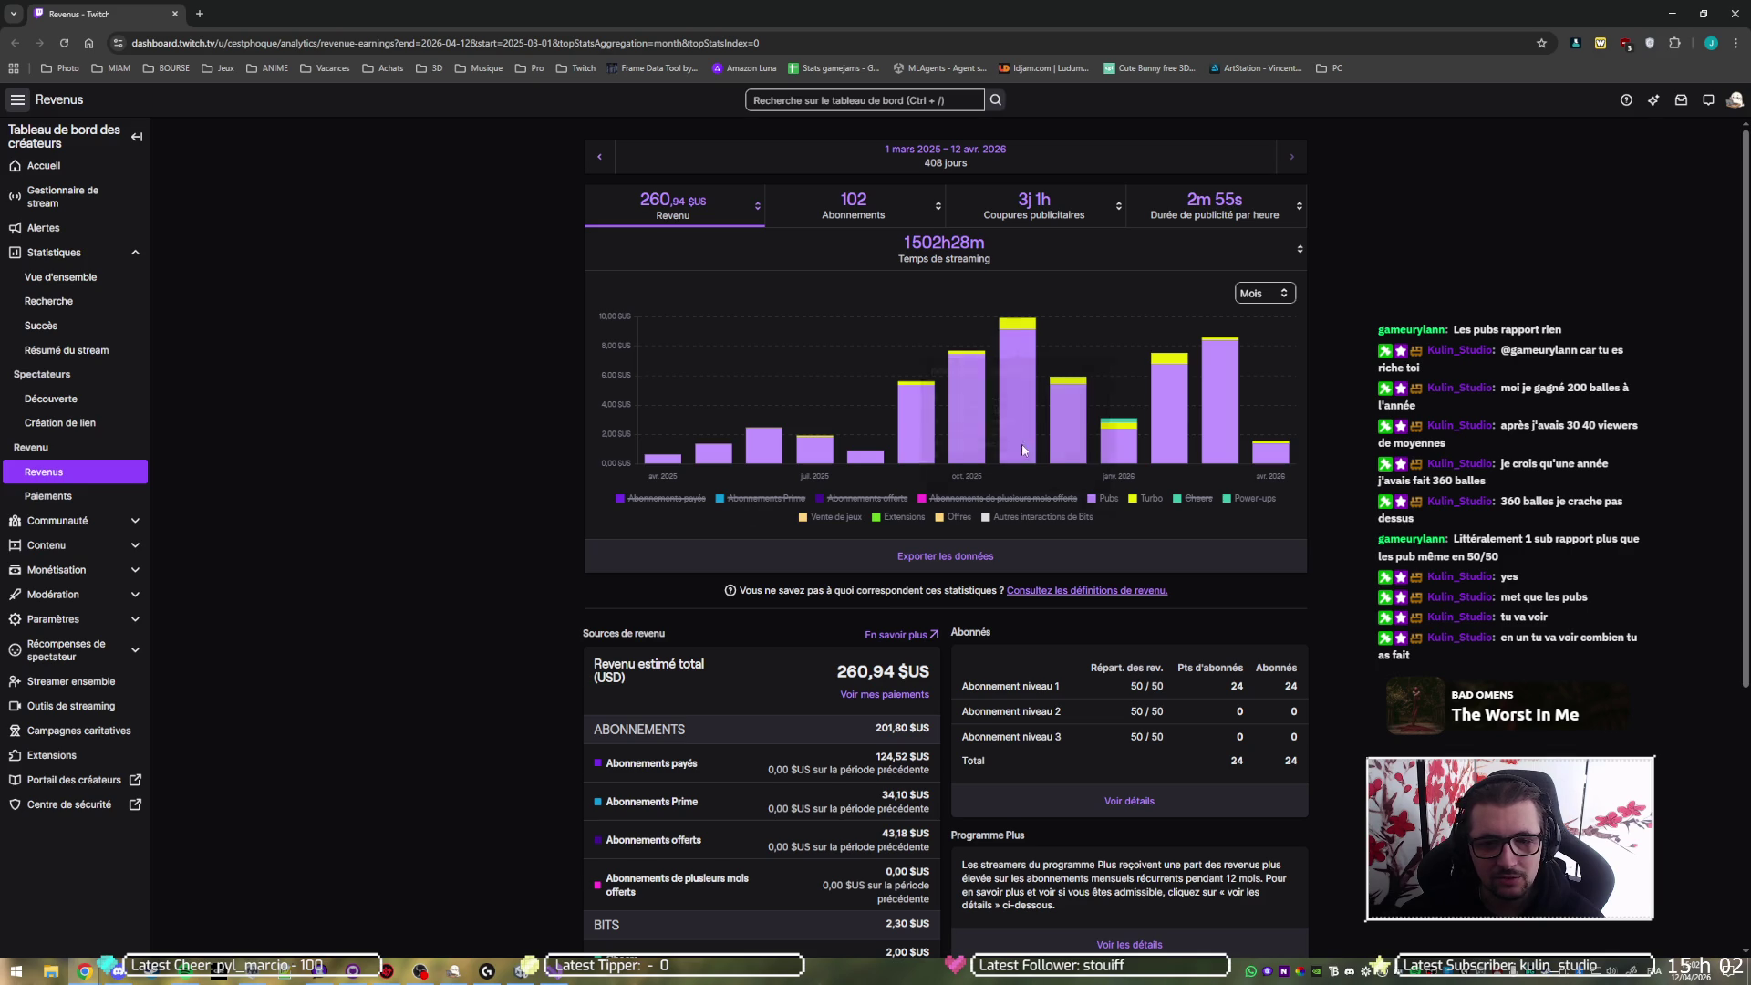
mouse_move(1018, 436)
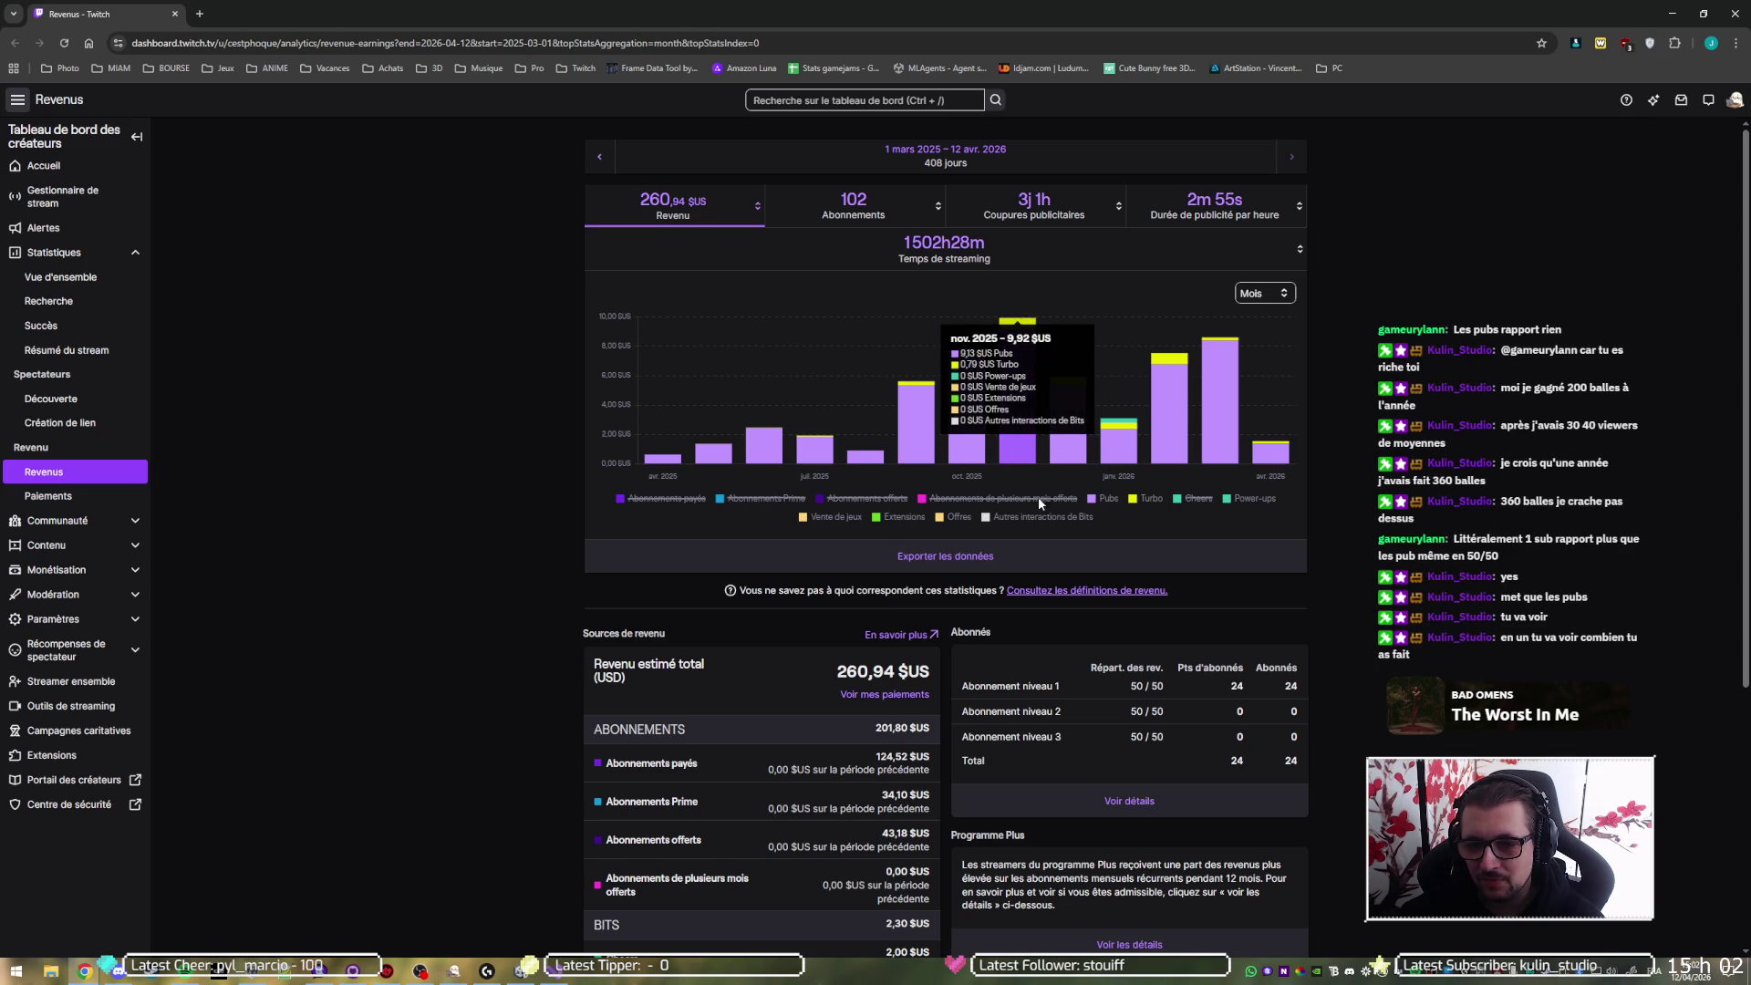
click(660, 499)
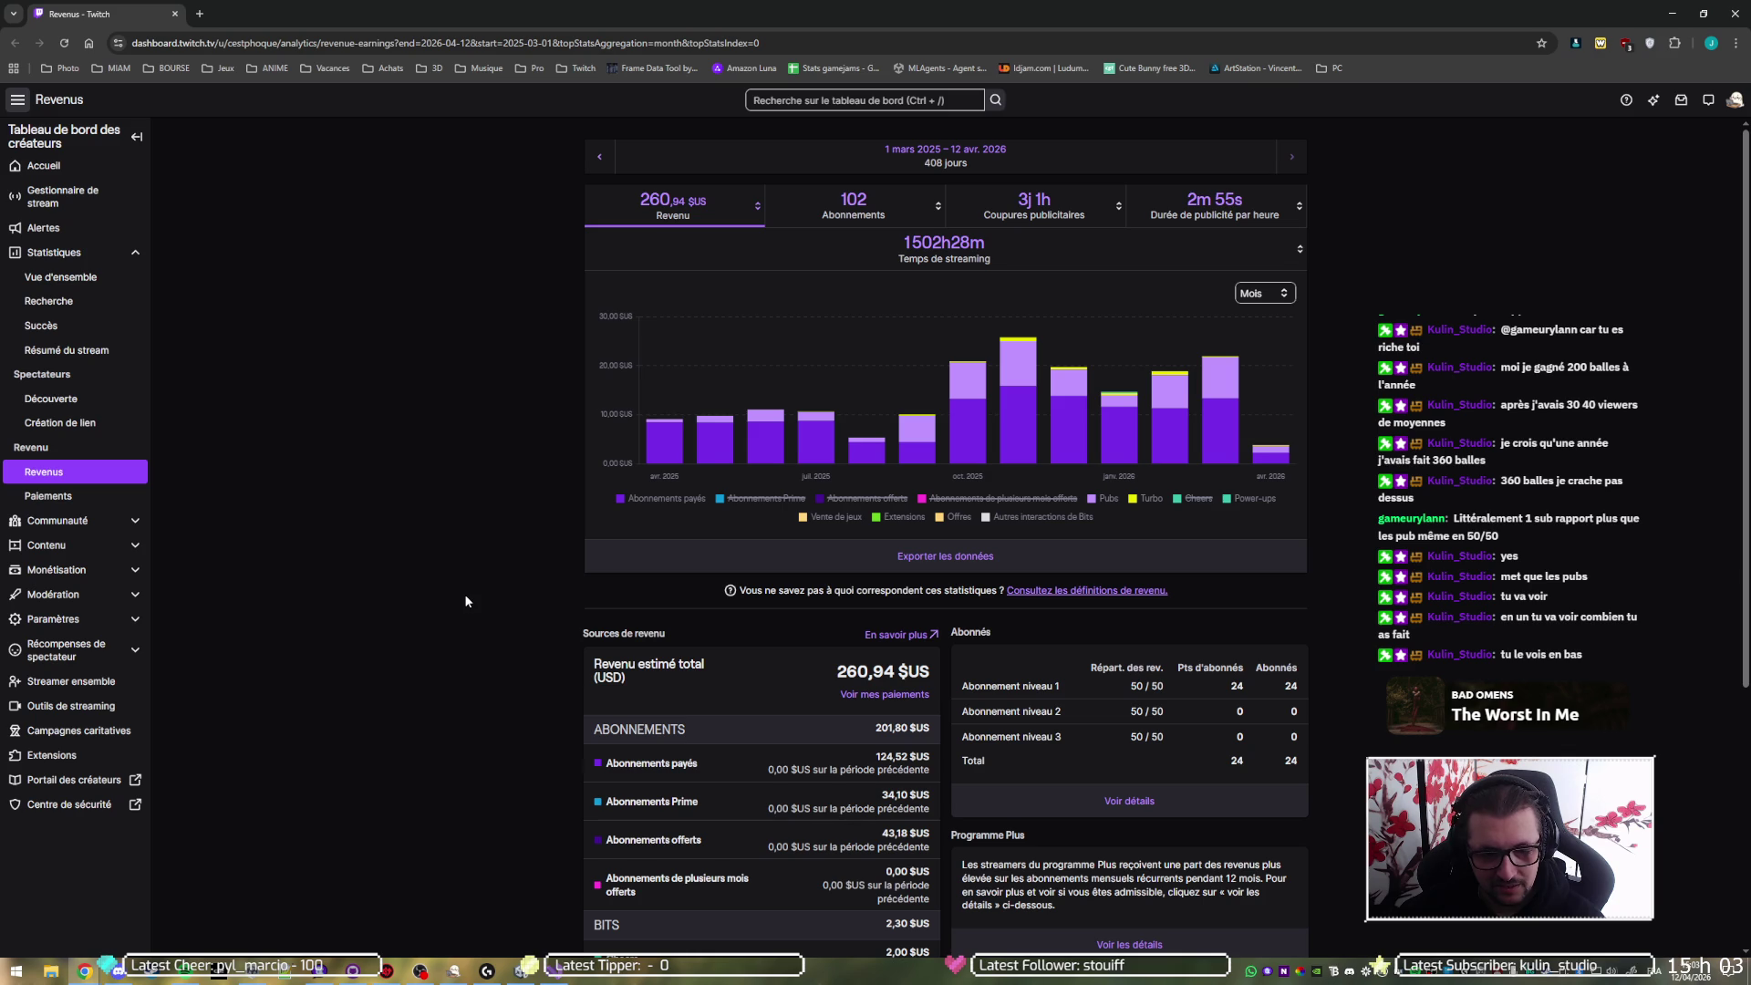
scroll(521, 804, down, 4)
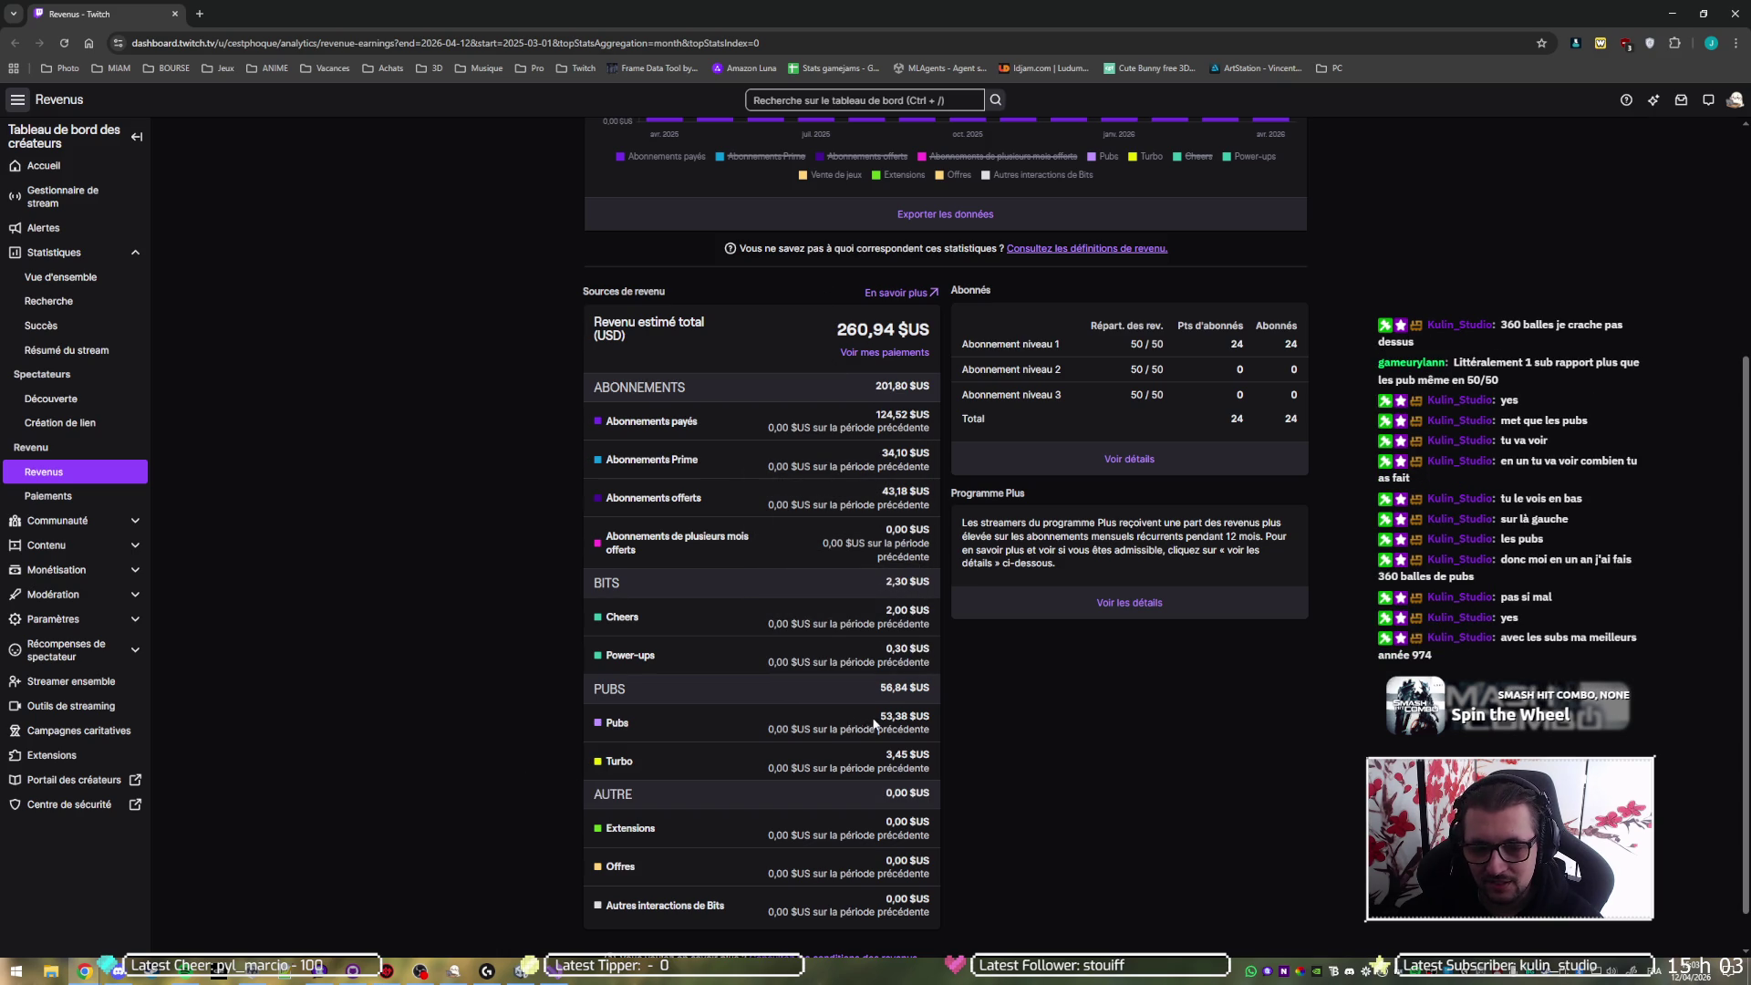
drag(880, 716, 924, 716)
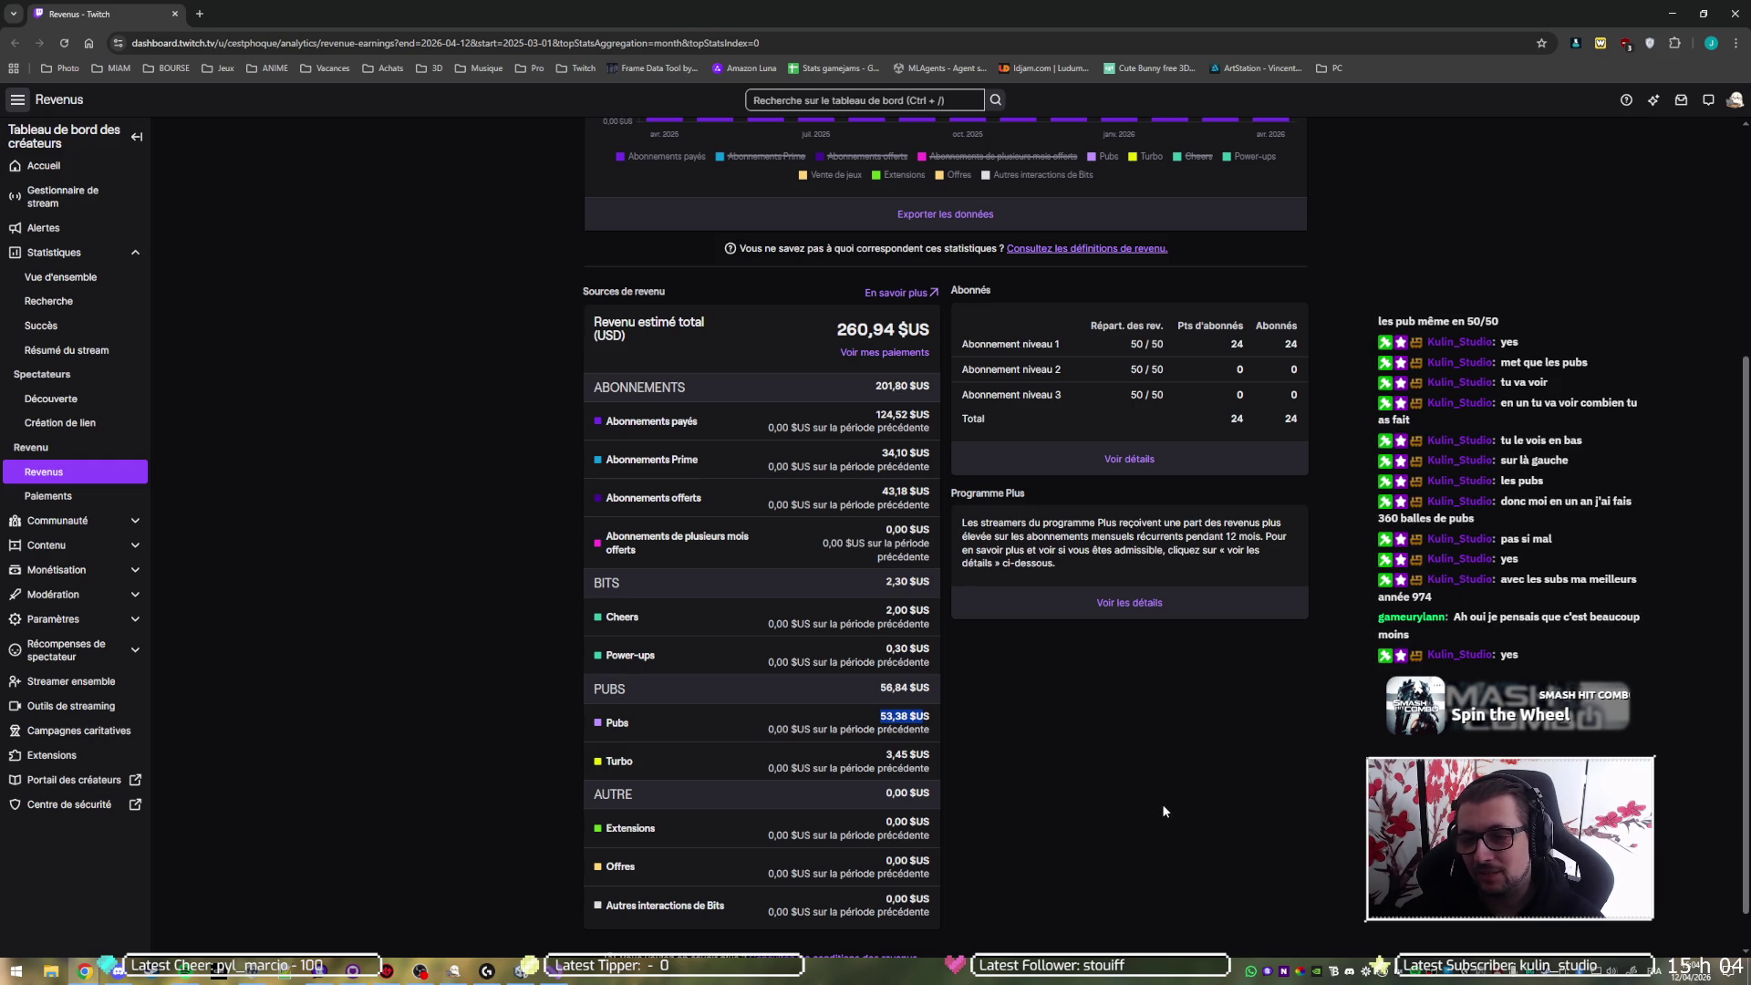
scroll(1153, 788, up, 1)
scroll(1151, 785, up, 3)
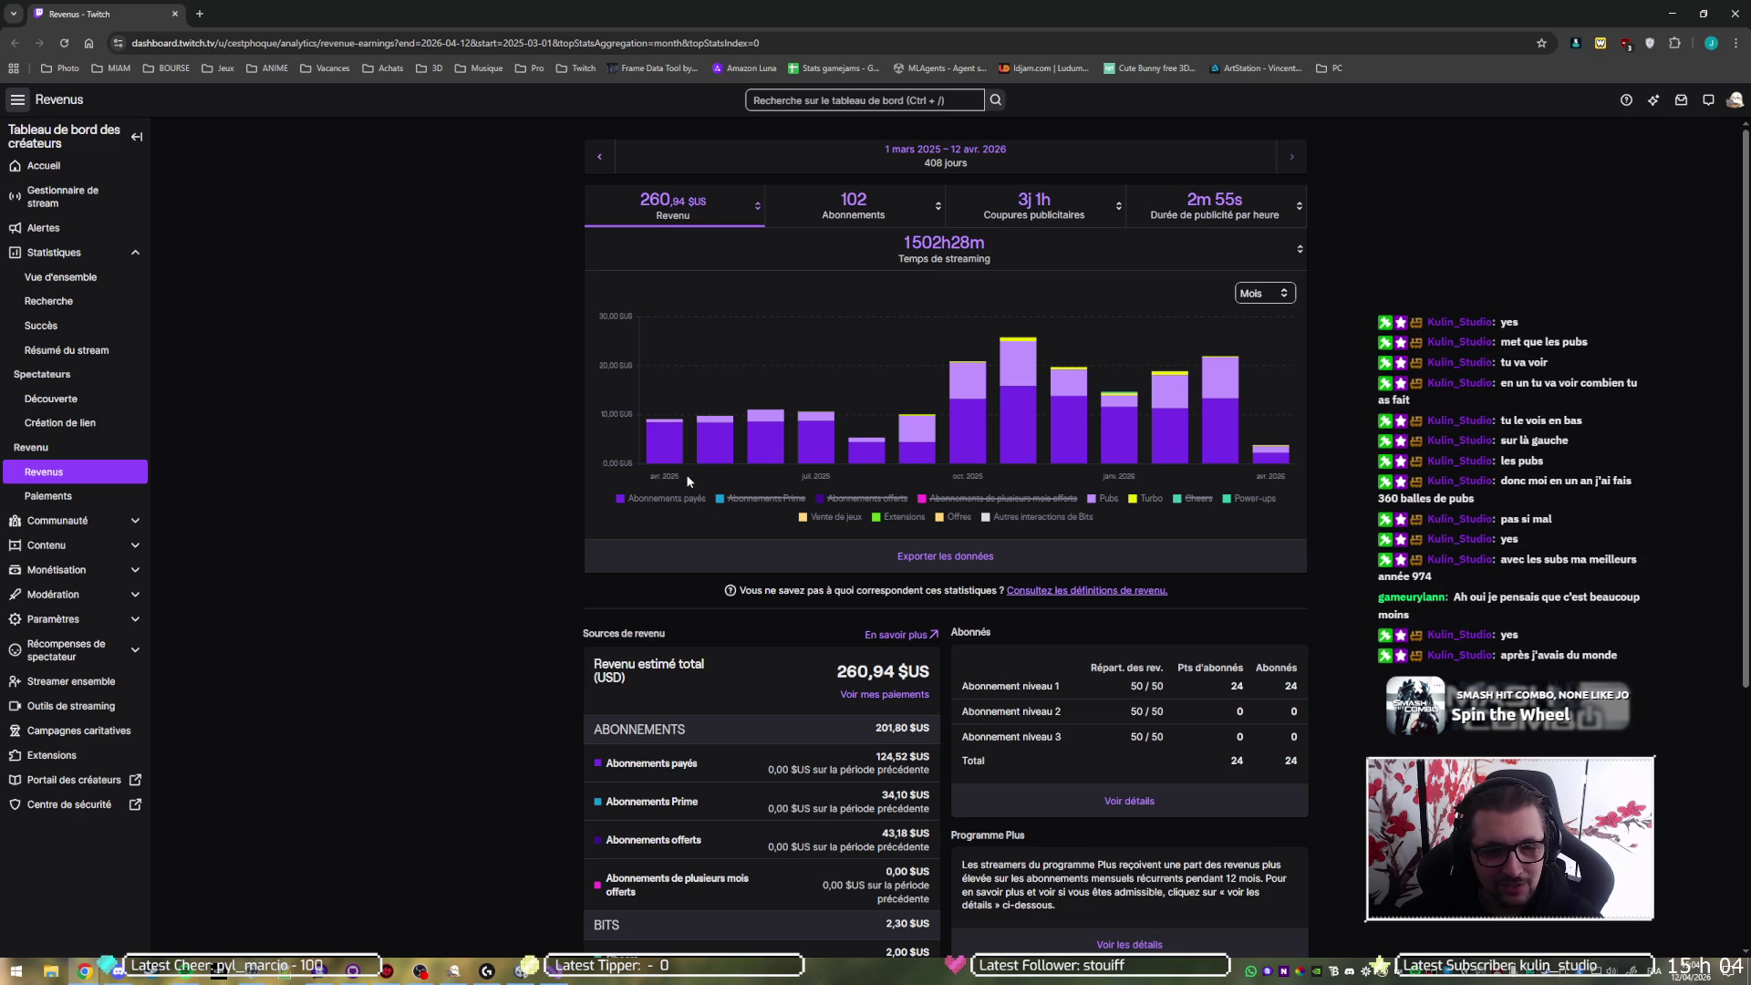
- Switch the revenue chart to daily bars, then back to monthly bars
mouse_move(661, 448)
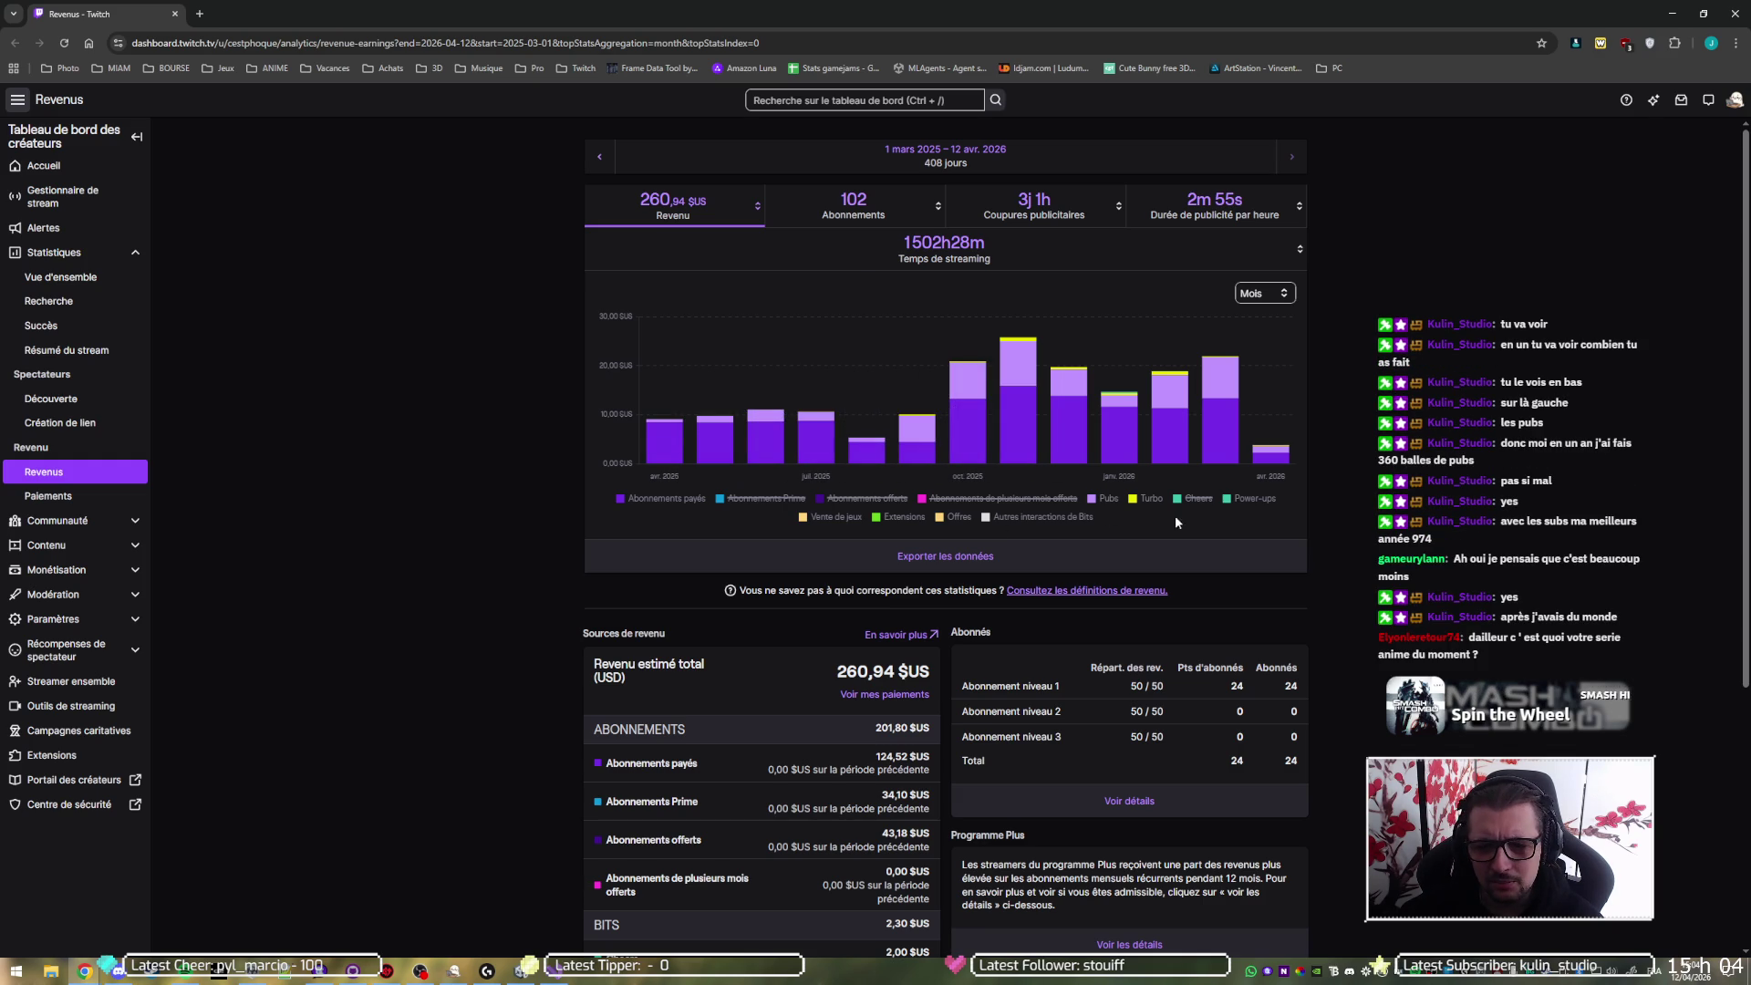
click(1260, 294)
click(1251, 313)
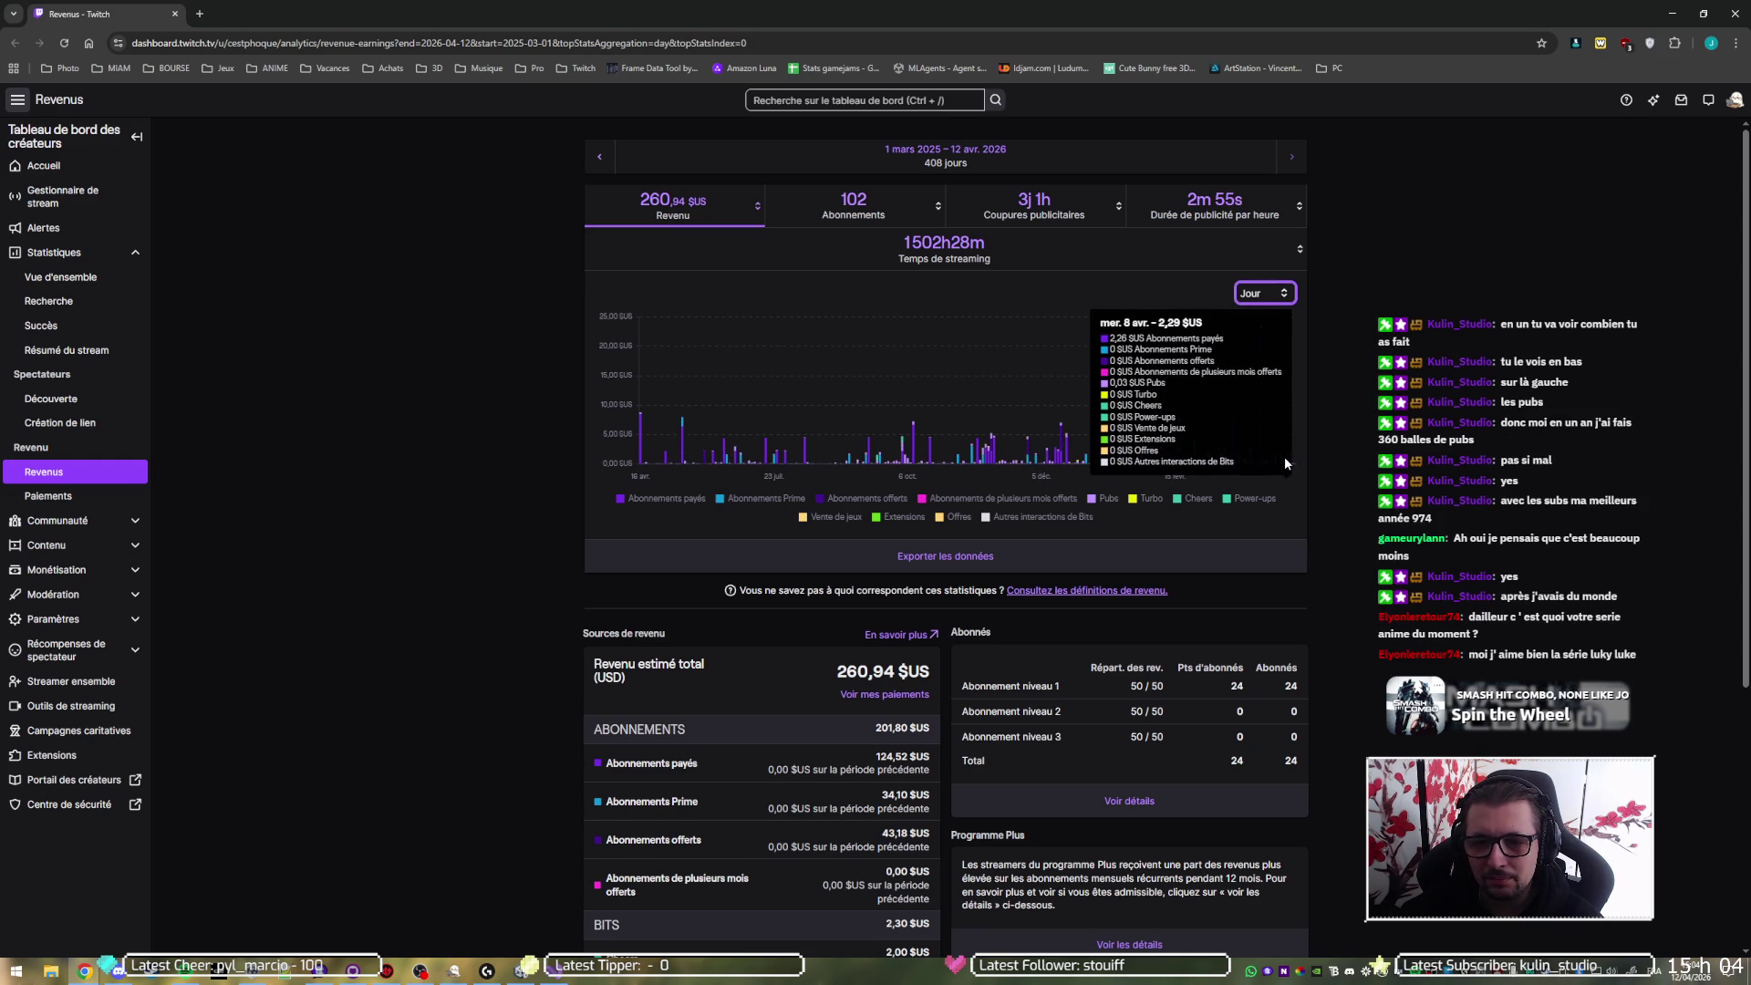
click(1266, 293)
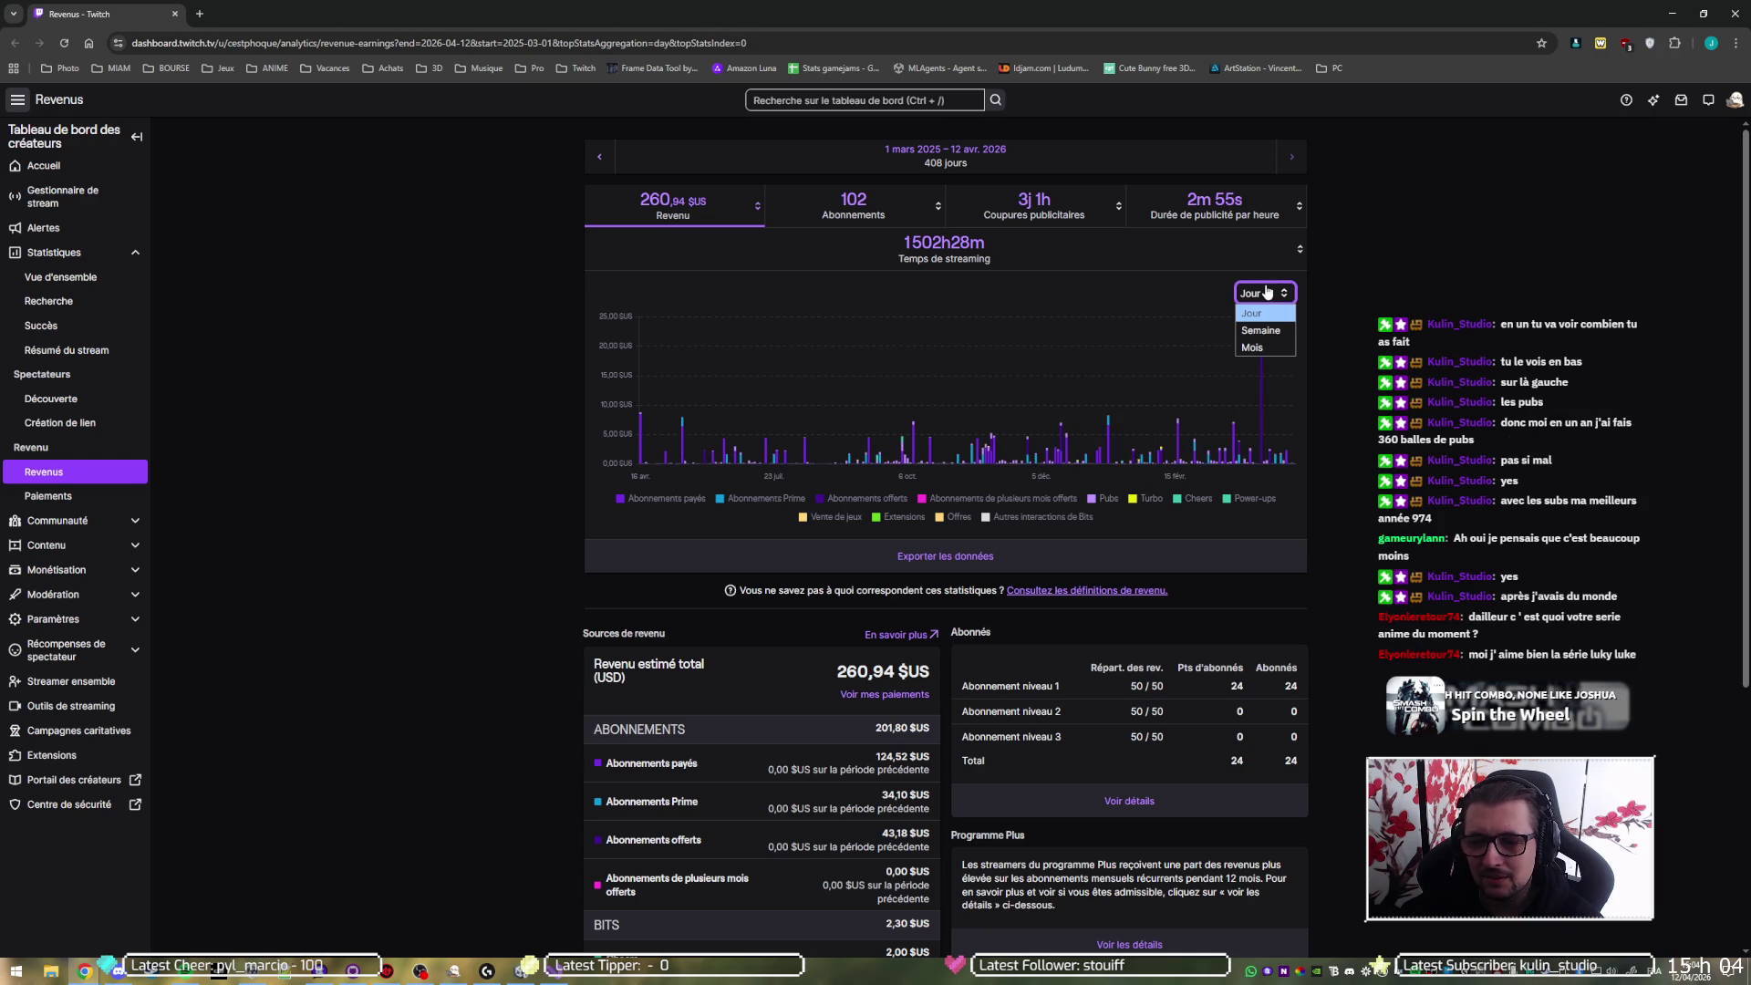
click(1252, 347)
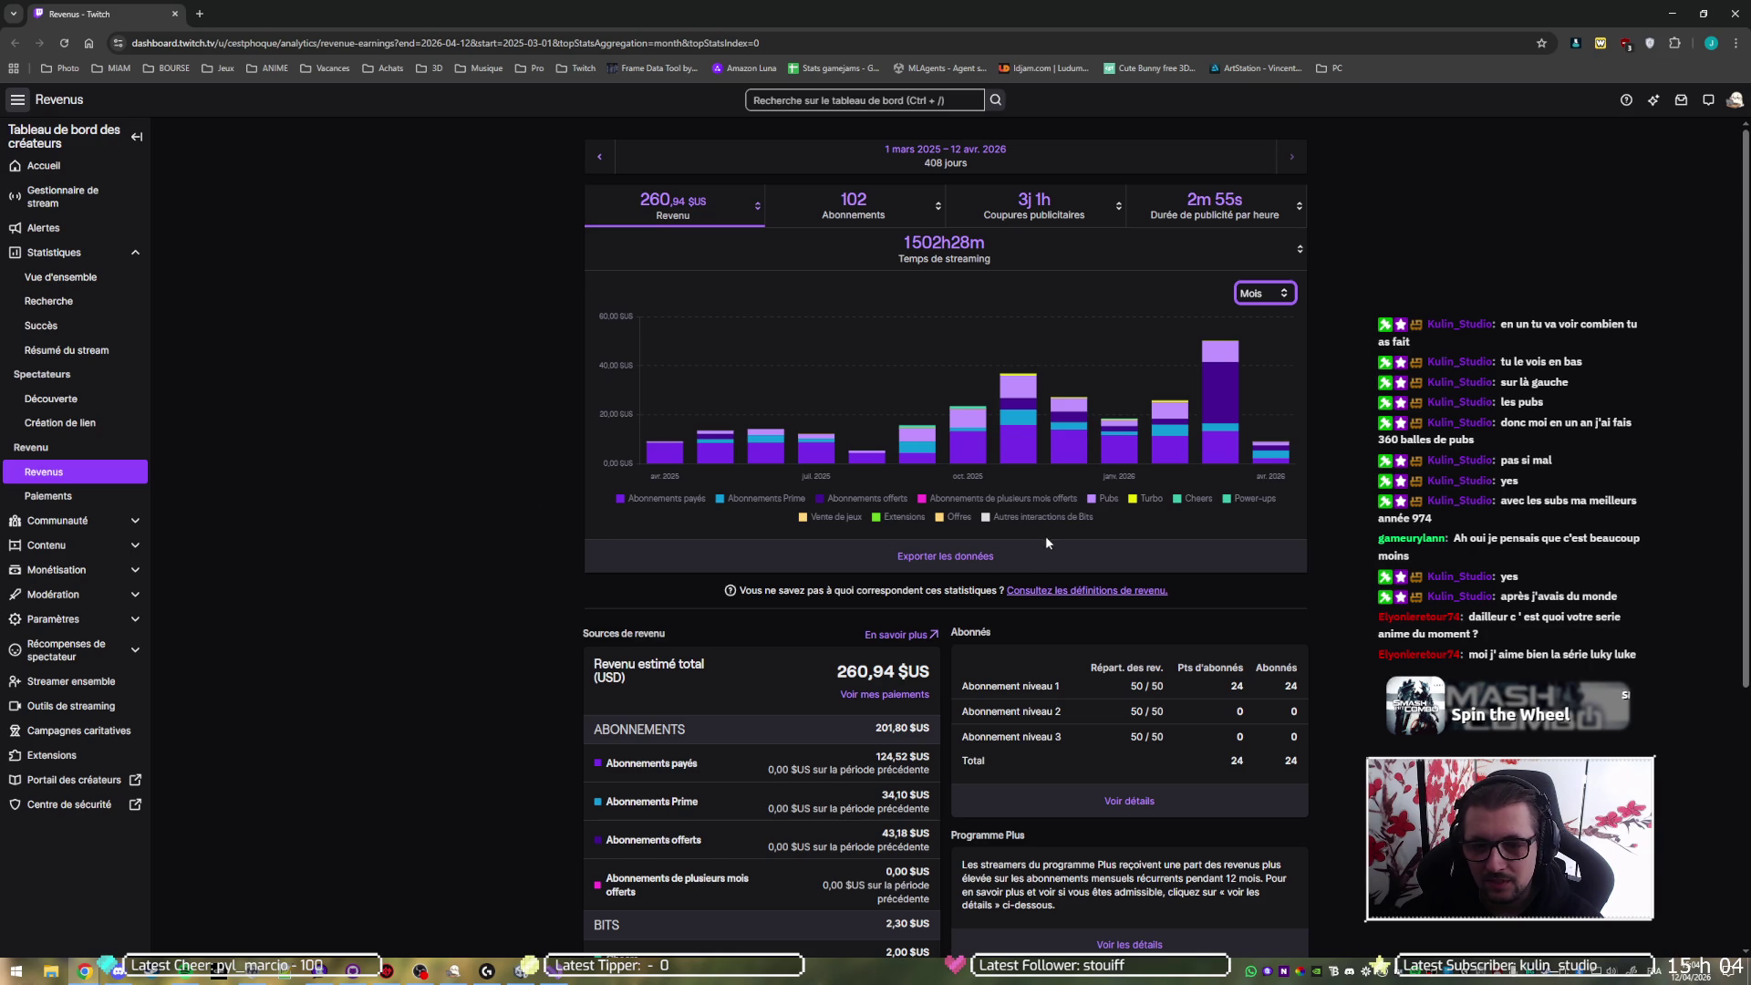
- Read the March 2026 revenue tooltip, then return to the Unity editor in play mode
mouse_move(1227, 358)
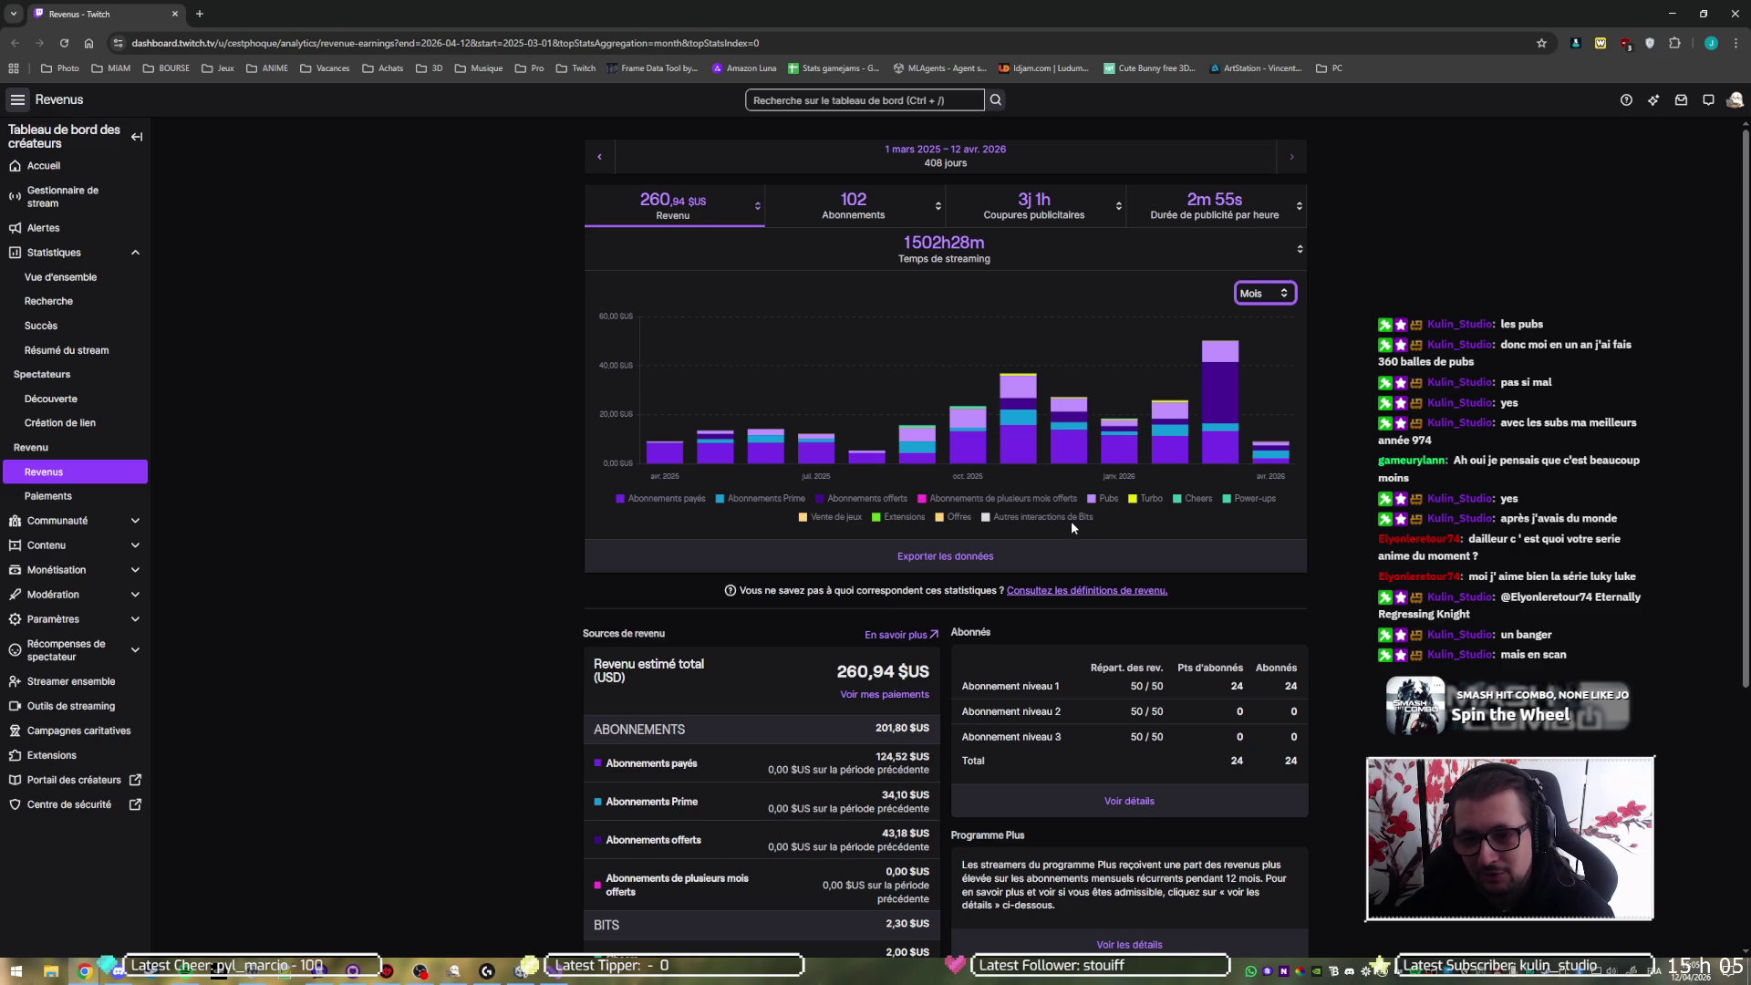
mouse_move(1217, 398)
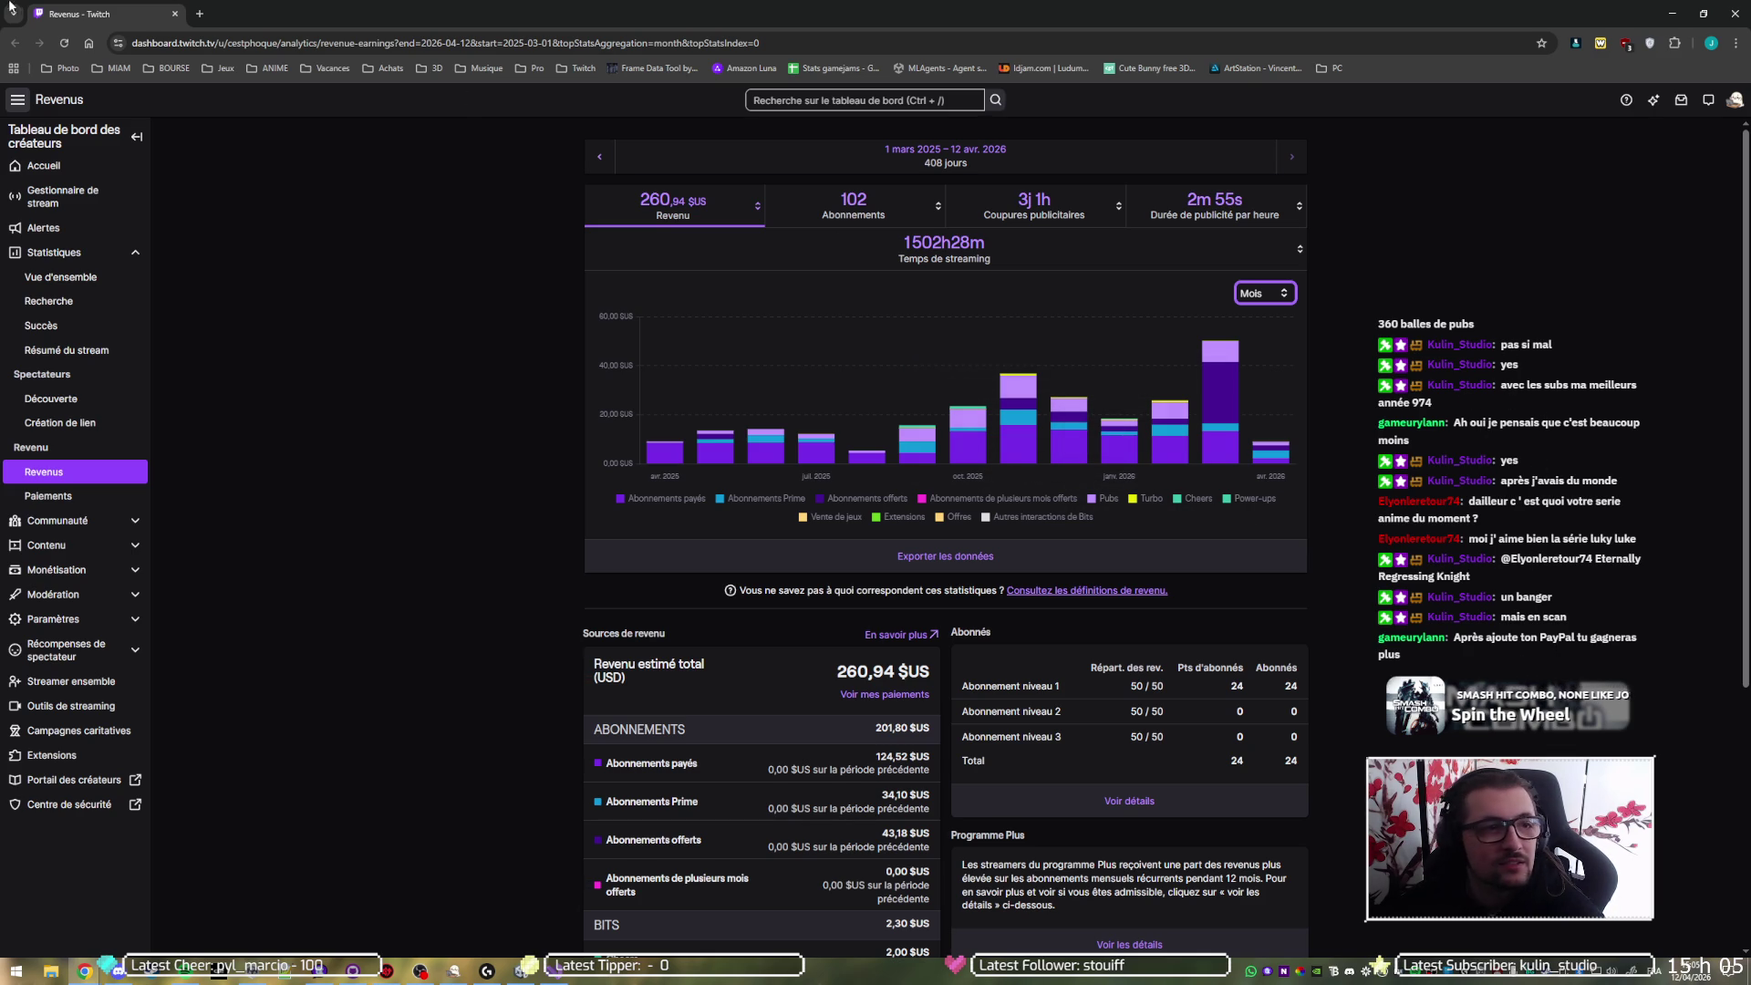
key(alt+Tab)
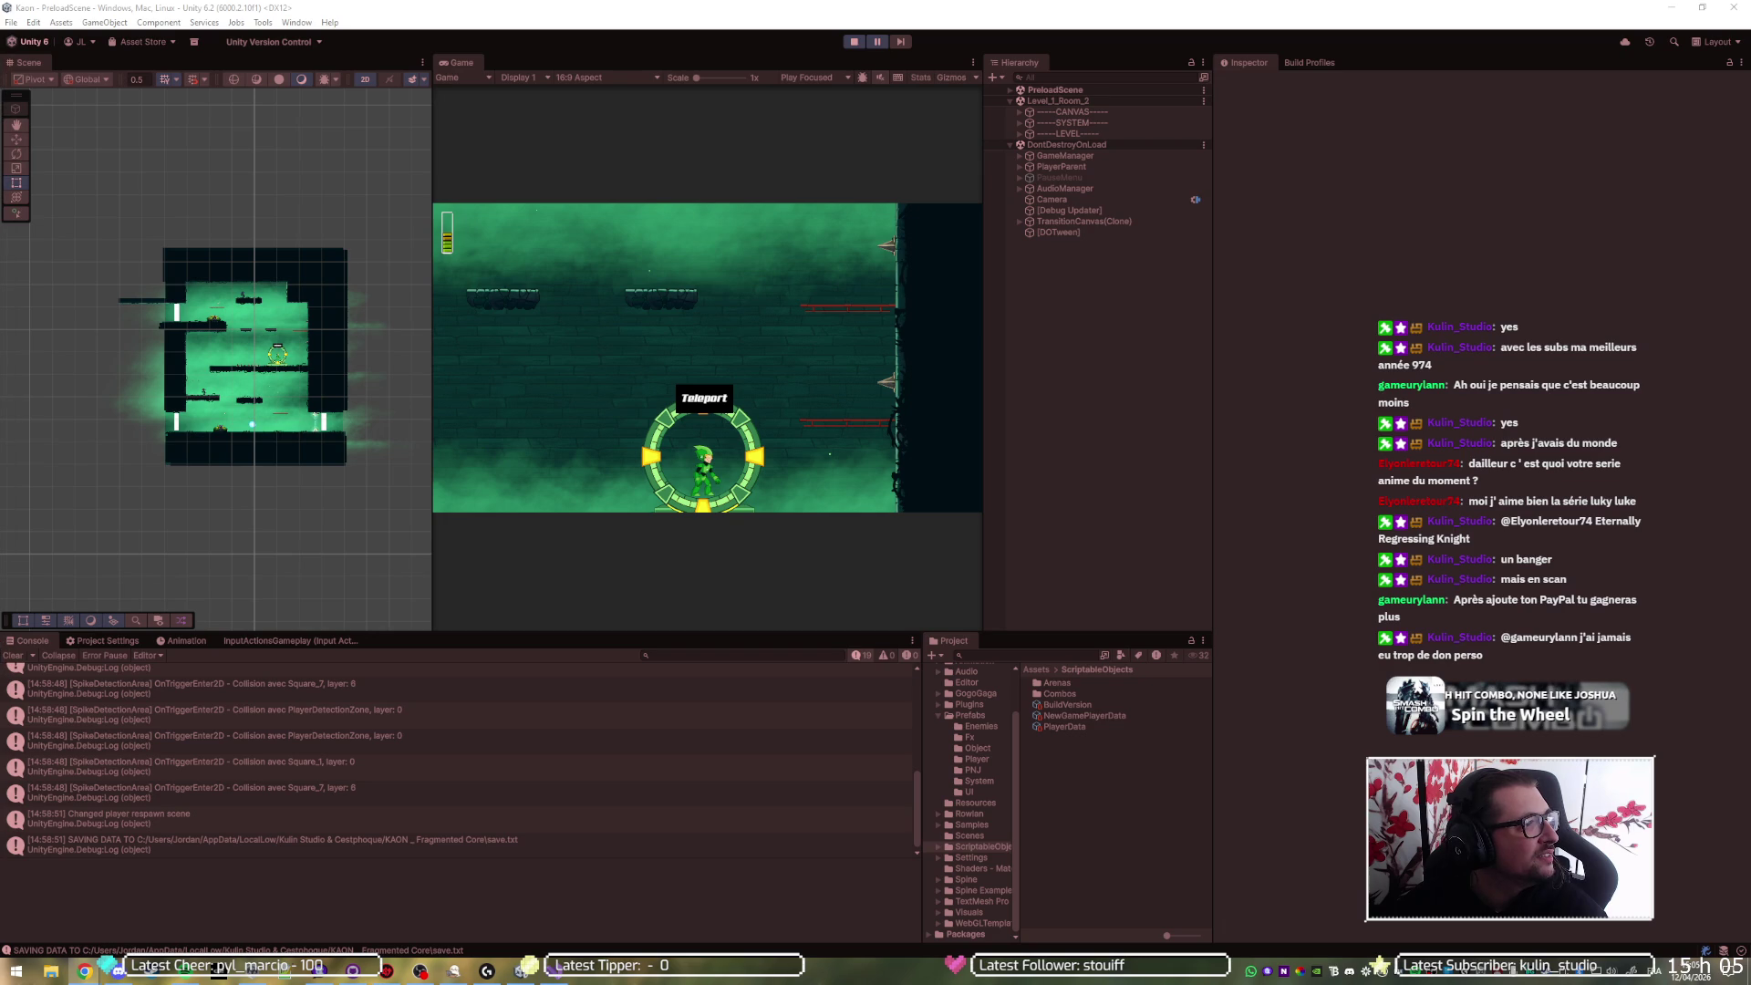
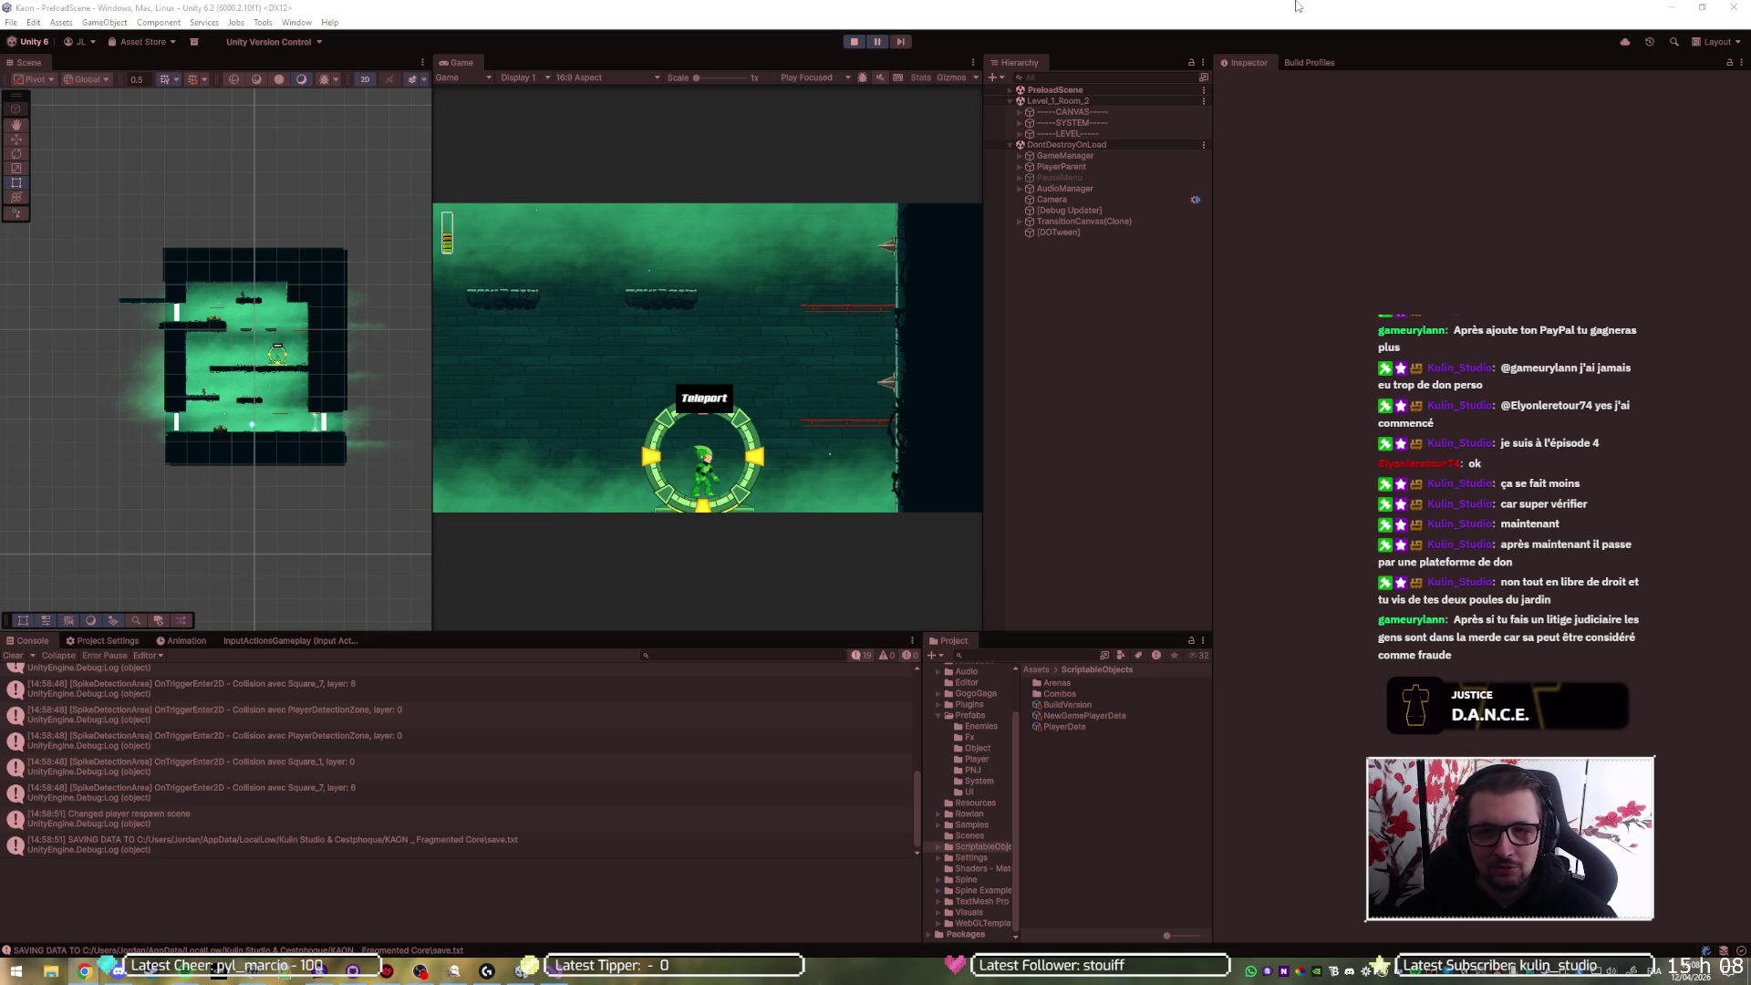
- Switch from the Unity editor to the Chrome window with the Spine animation page
click(85, 970)
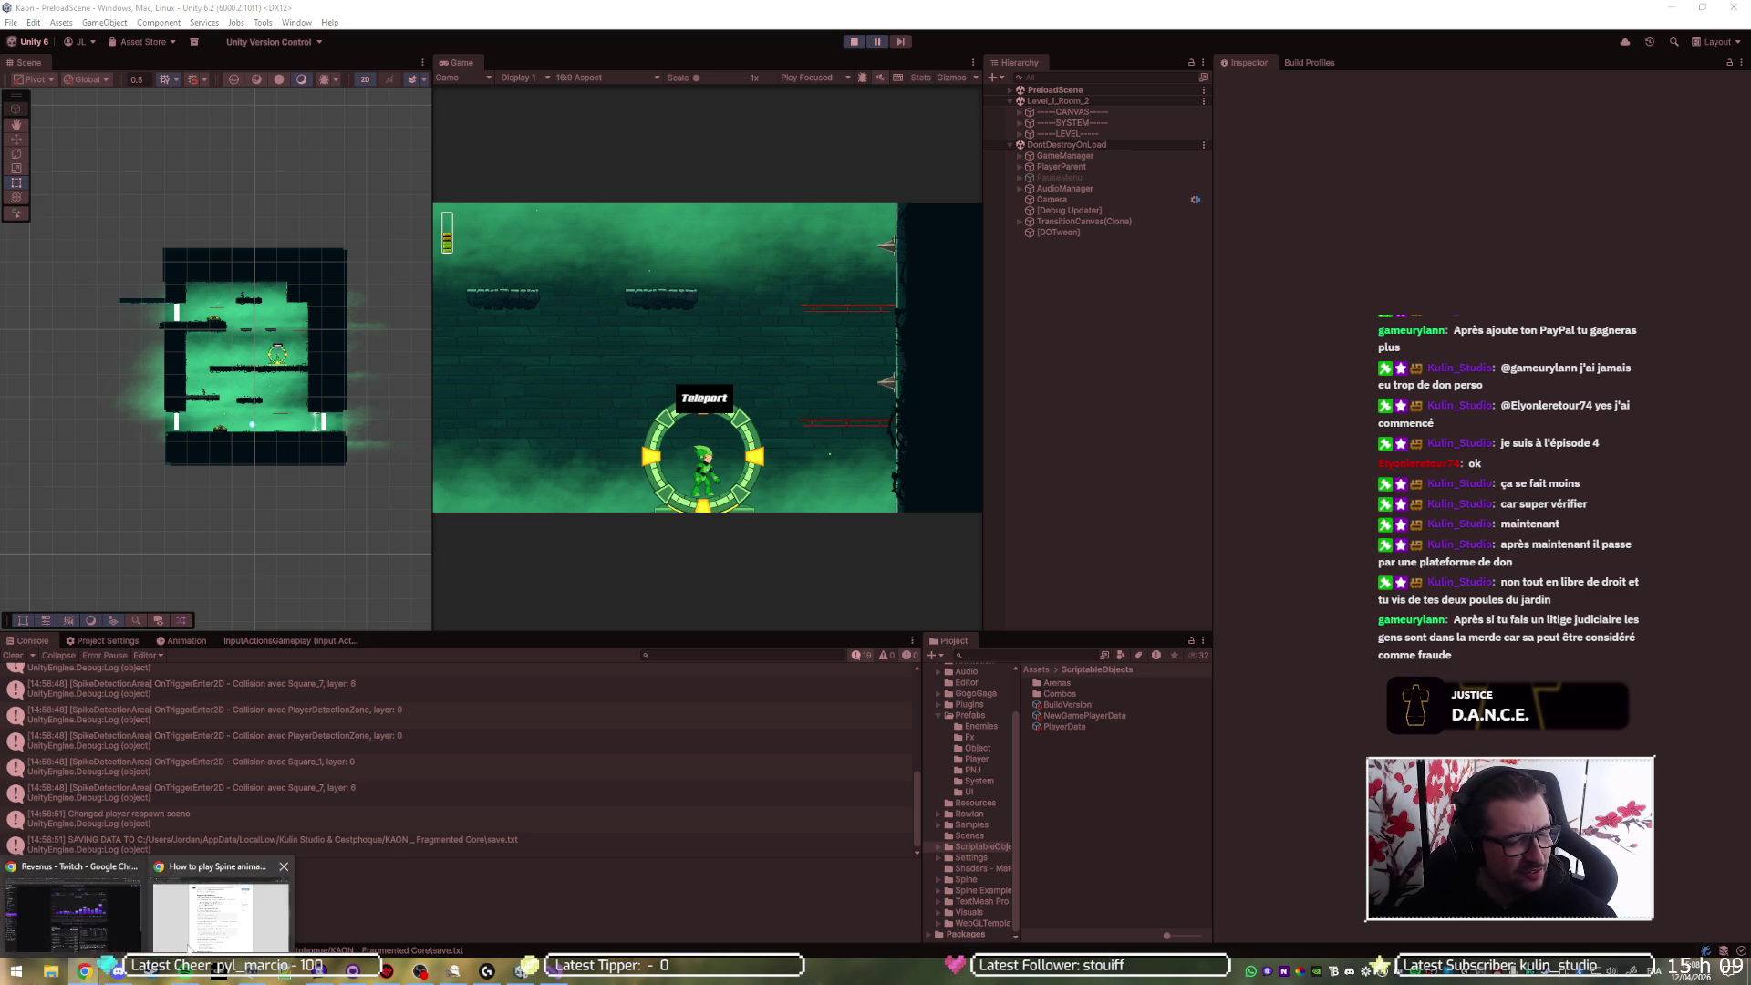
click(246, 921)
- Search Google in a new tab for 'twitch bits streamer cut'
key(ctrl+t)
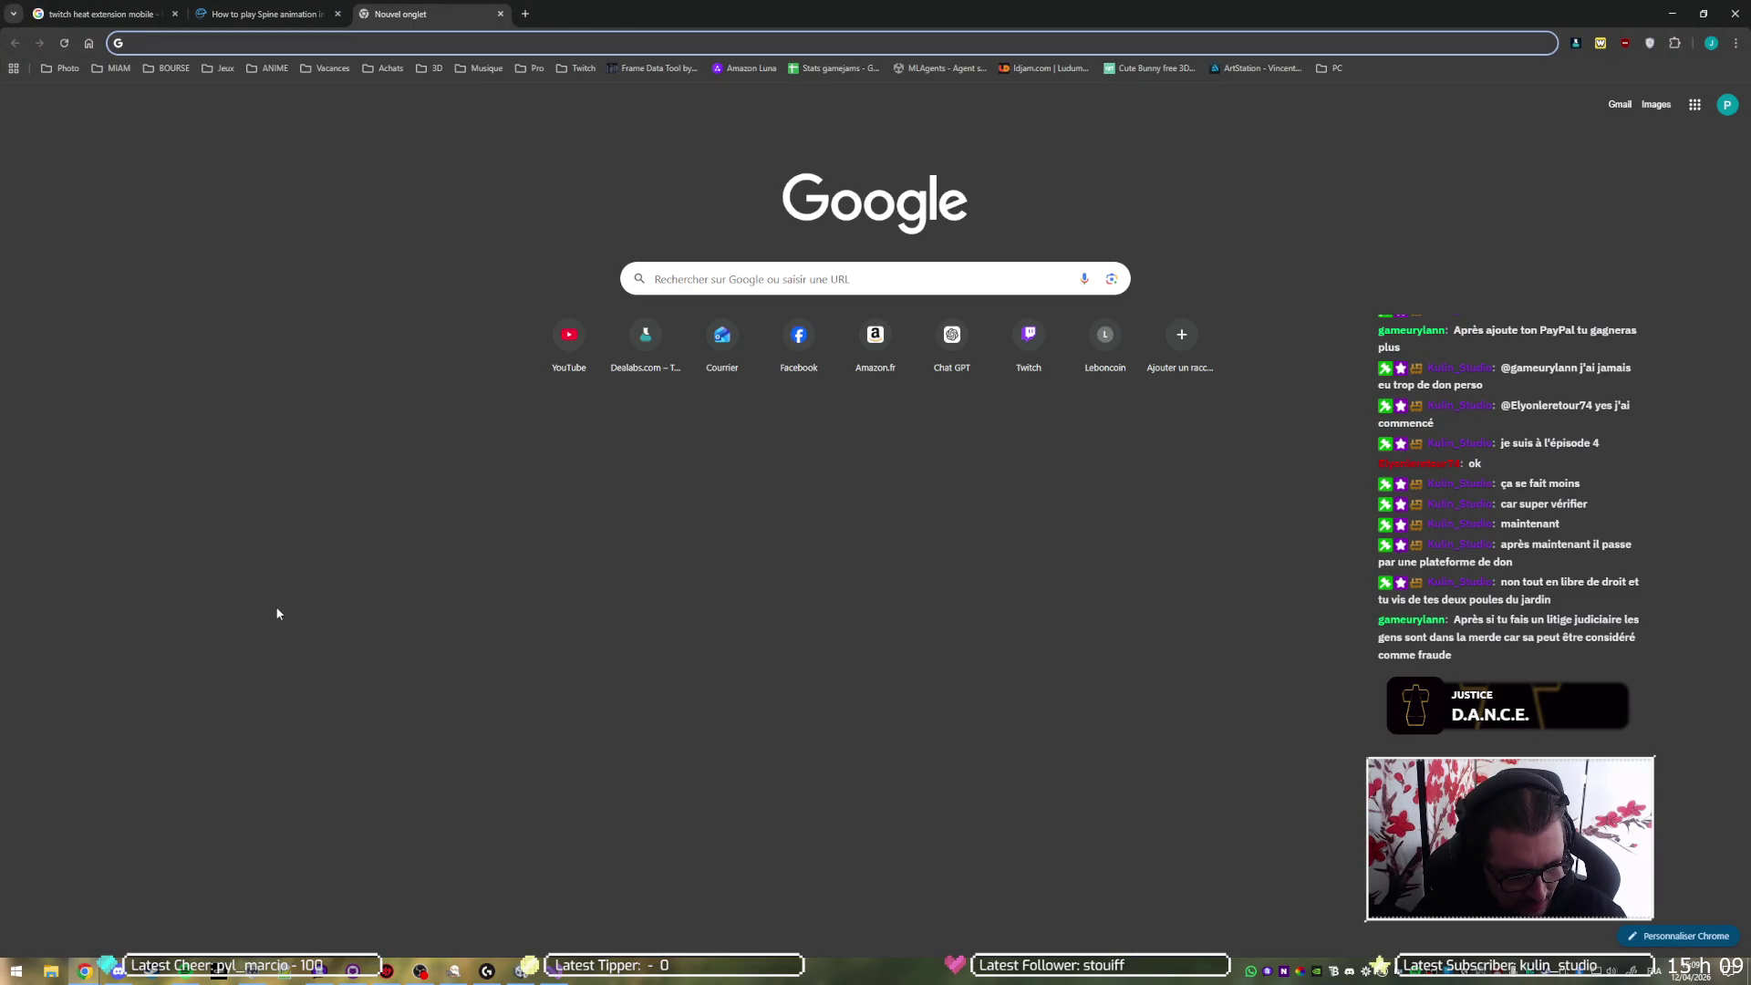
text(twitch bit)
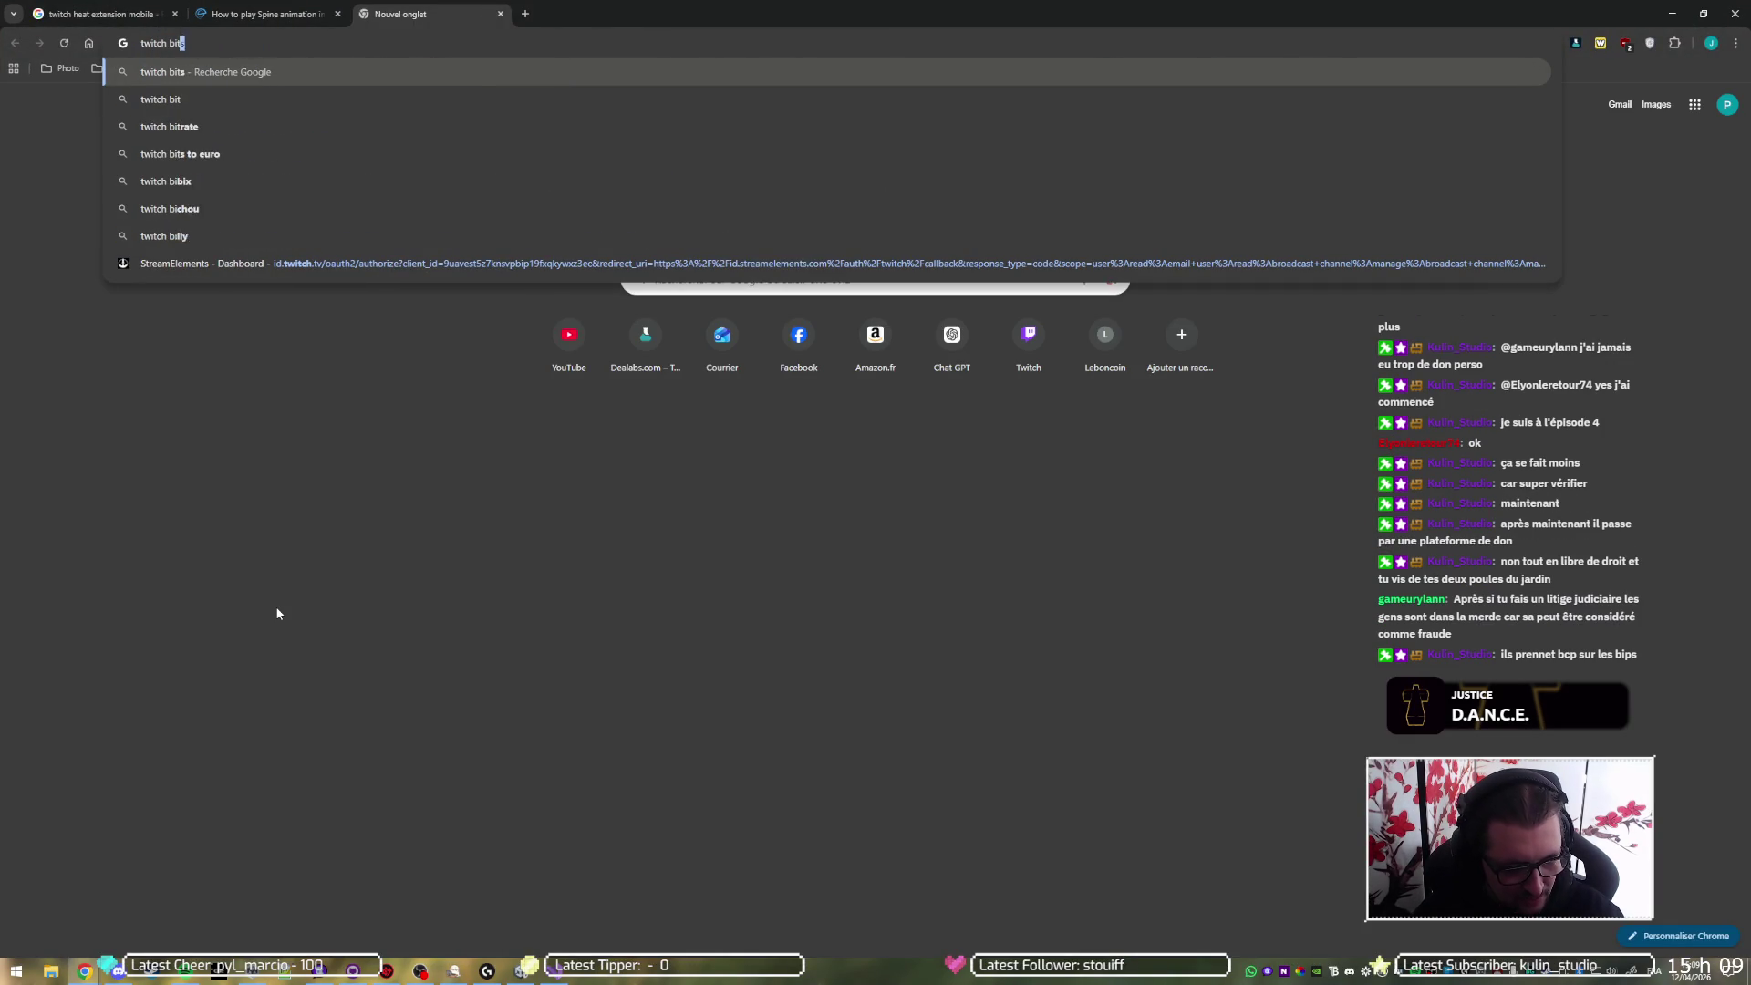
text(s)
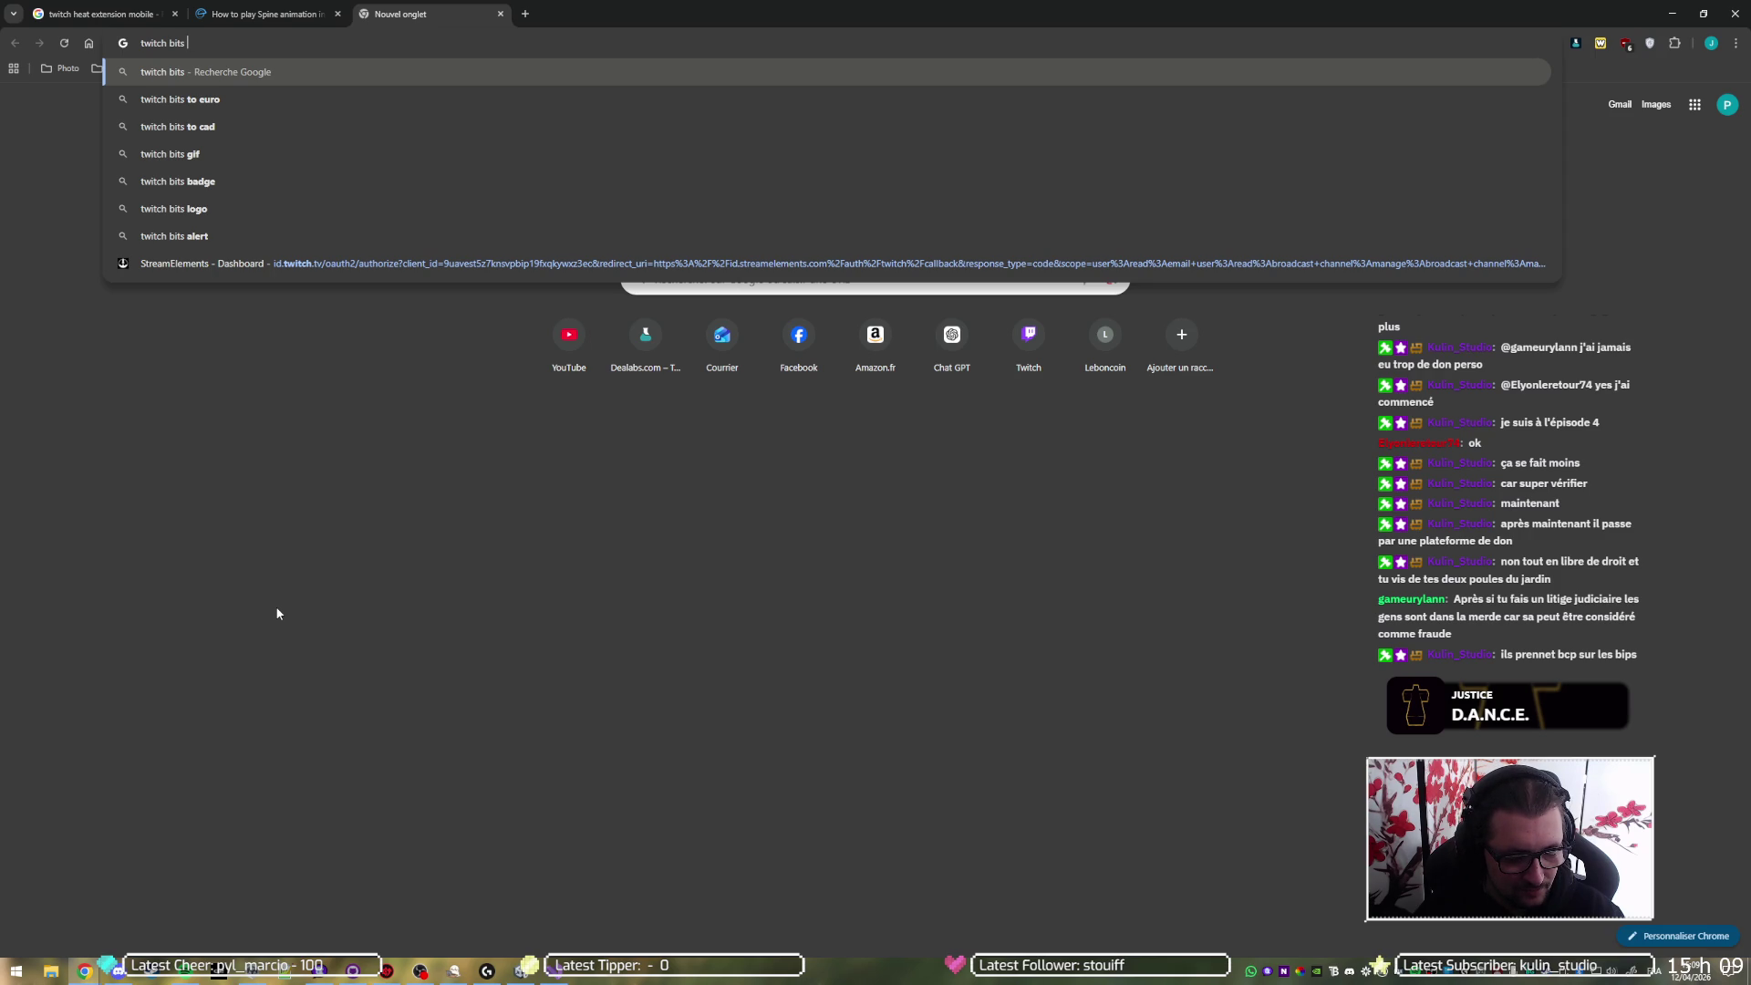
text(streamer cut)
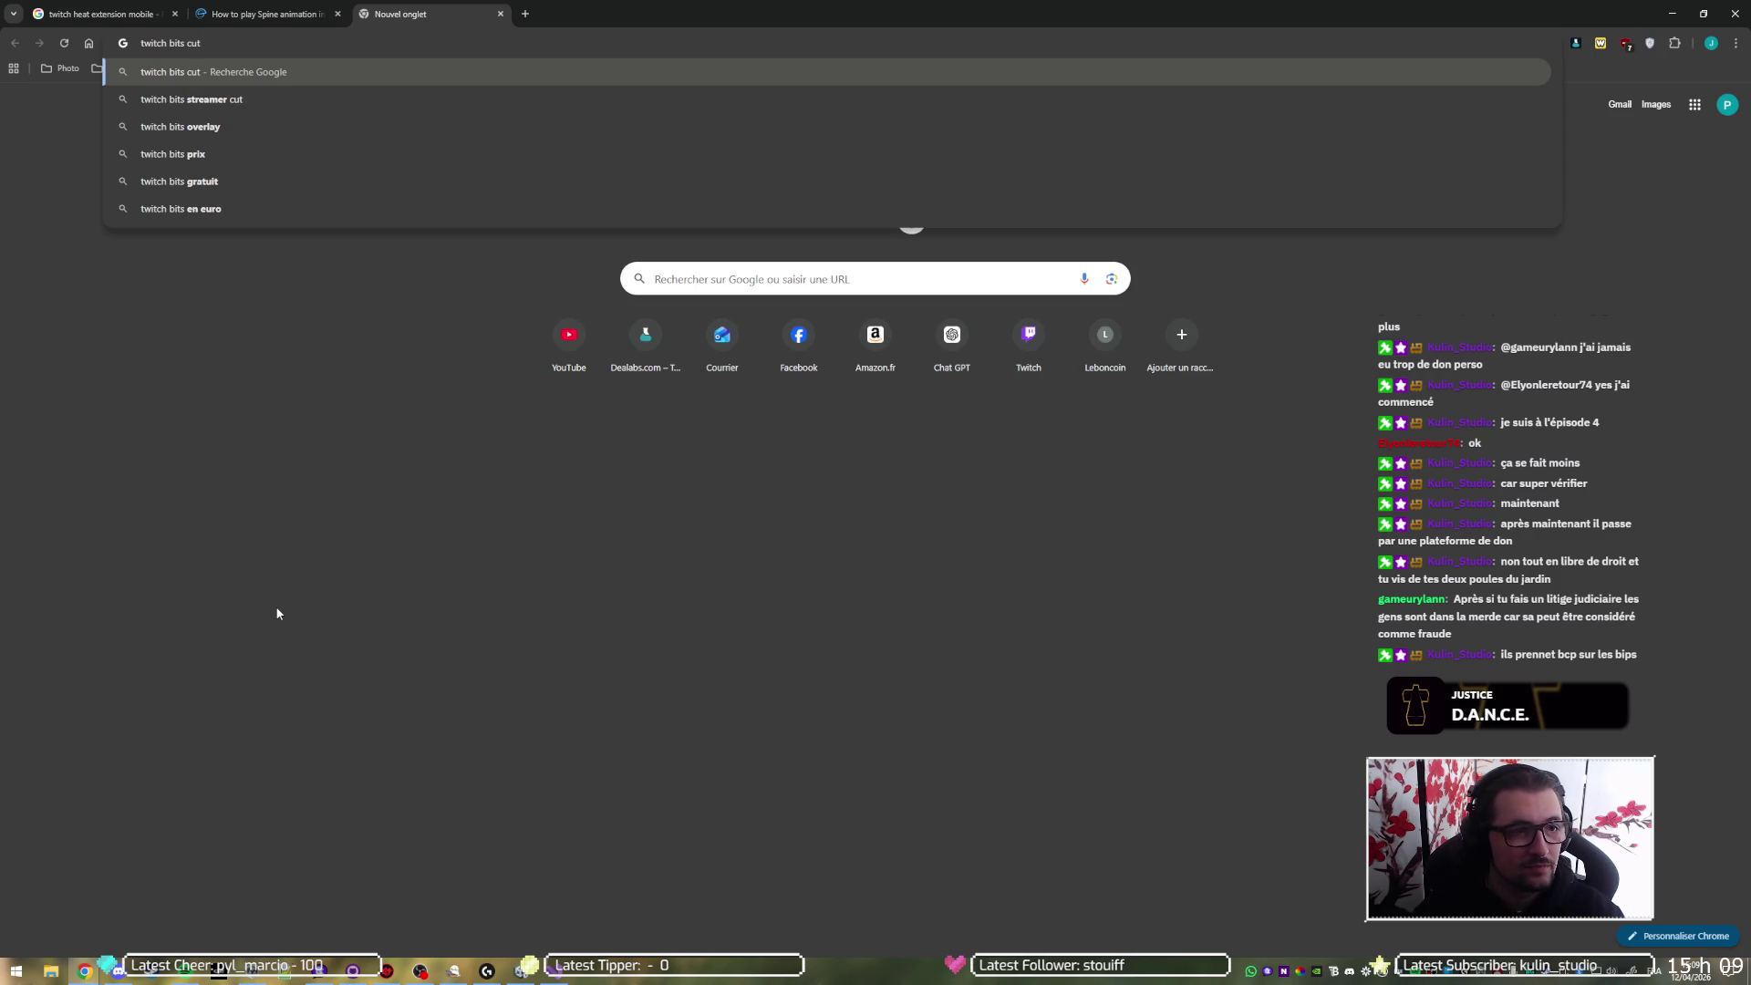
key(Return)
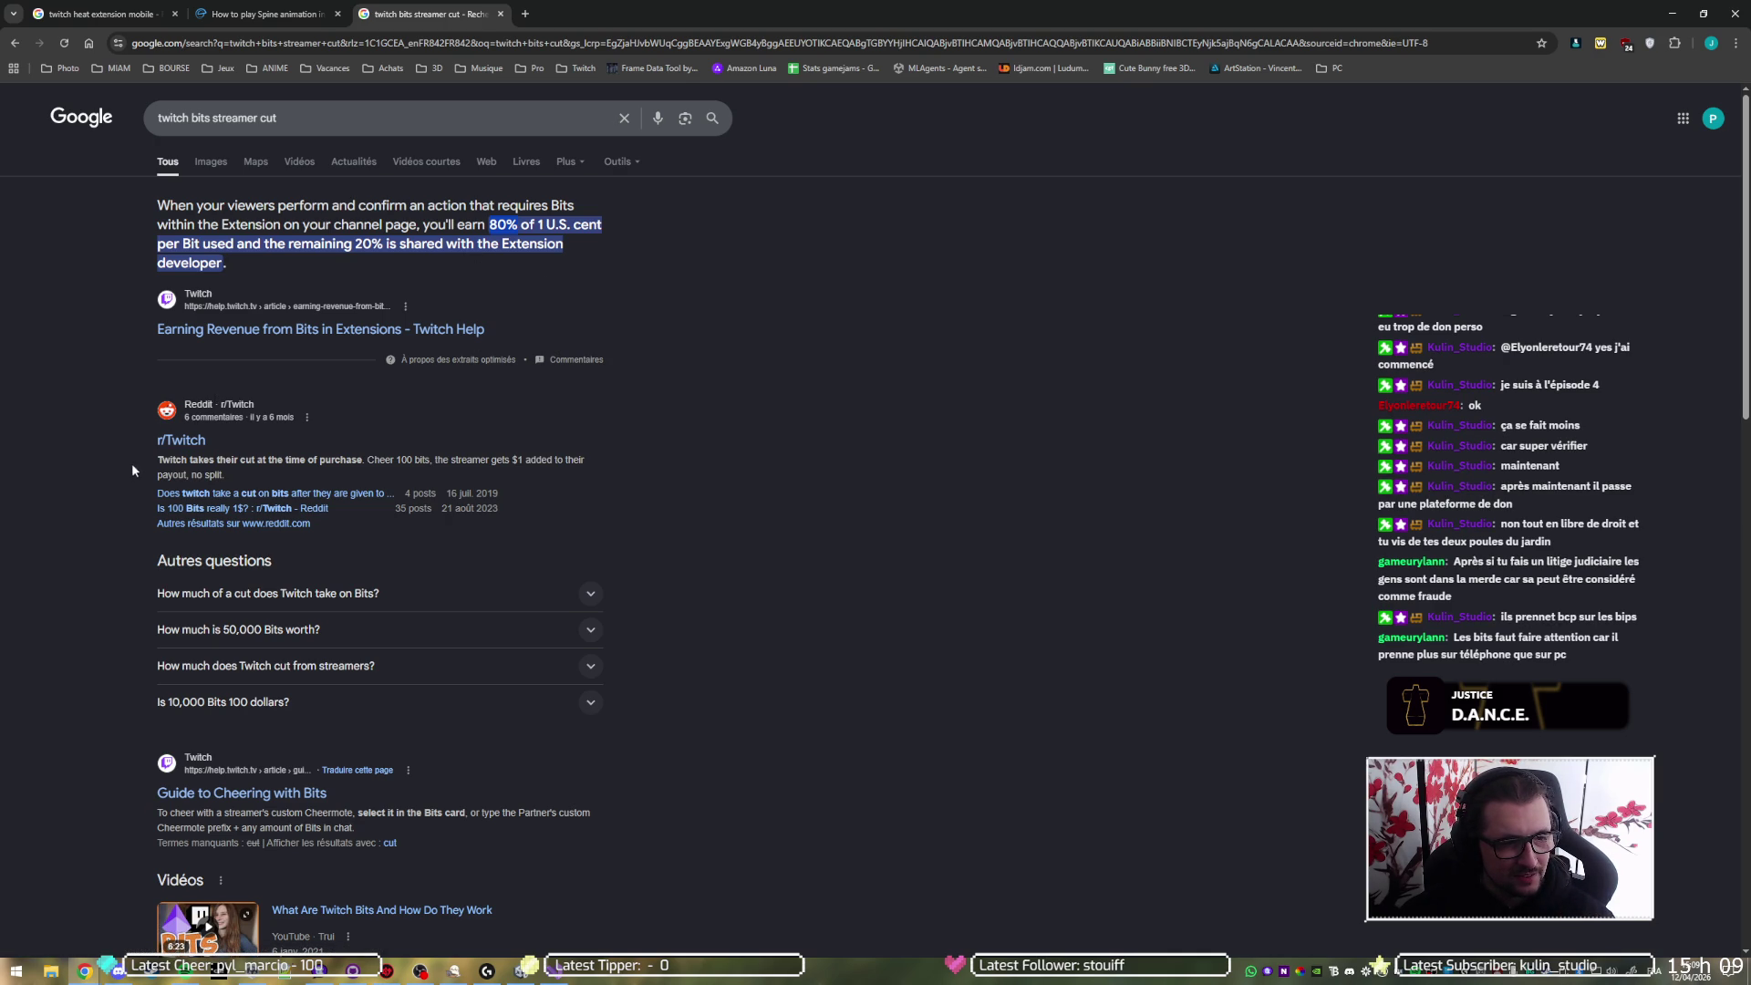
- Open the r/Twitch thread on Twitch's cut of 100 bits and highlight the $1.40 cost remark
click(188, 442)
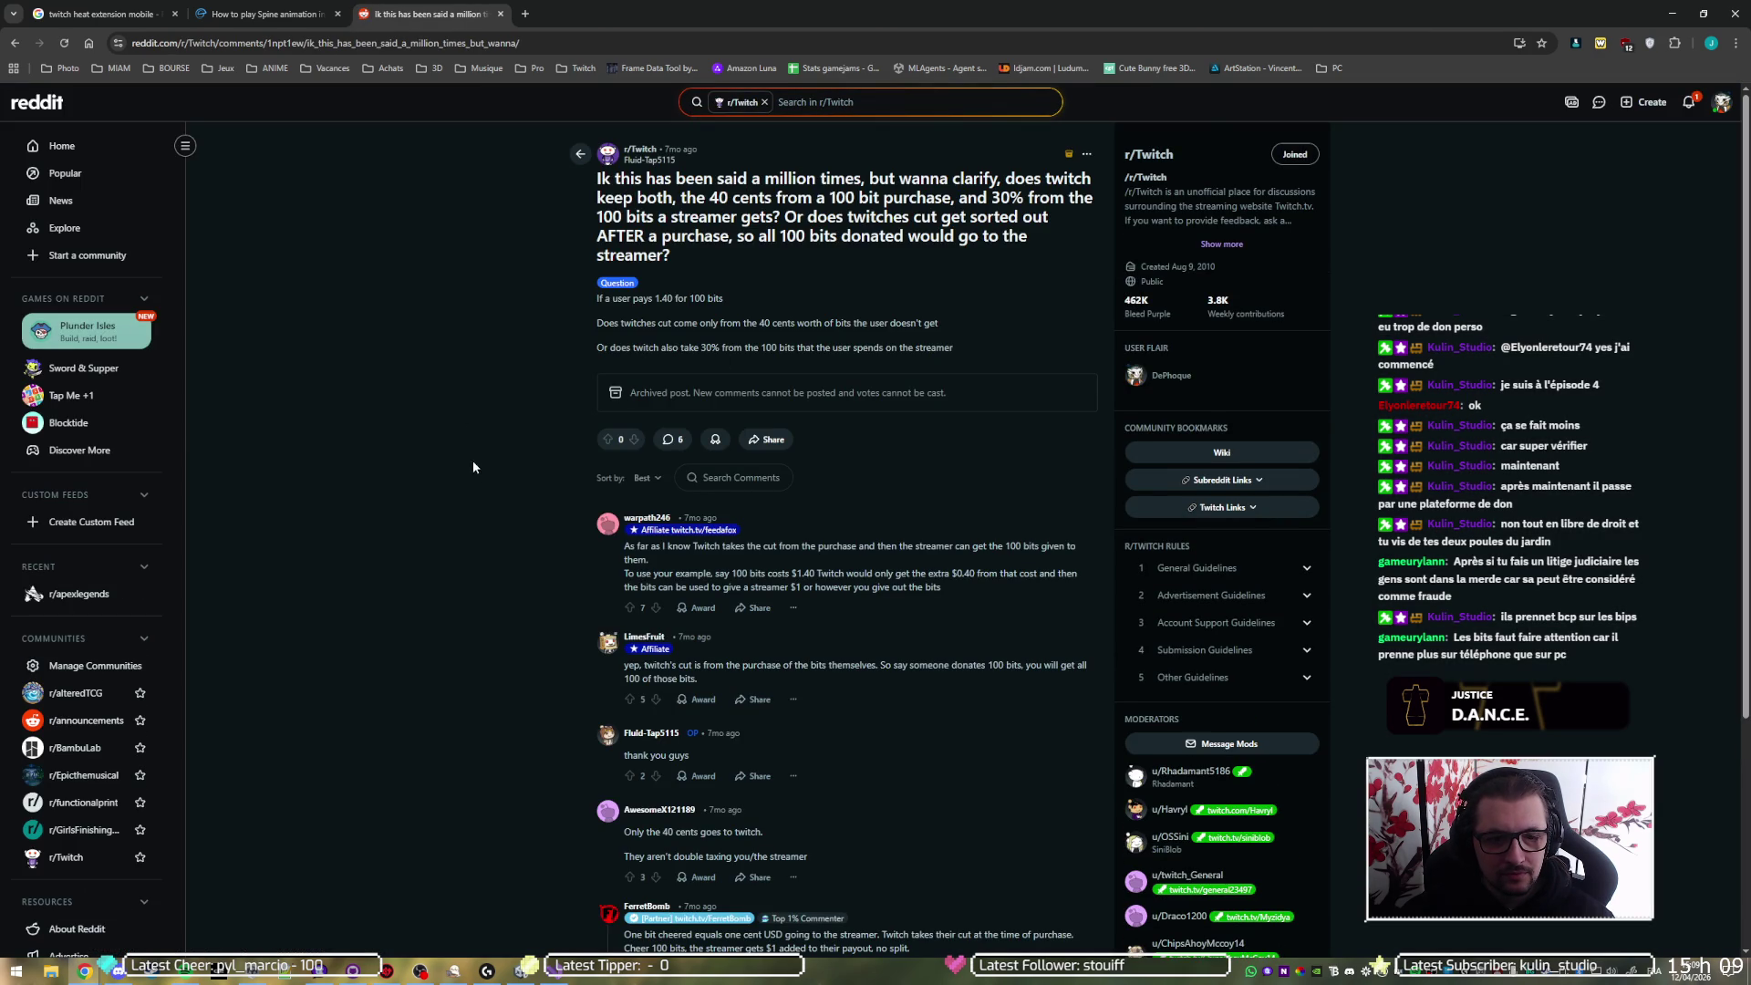
scroll(483, 460, down, 2)
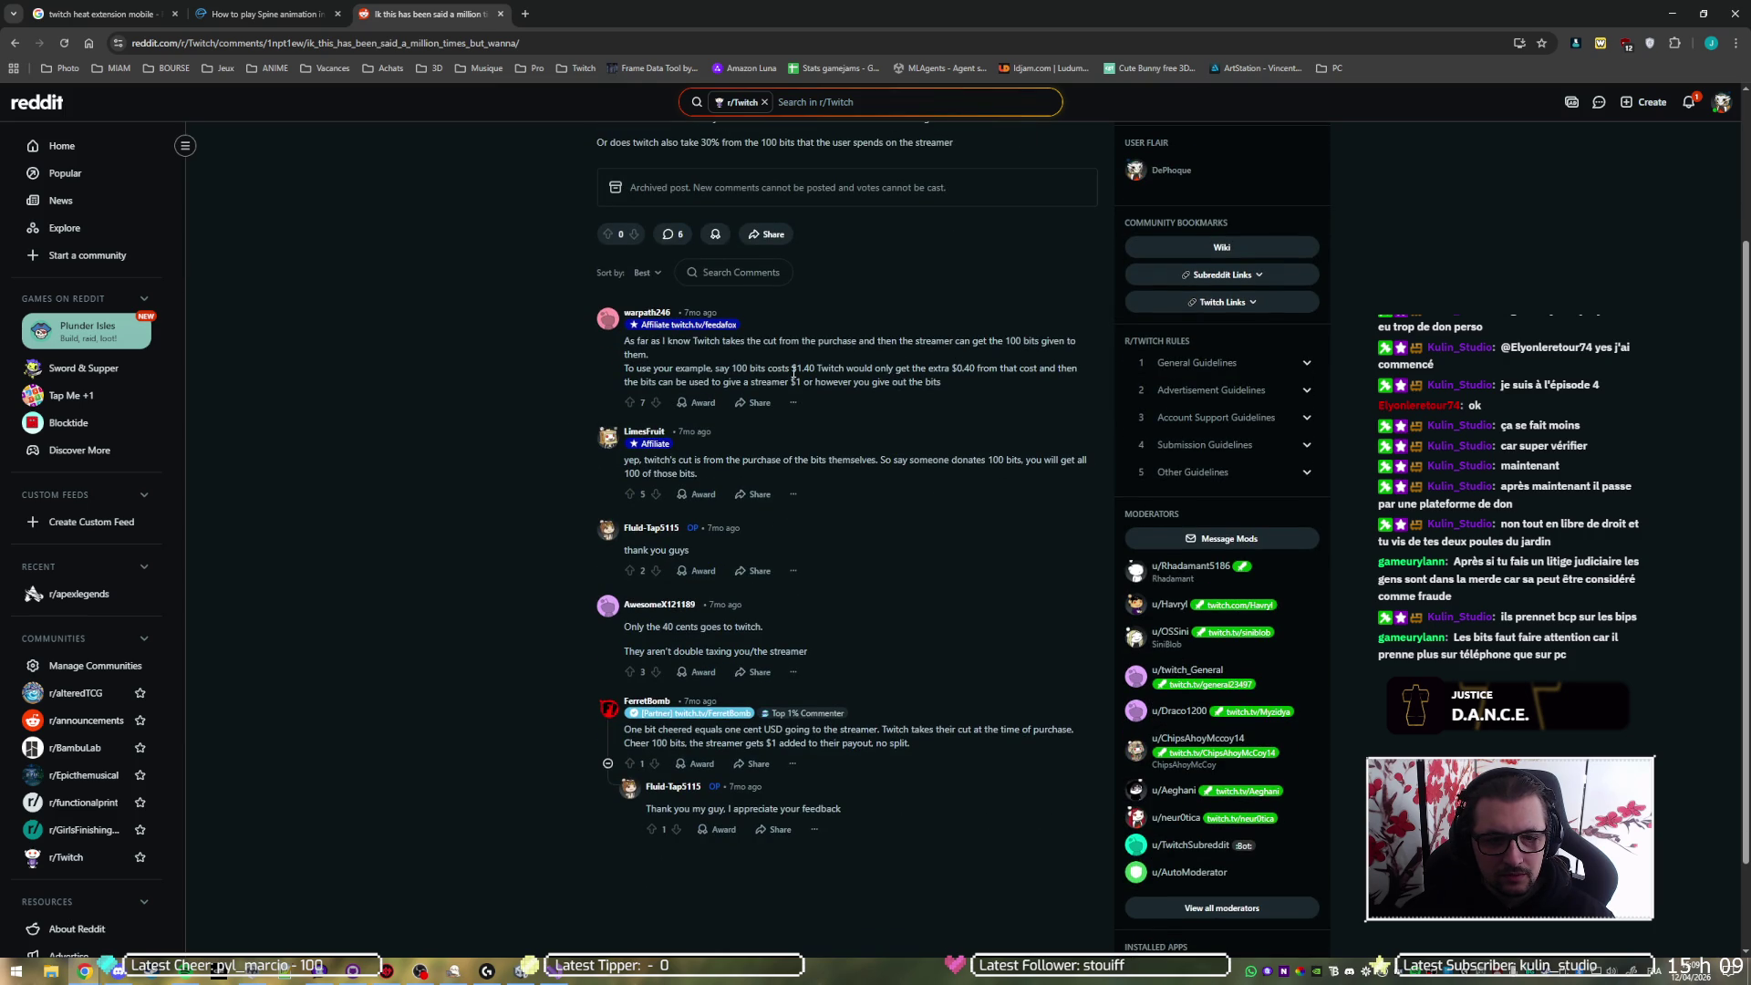
drag(707, 368, 845, 369)
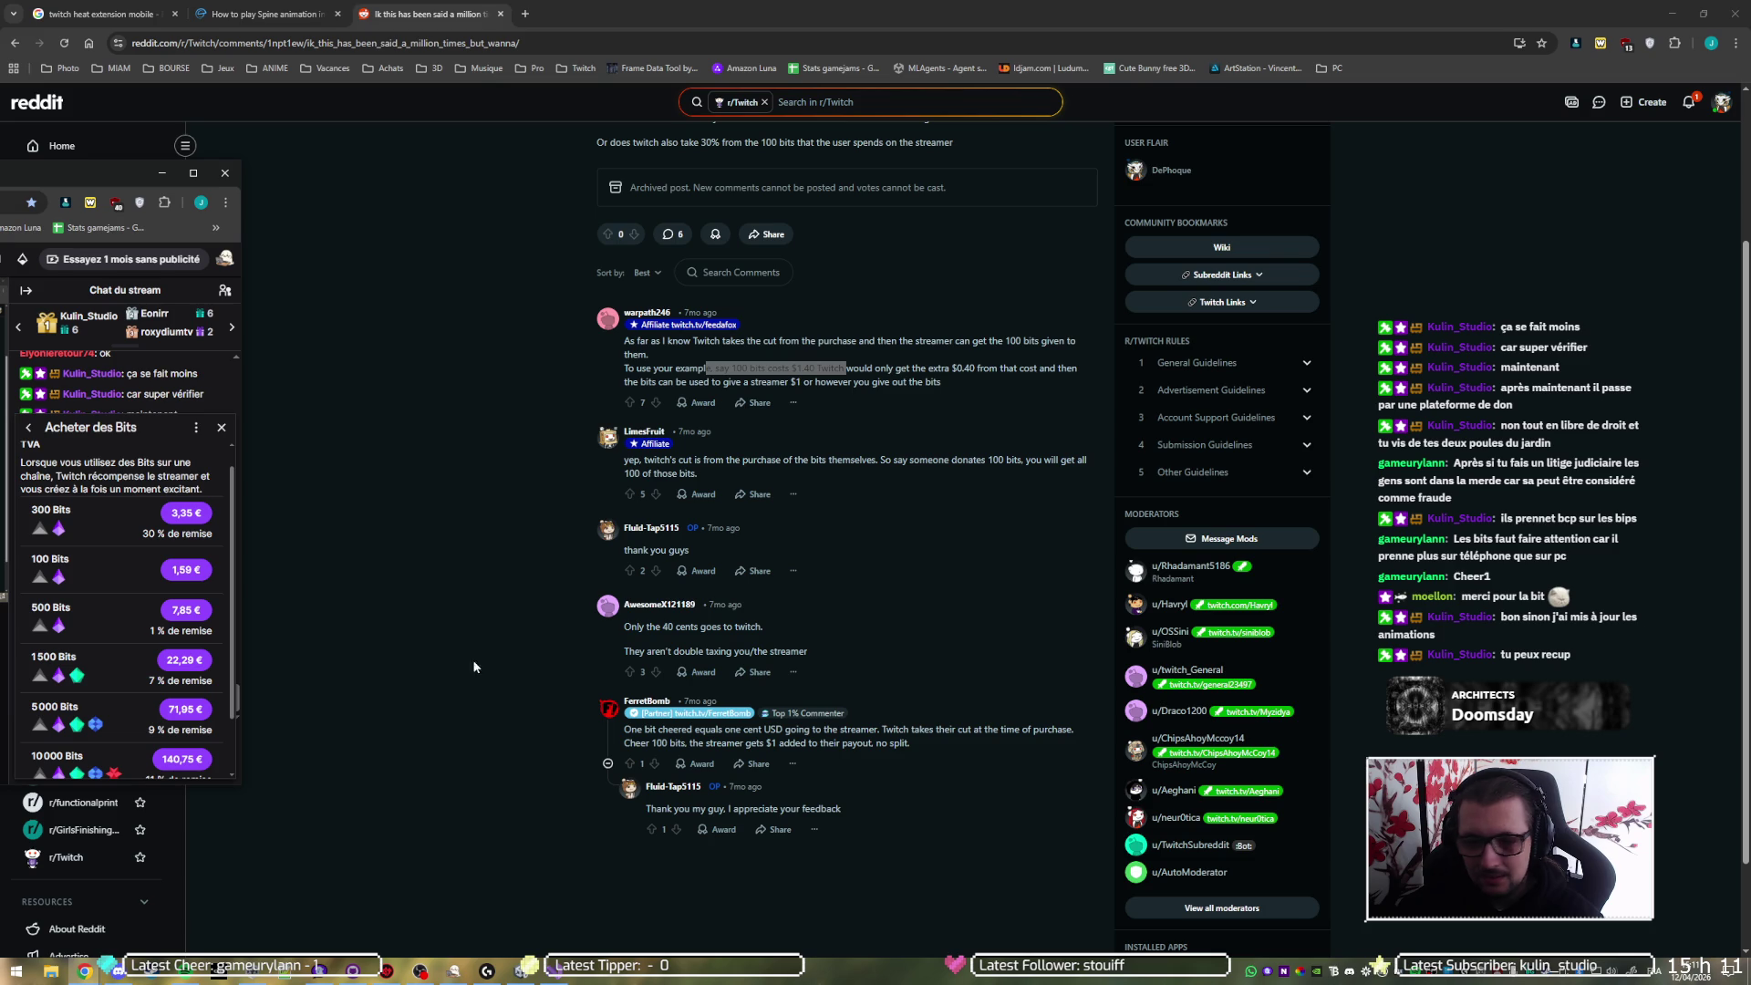
- Scroll through the 'Acheter des Bits' price list, then leave the popup for the Reddit thread
scroll(91, 638, down, 2)
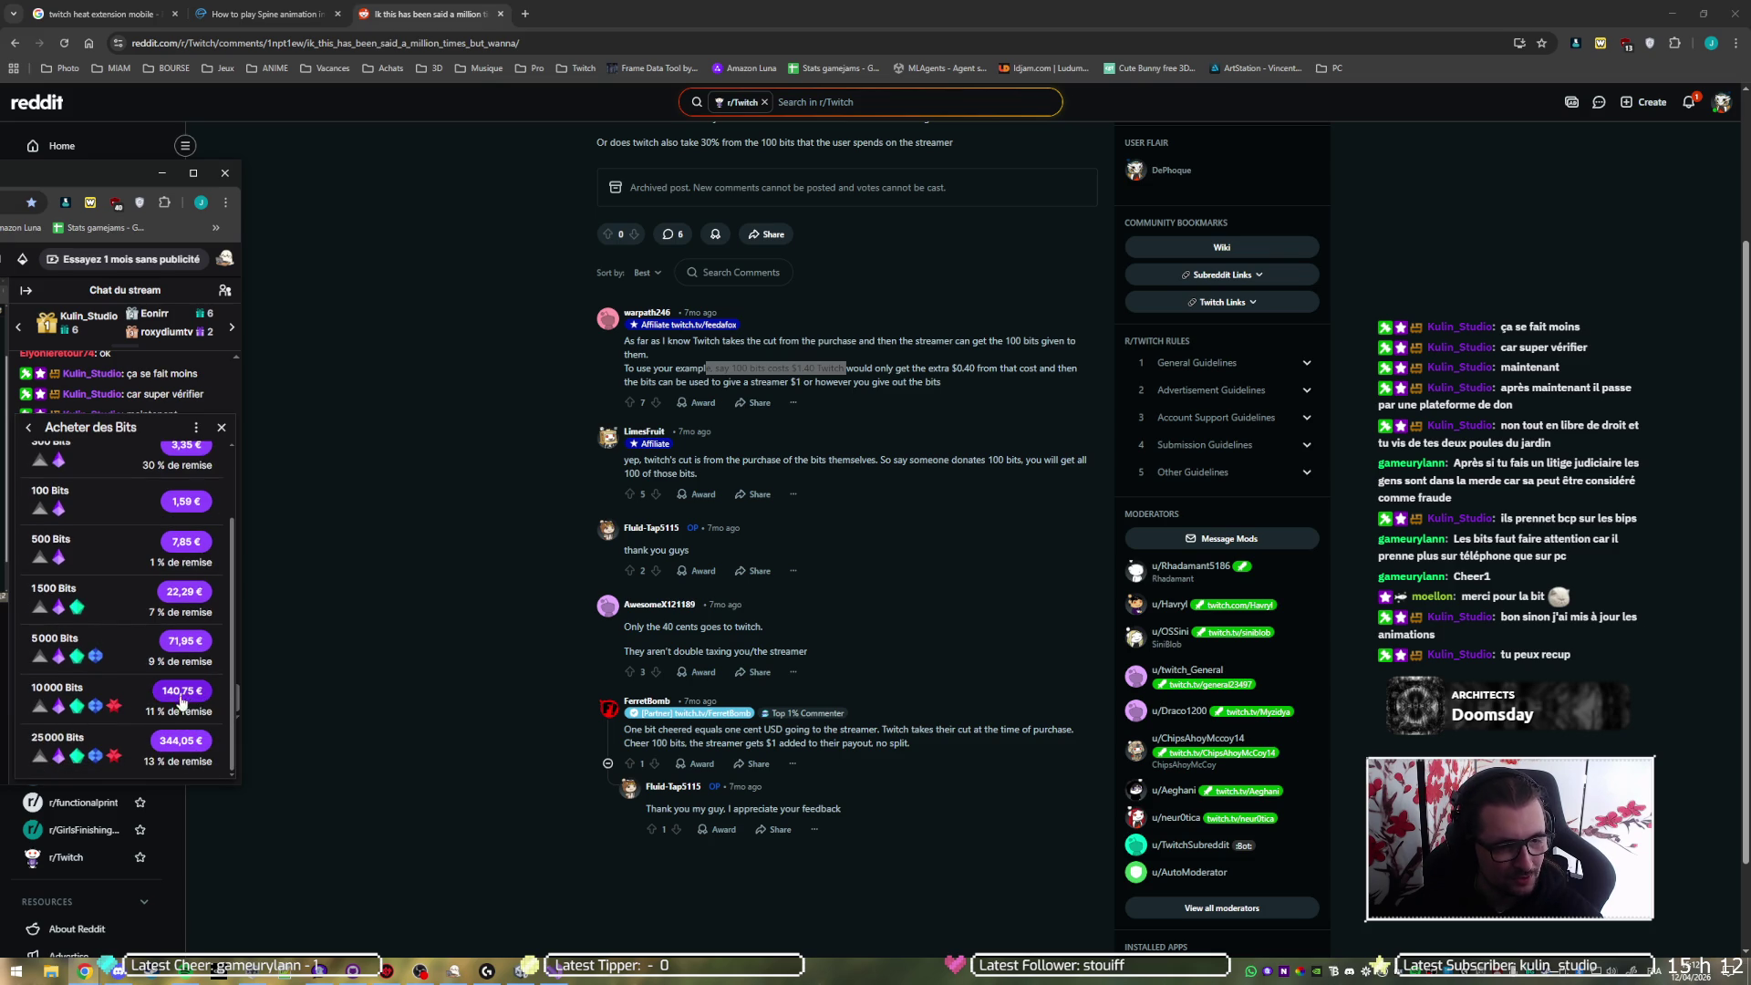
scroll(137, 692, up, 2)
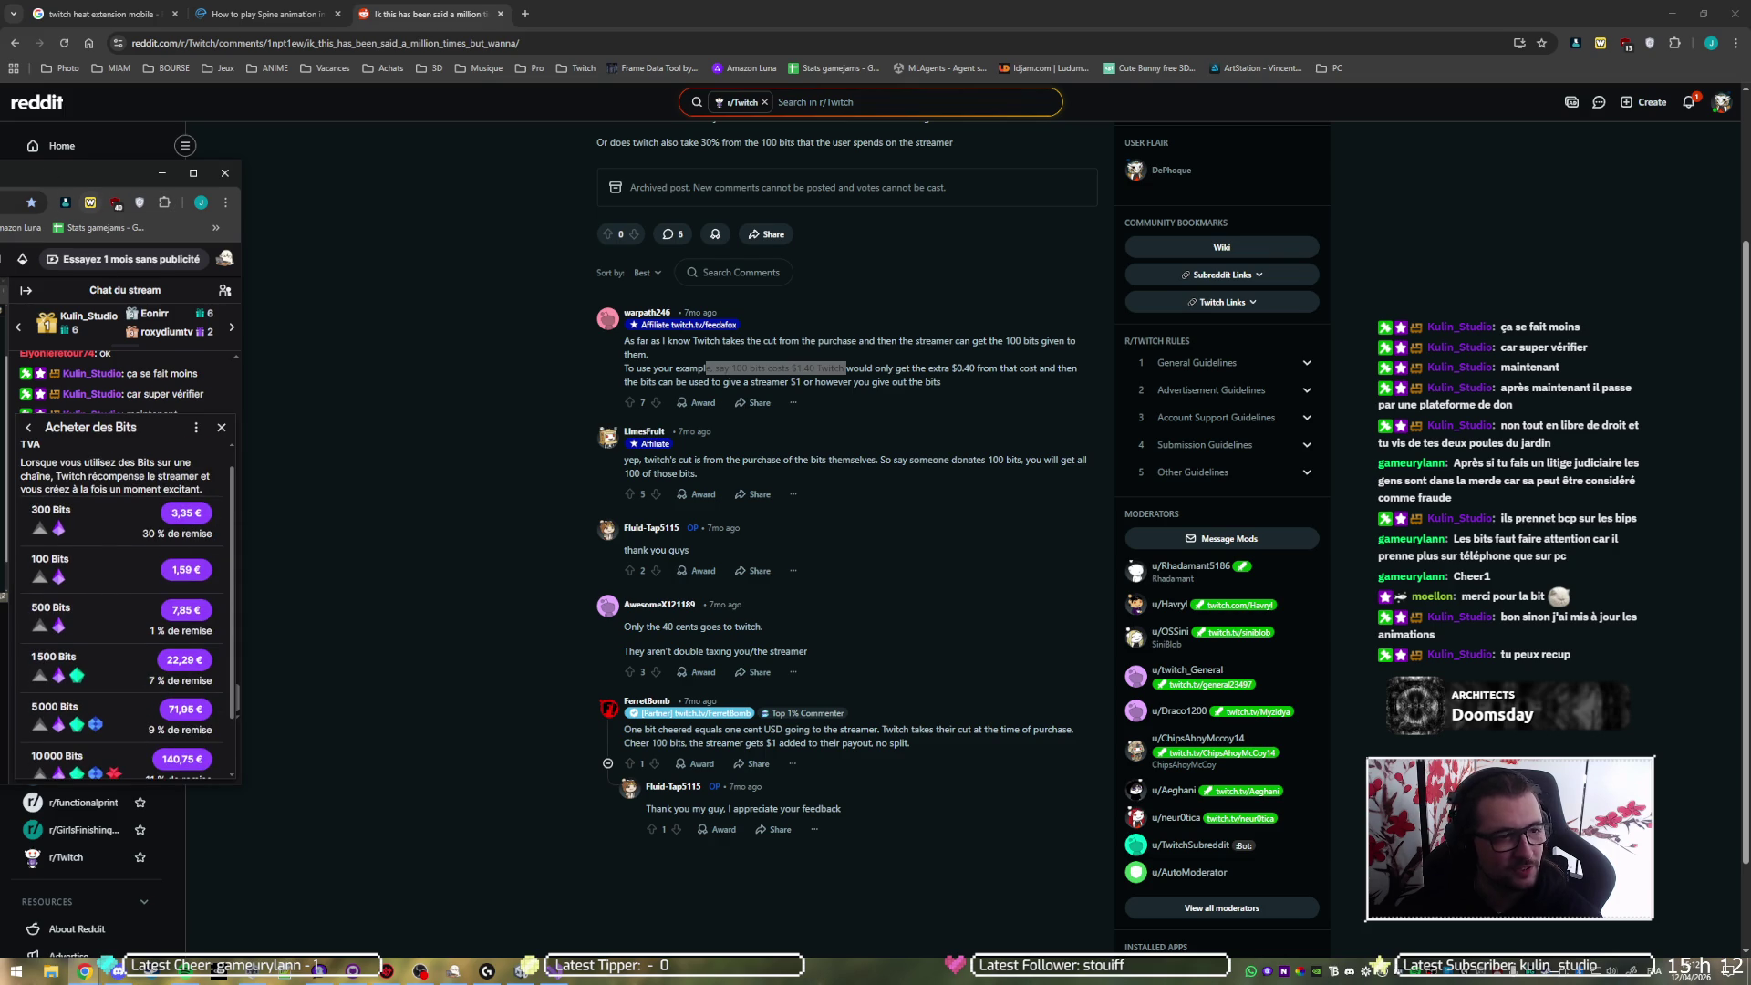
key(alt+Tab)
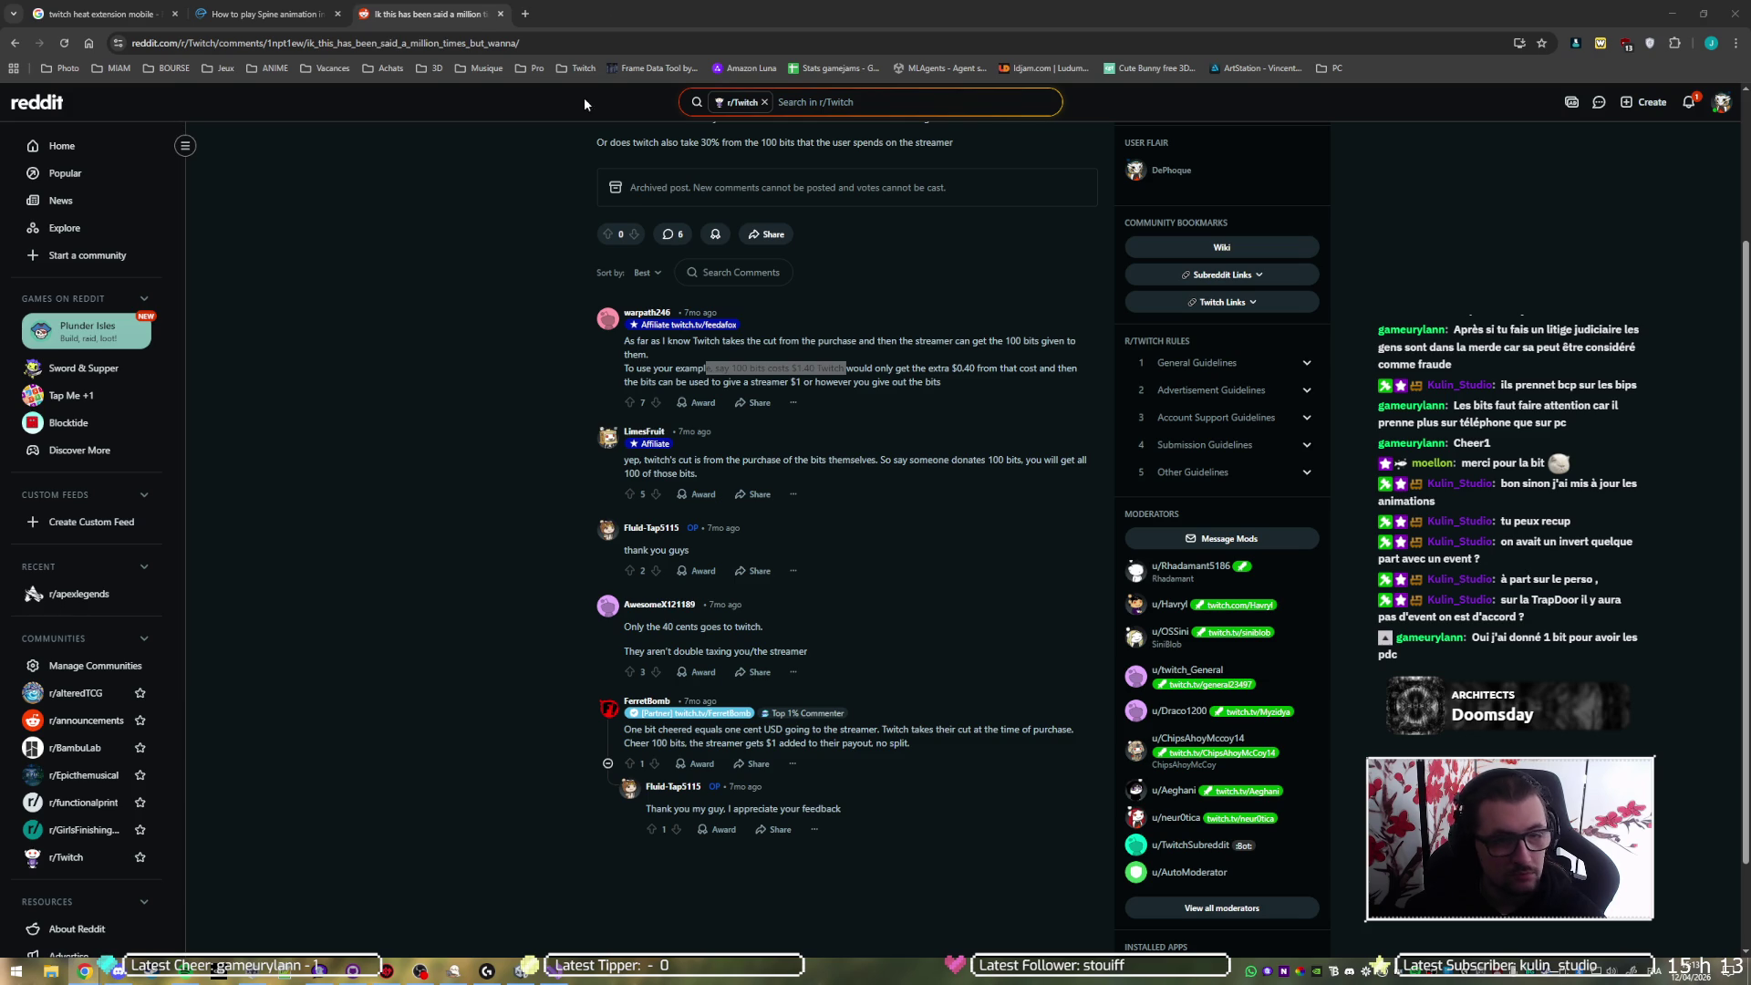
- Search 'twitch bits to channel points' and open the Reddit post 'Grant Channel Points for Bits'
click(525, 14)
text(bi)
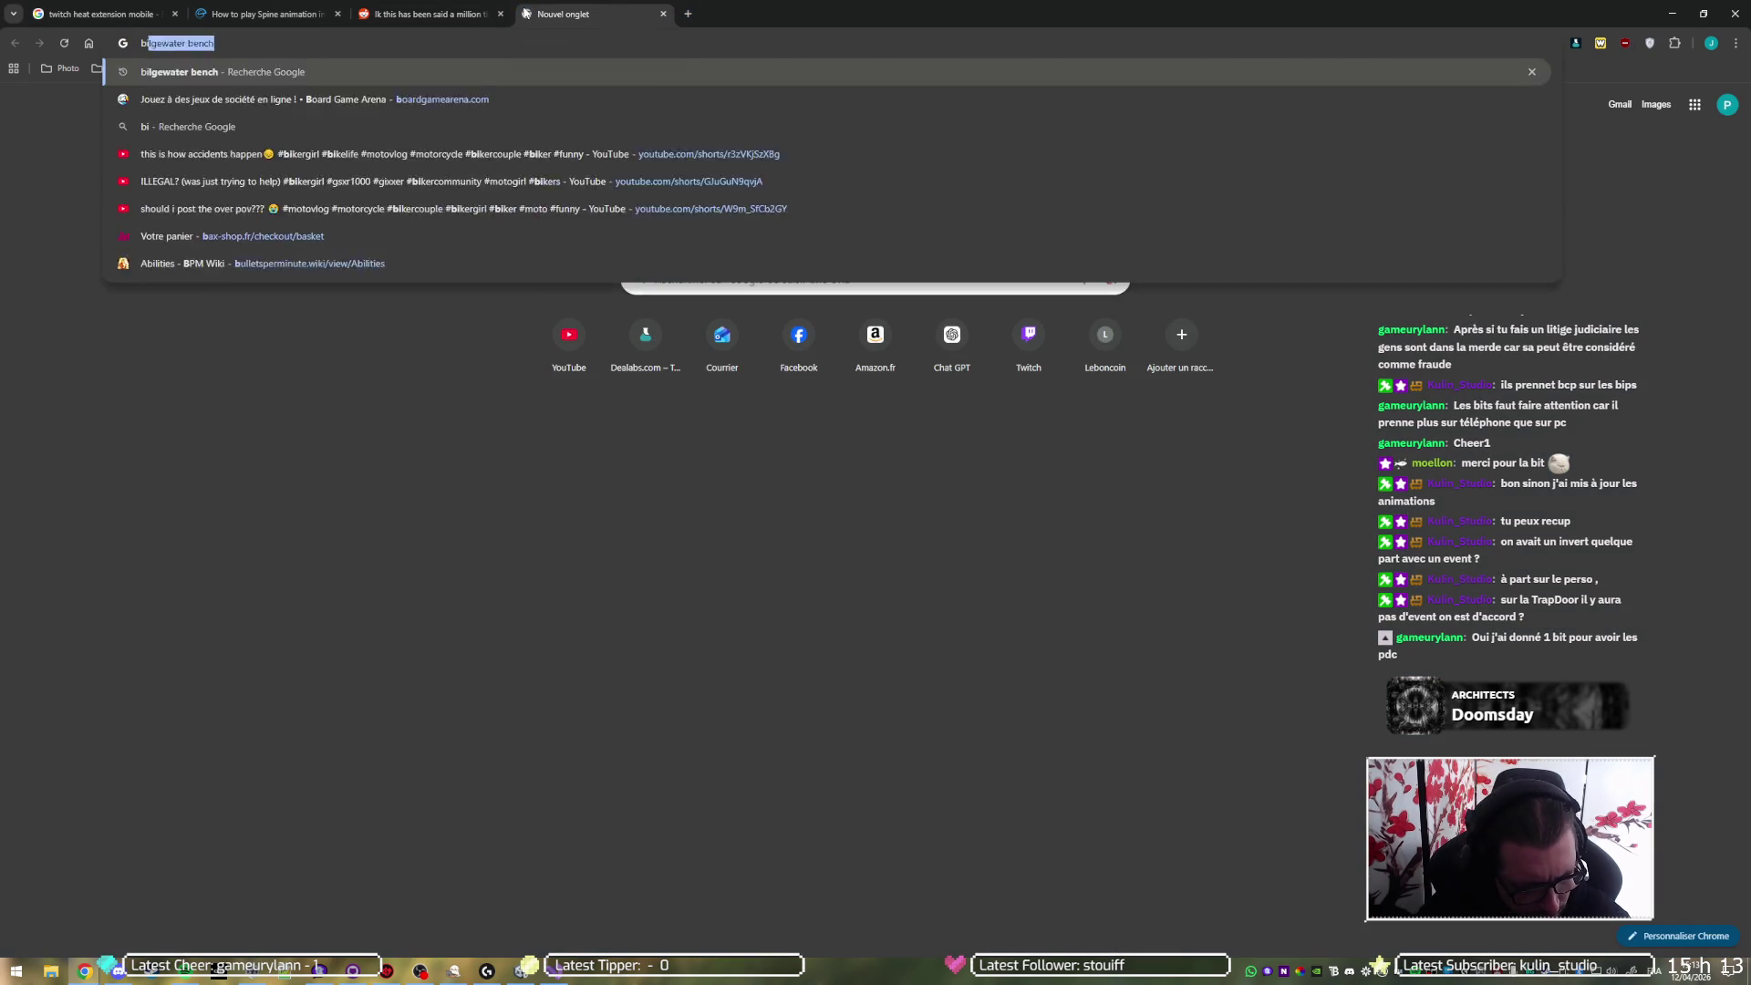
text(ts to channel points)
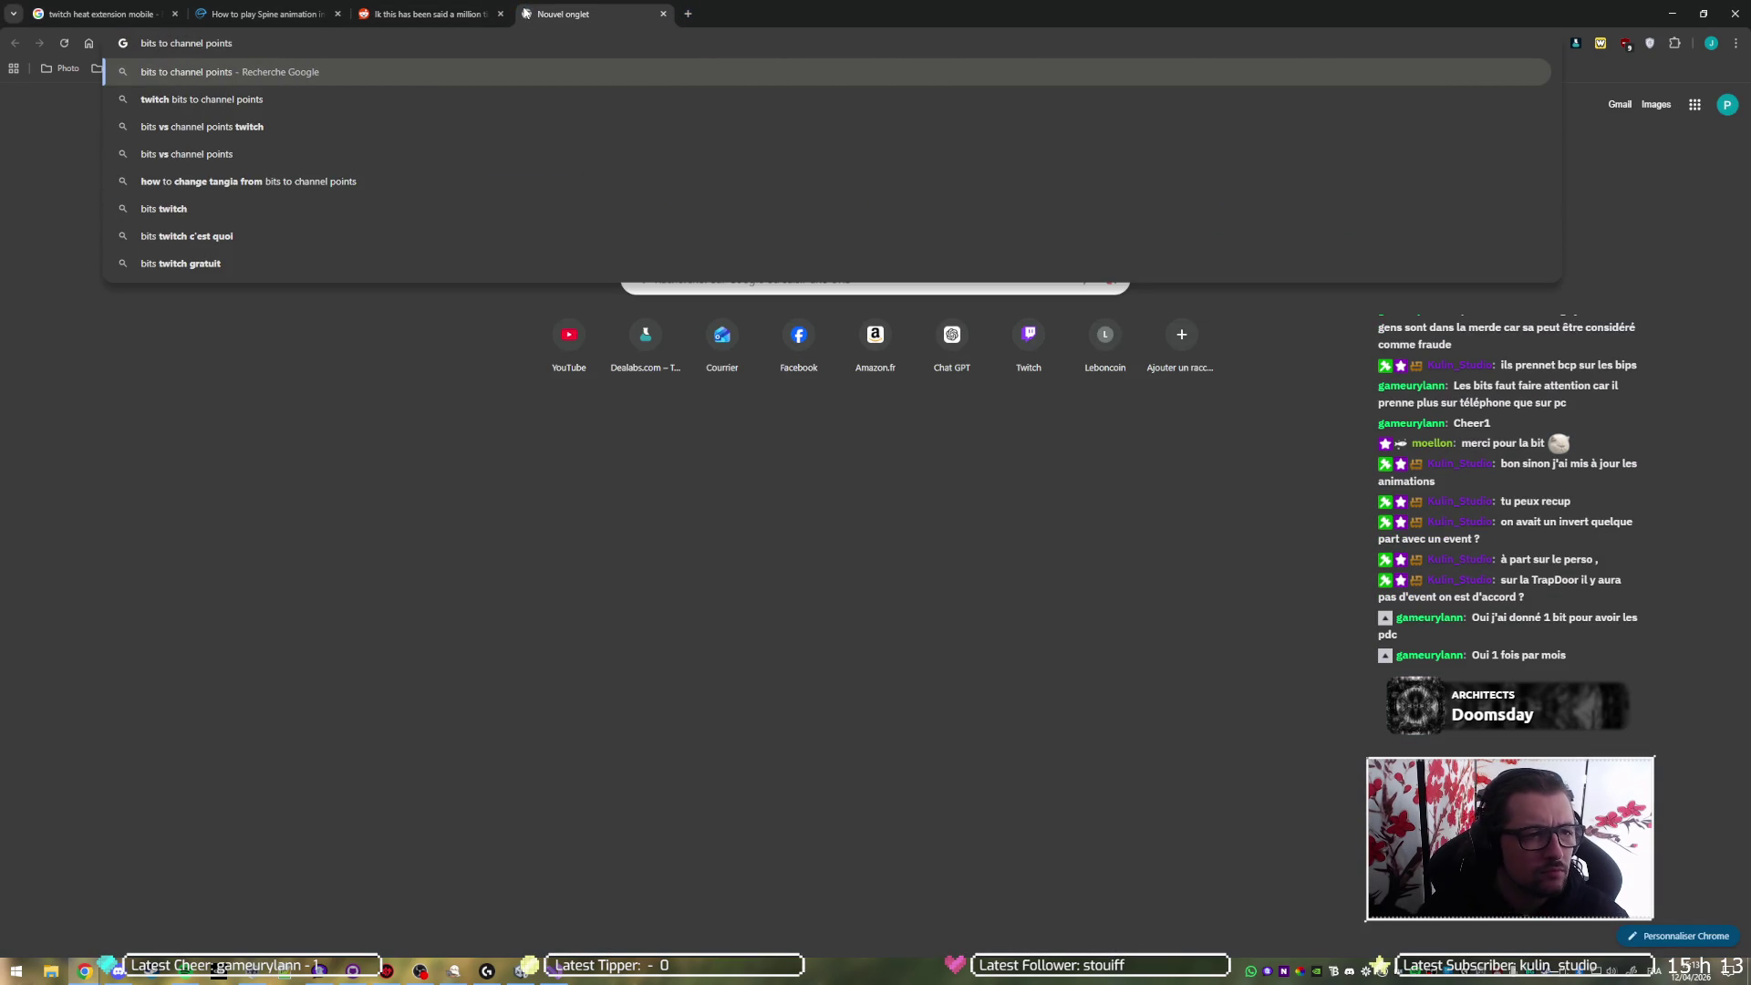
key(Down)
key(Return)
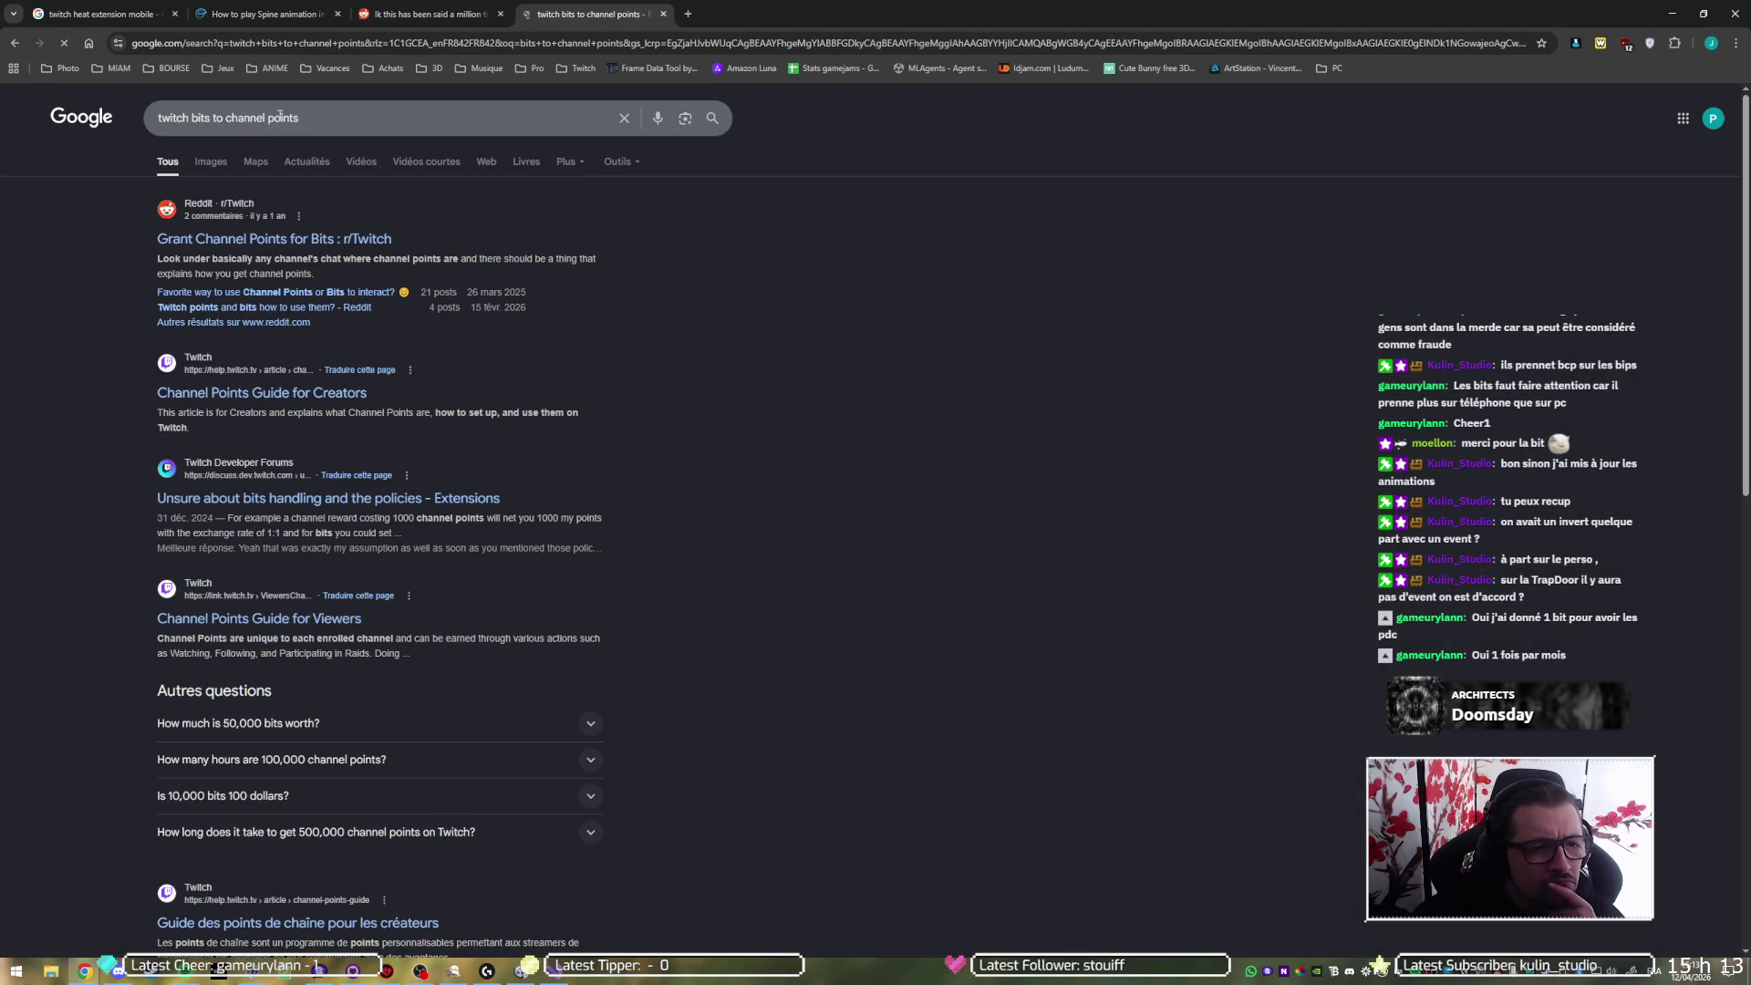
click(313, 242)
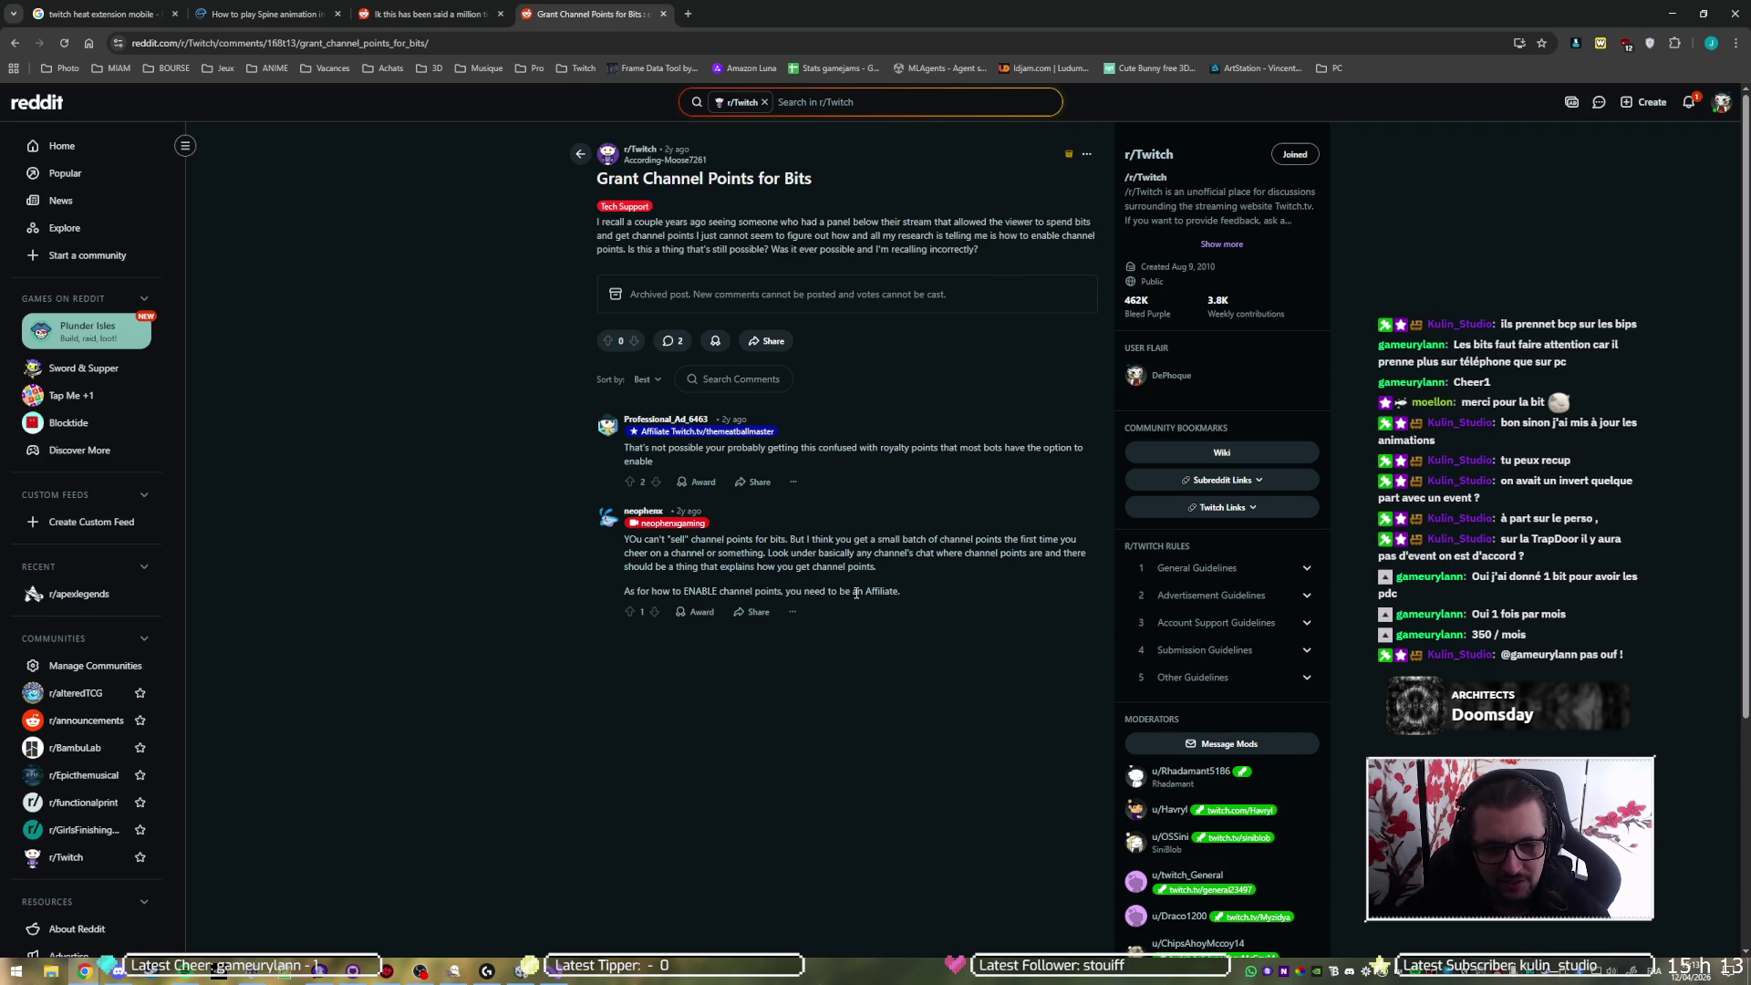
- Close the channel-points search tab and the r/Twitch bits thread, leaving the Spine forum thread
key(alt+Left)
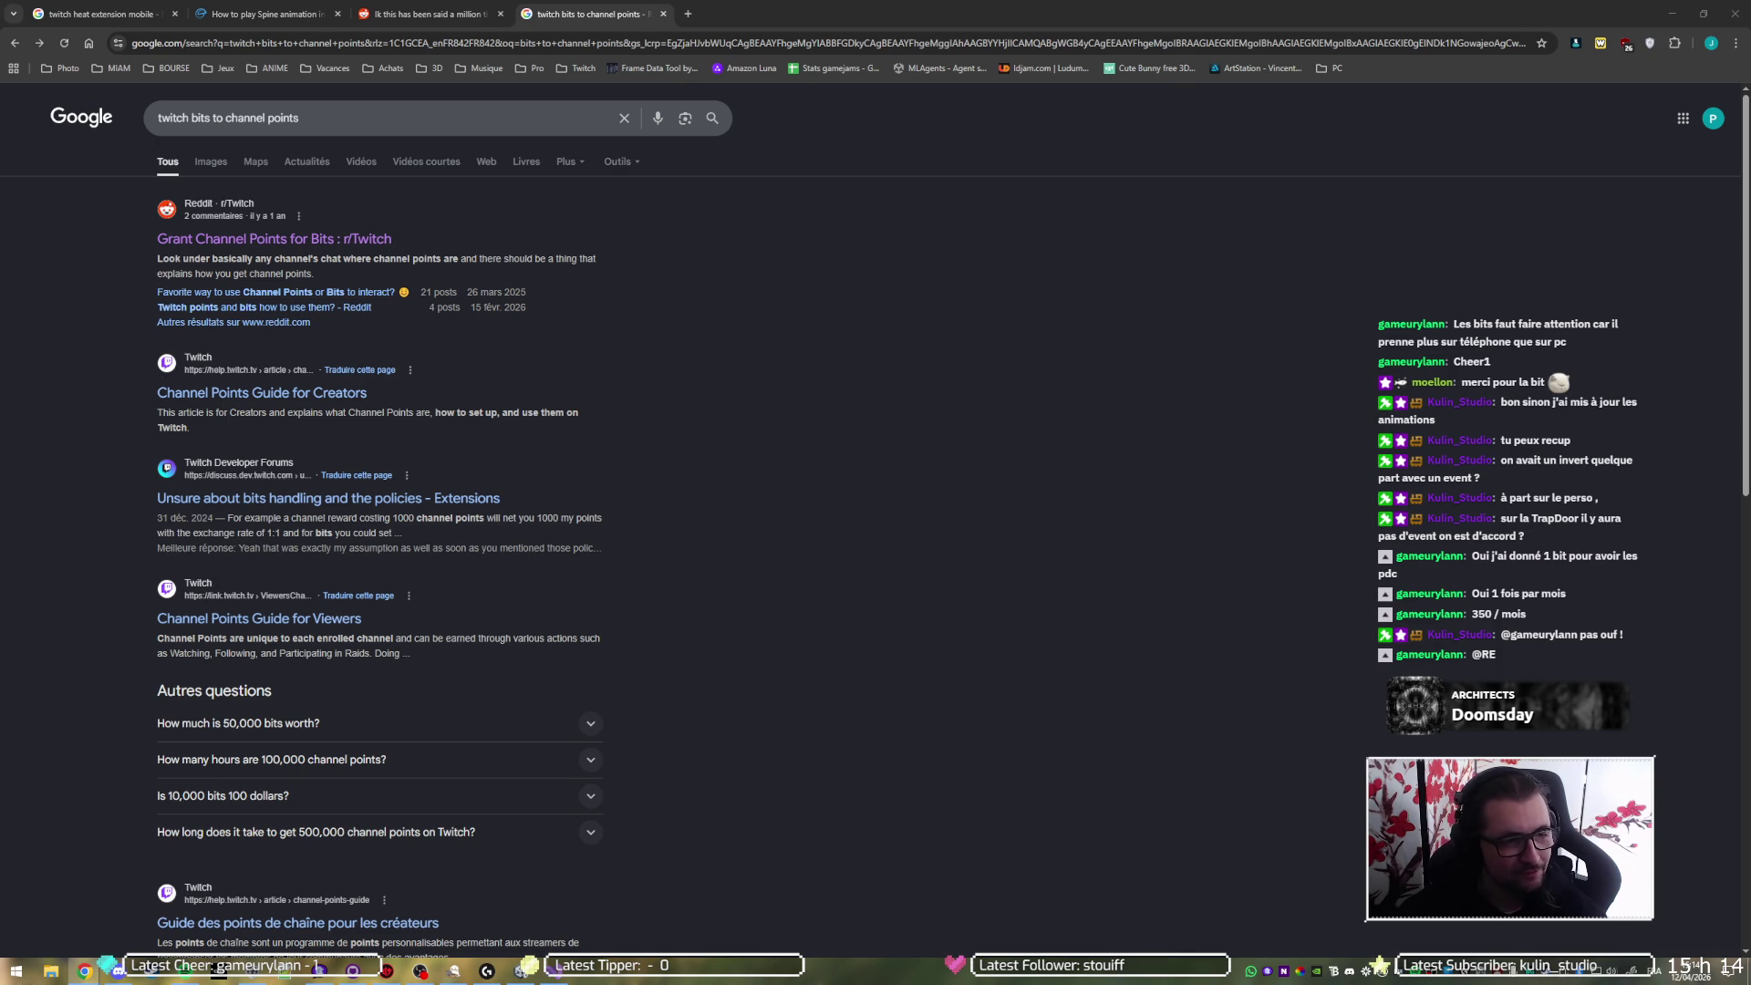
click(821, 246)
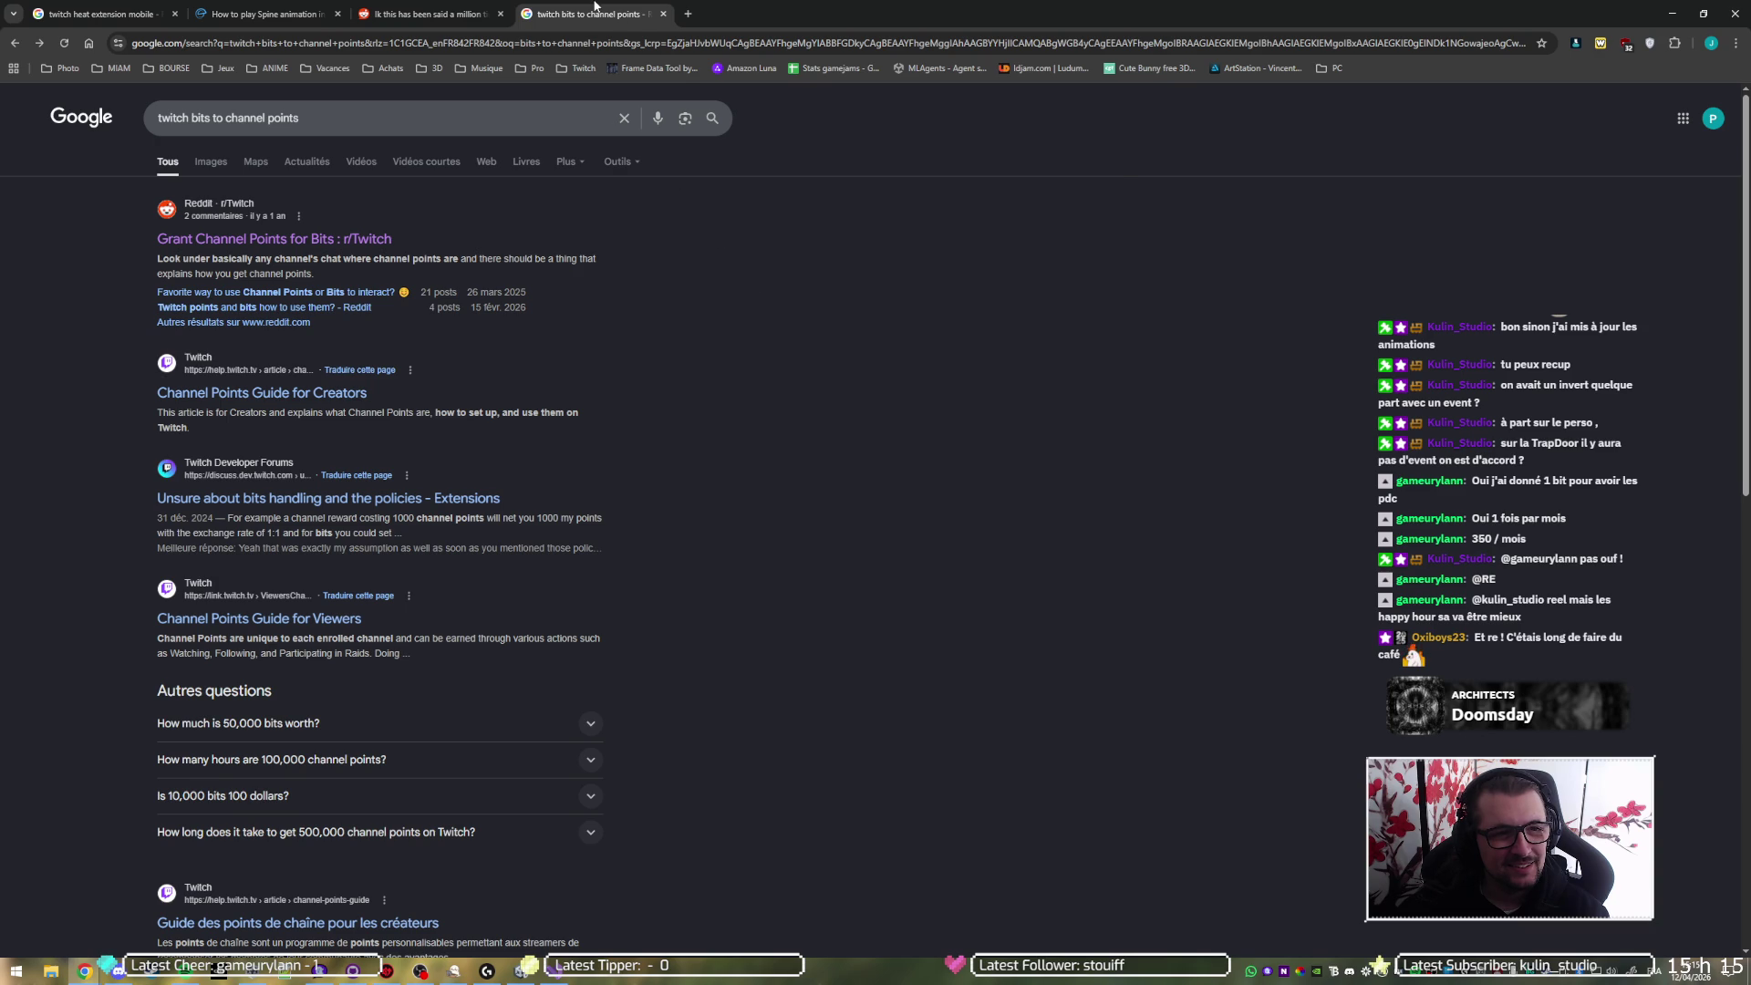
middle_click(594, 5)
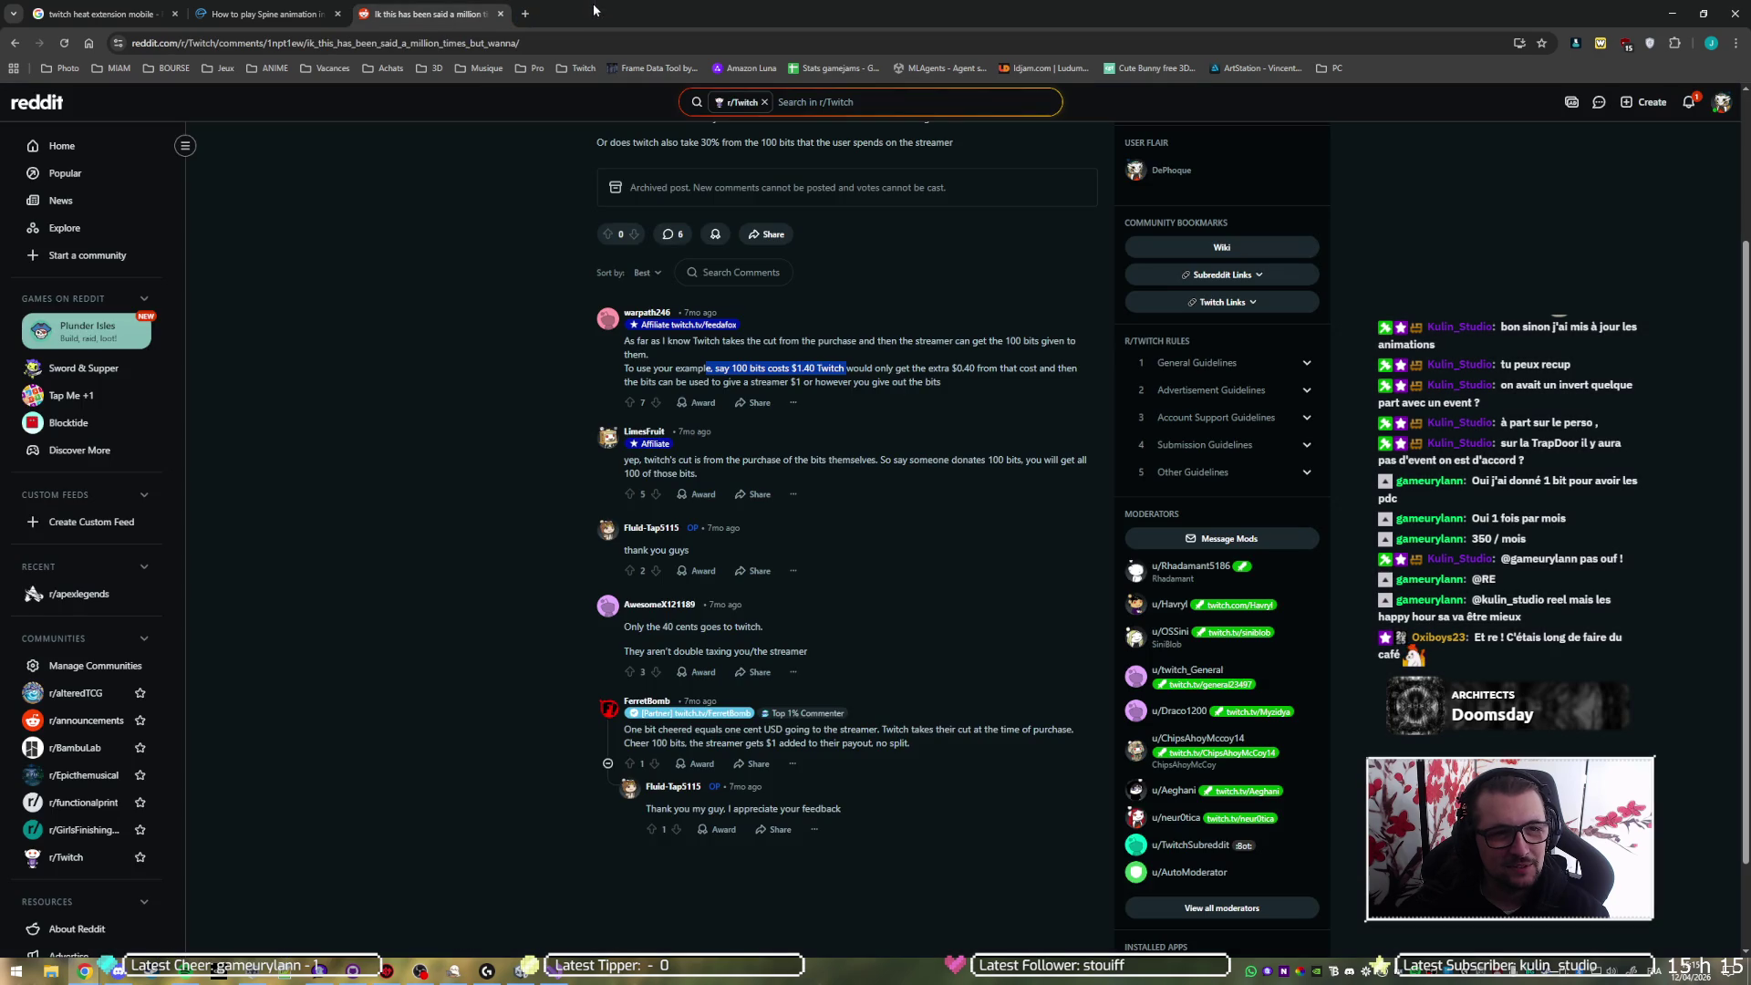
middle_click(421, 7)
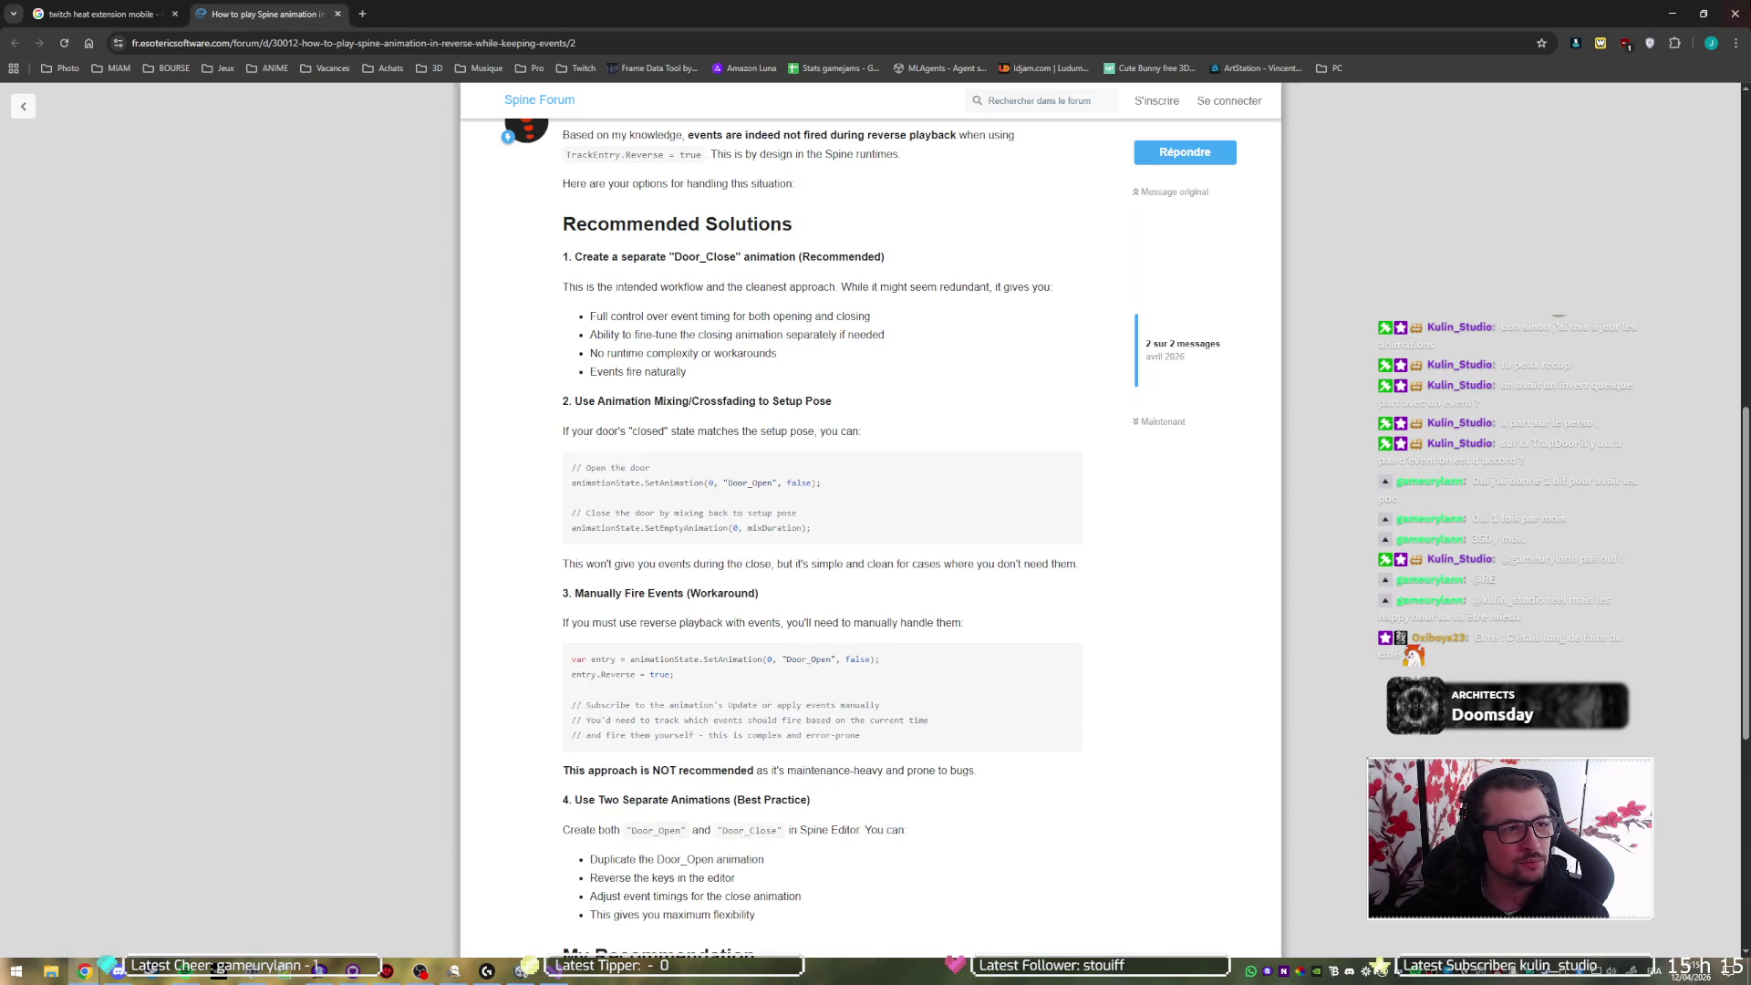
- Minimize Chrome, exit Play mode in Unity, and bring up GitHub Desktop's Kaon commit history
click(1735, 12)
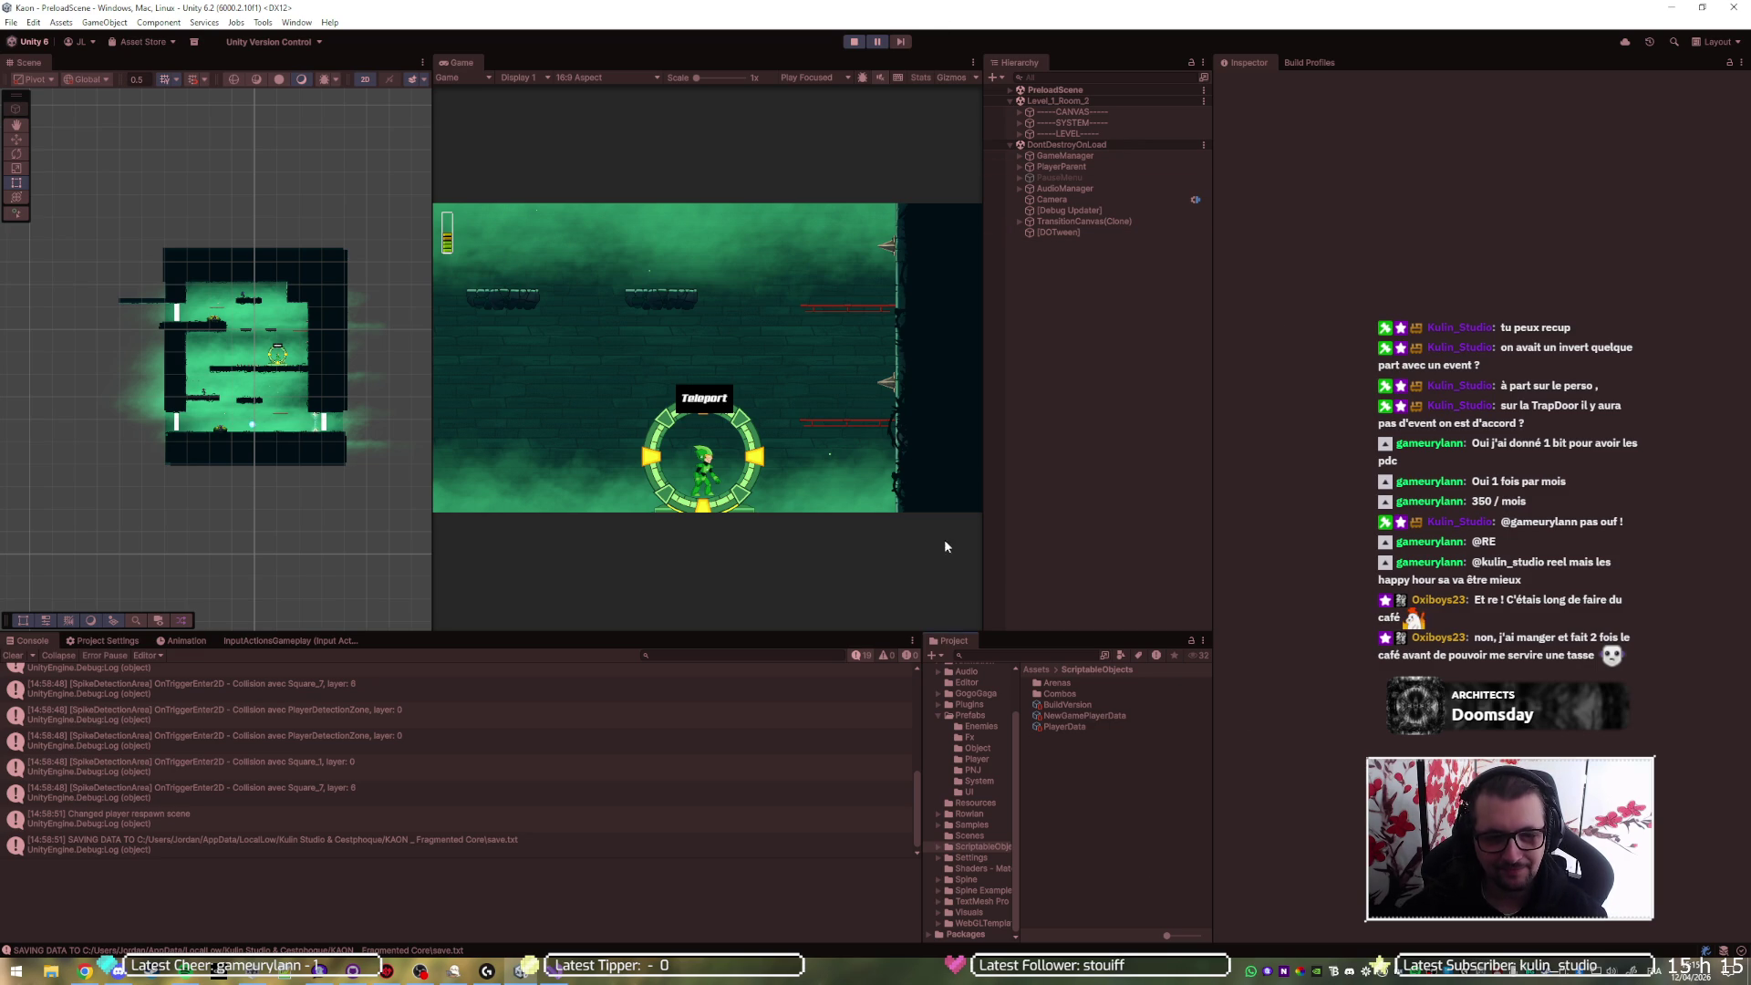
key(ctrl+p)
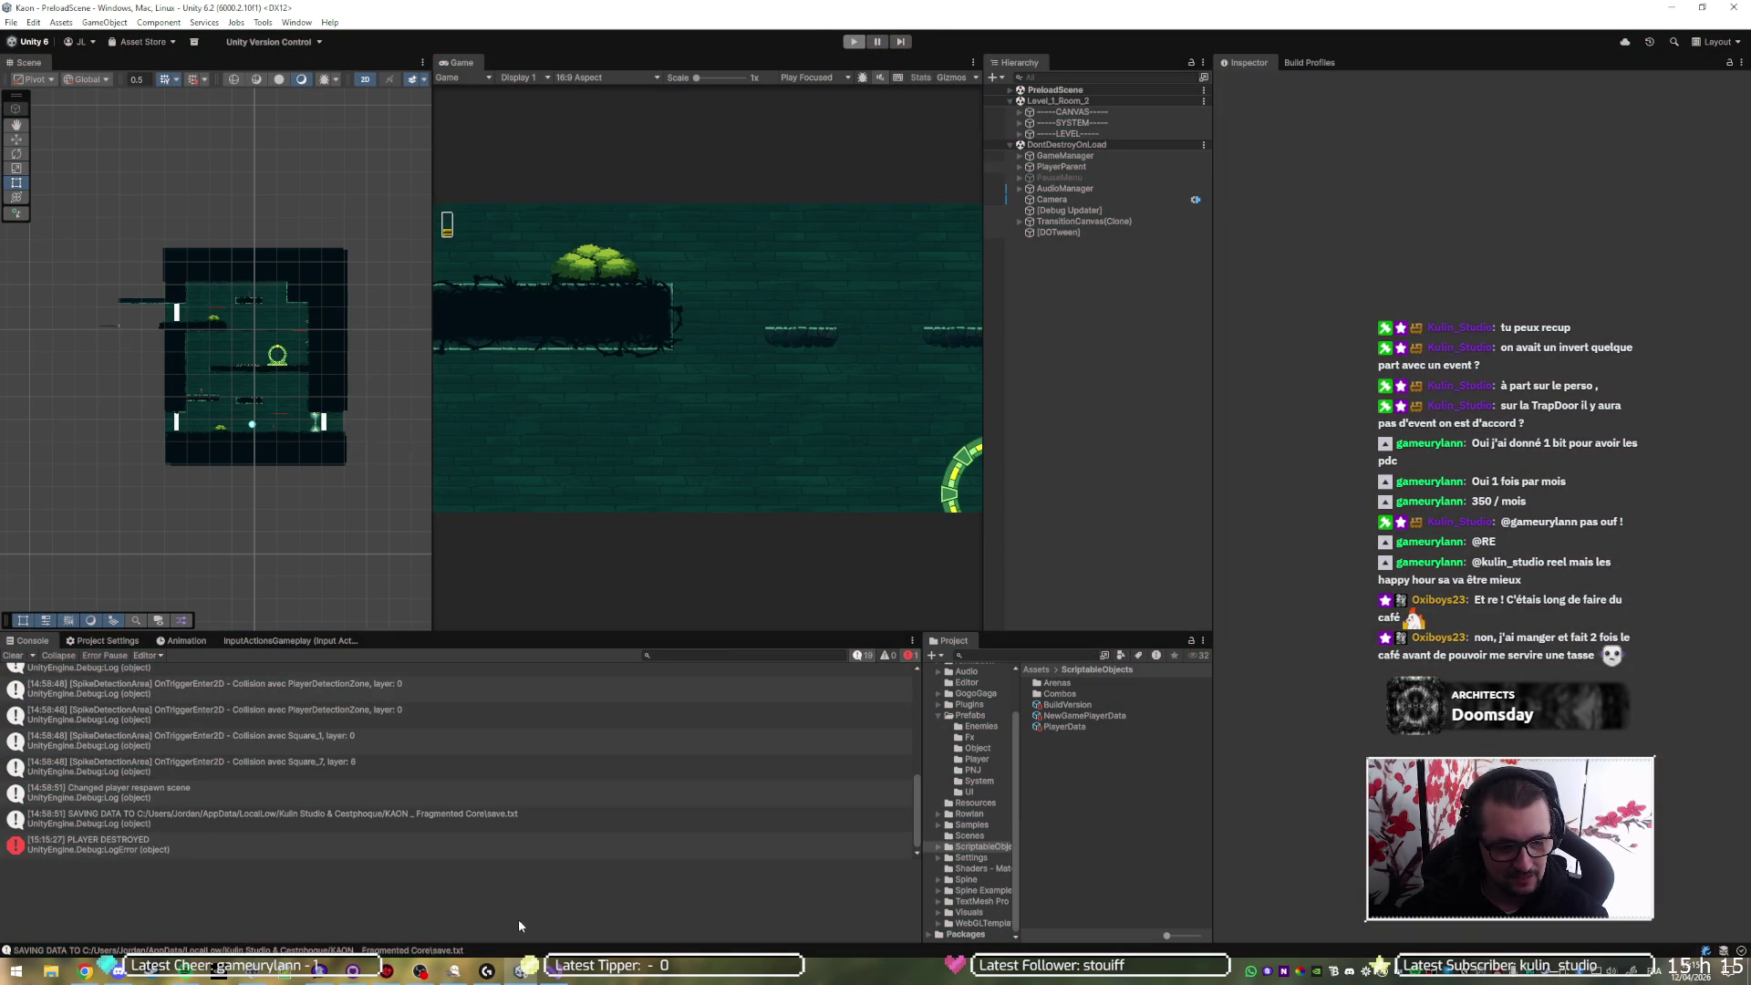
click(521, 969)
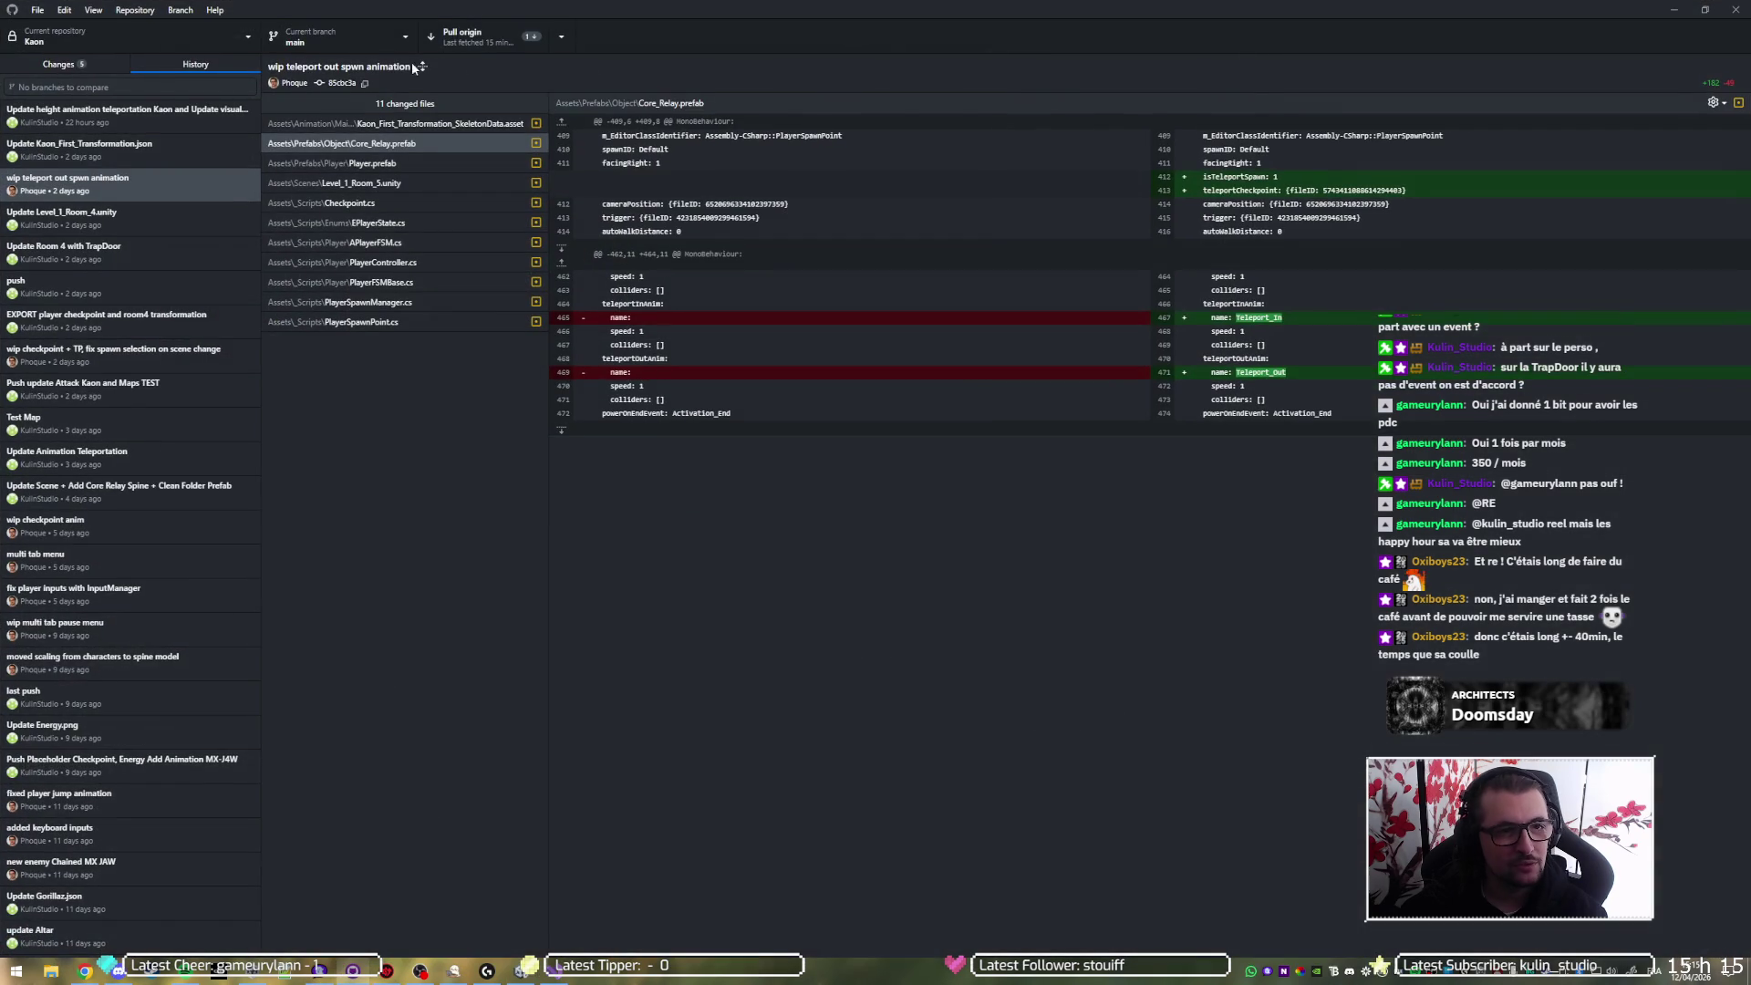
- Pull origin in GitHub Desktop, then start a Unity play test of Kaon
click(469, 37)
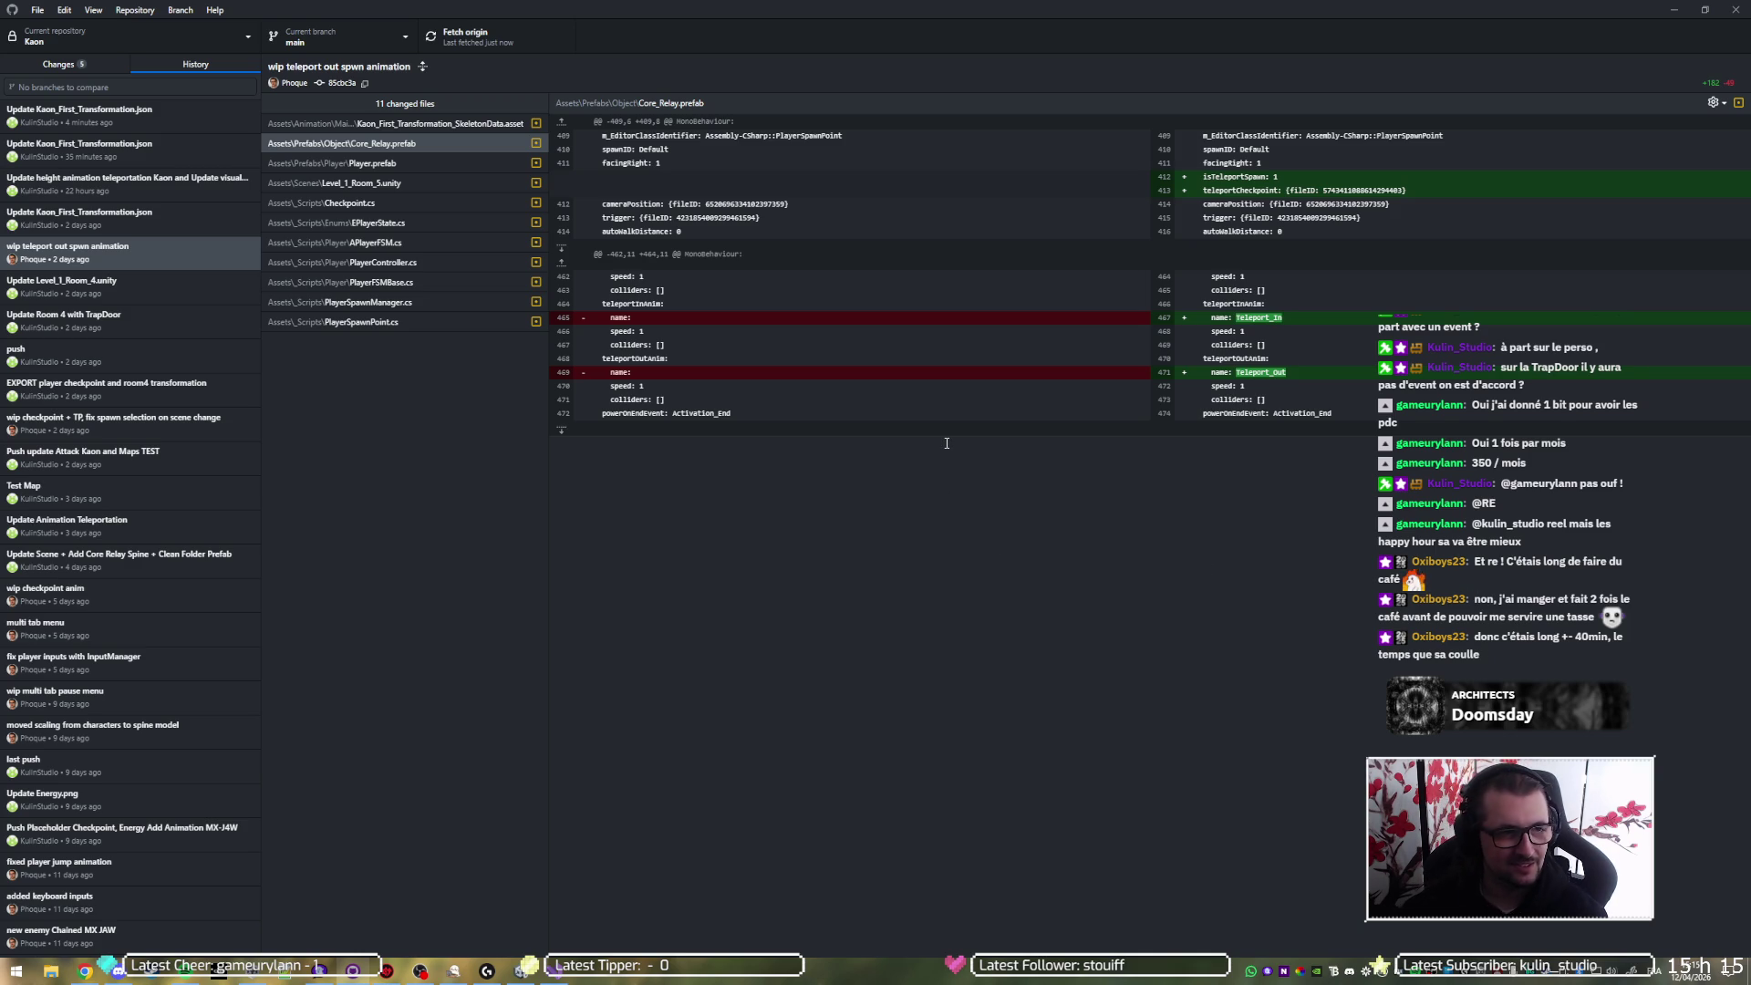
click(1674, 11)
click(853, 42)
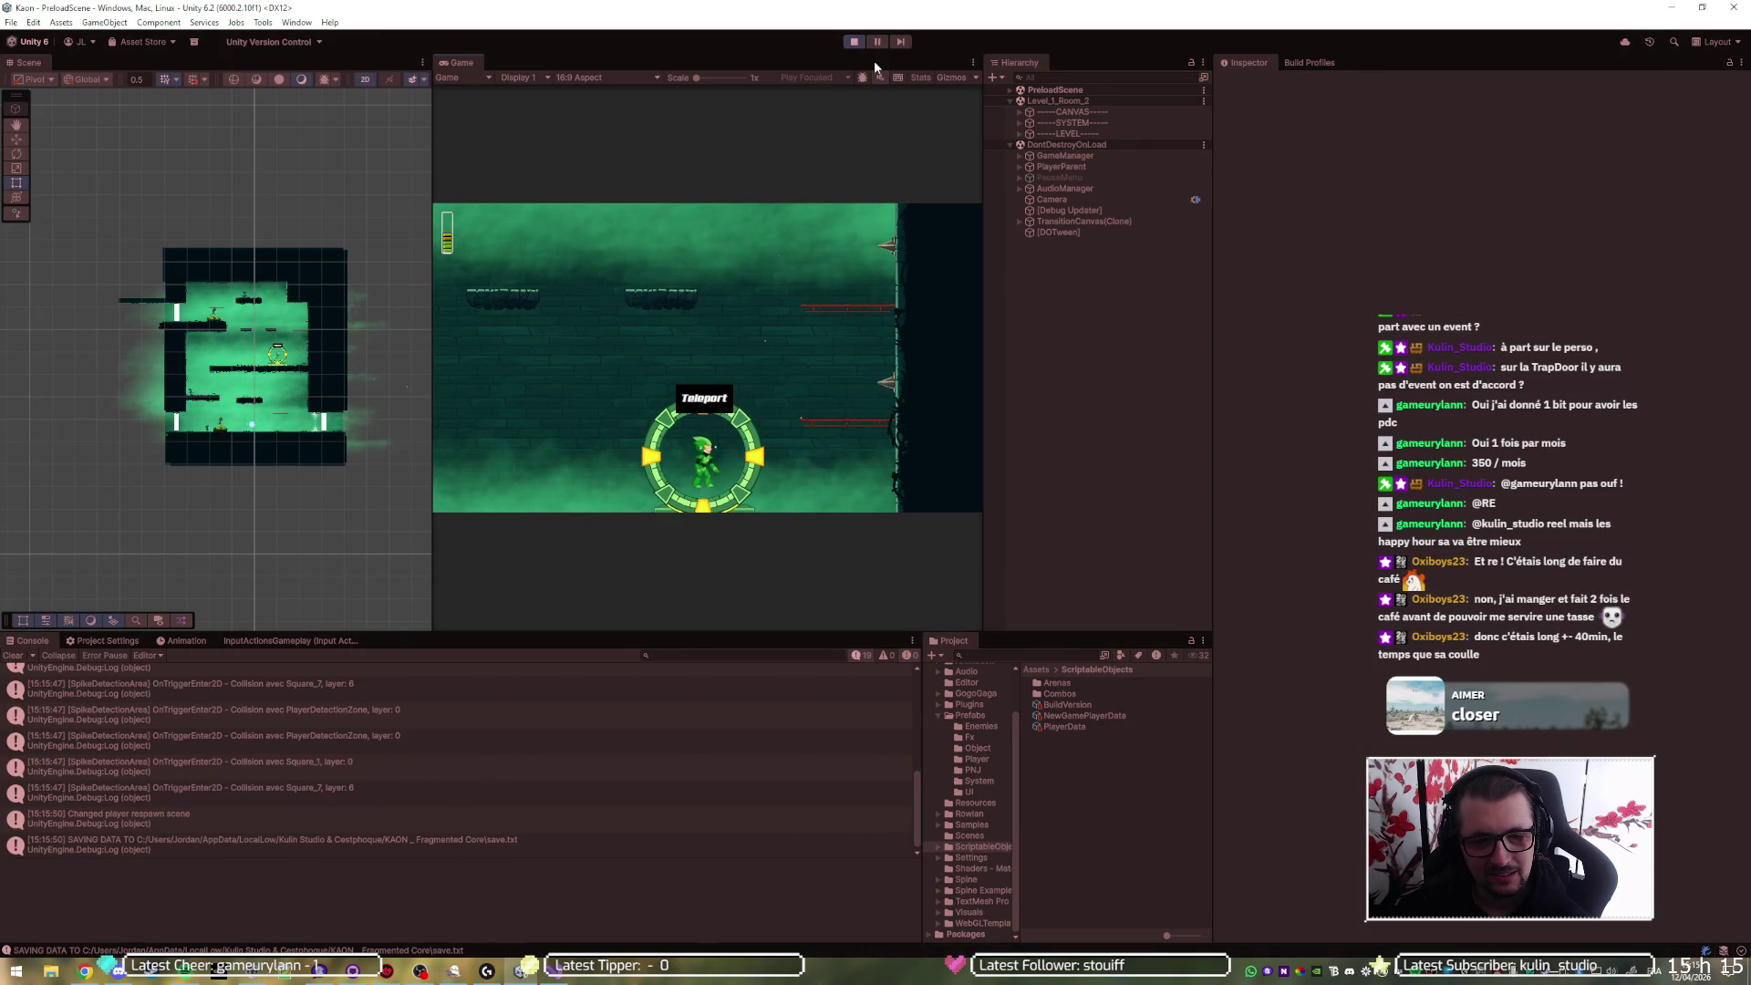
- Stop play and check the Player prefab's Set Checkpoint Out Anim speed in the Inspector
click(855, 42)
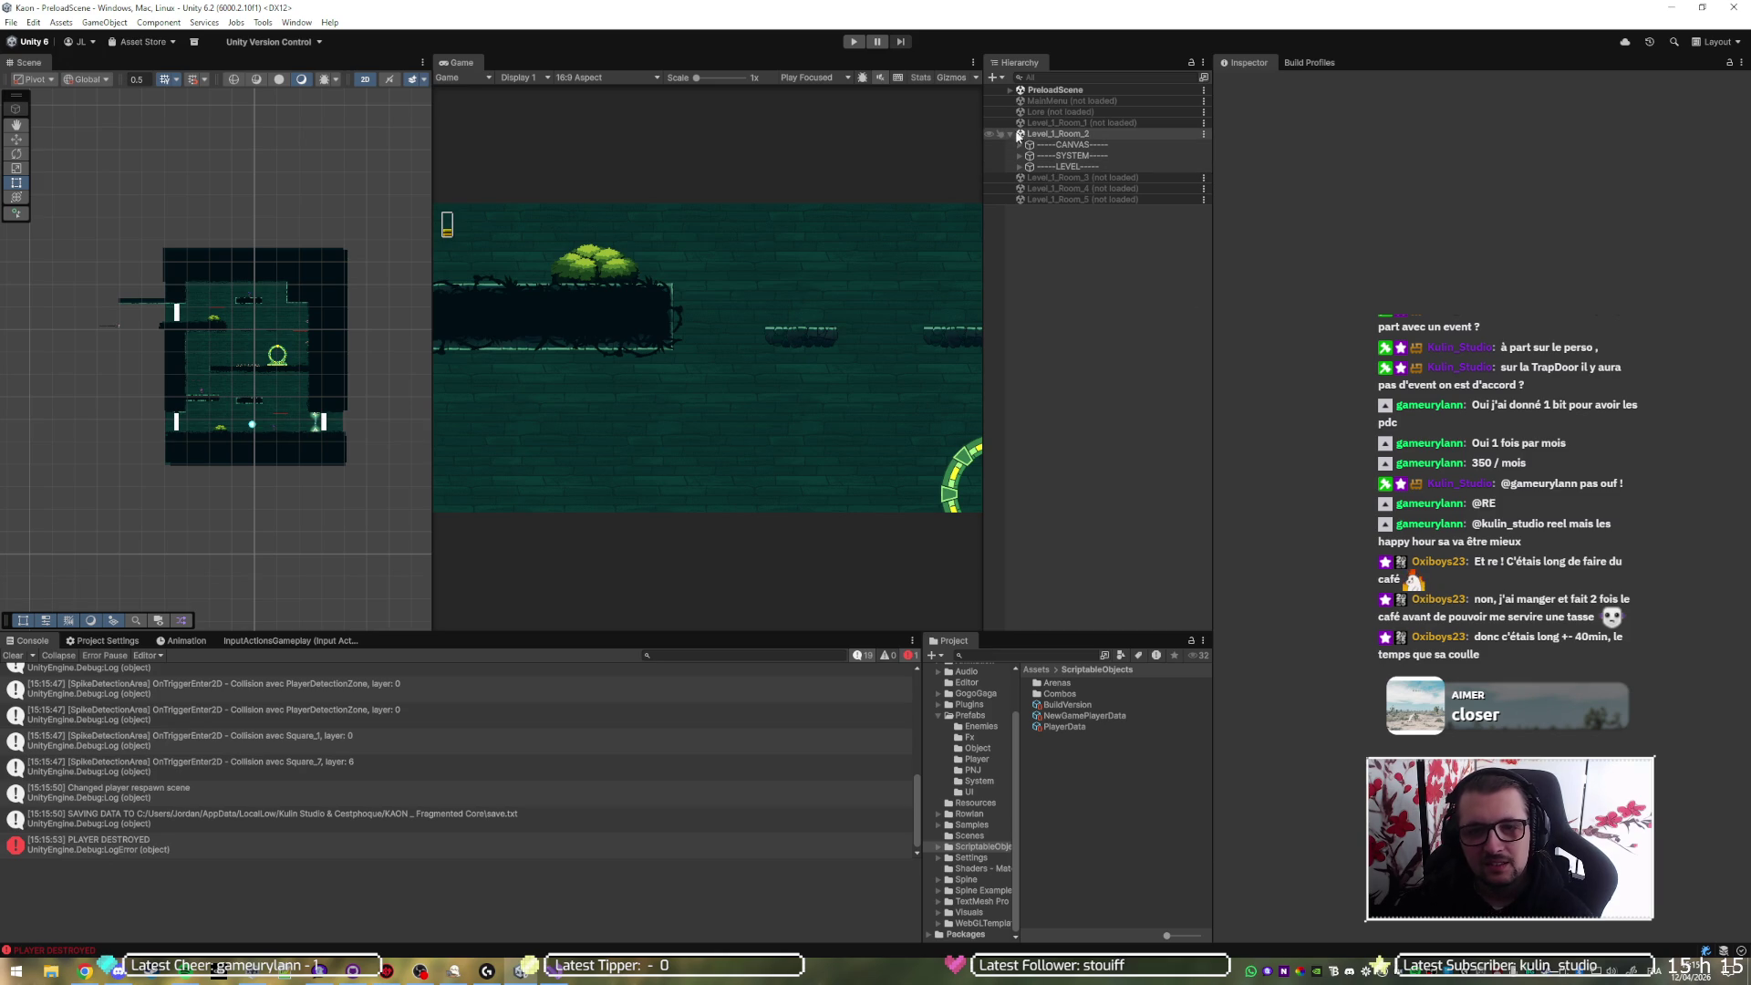
click(1092, 714)
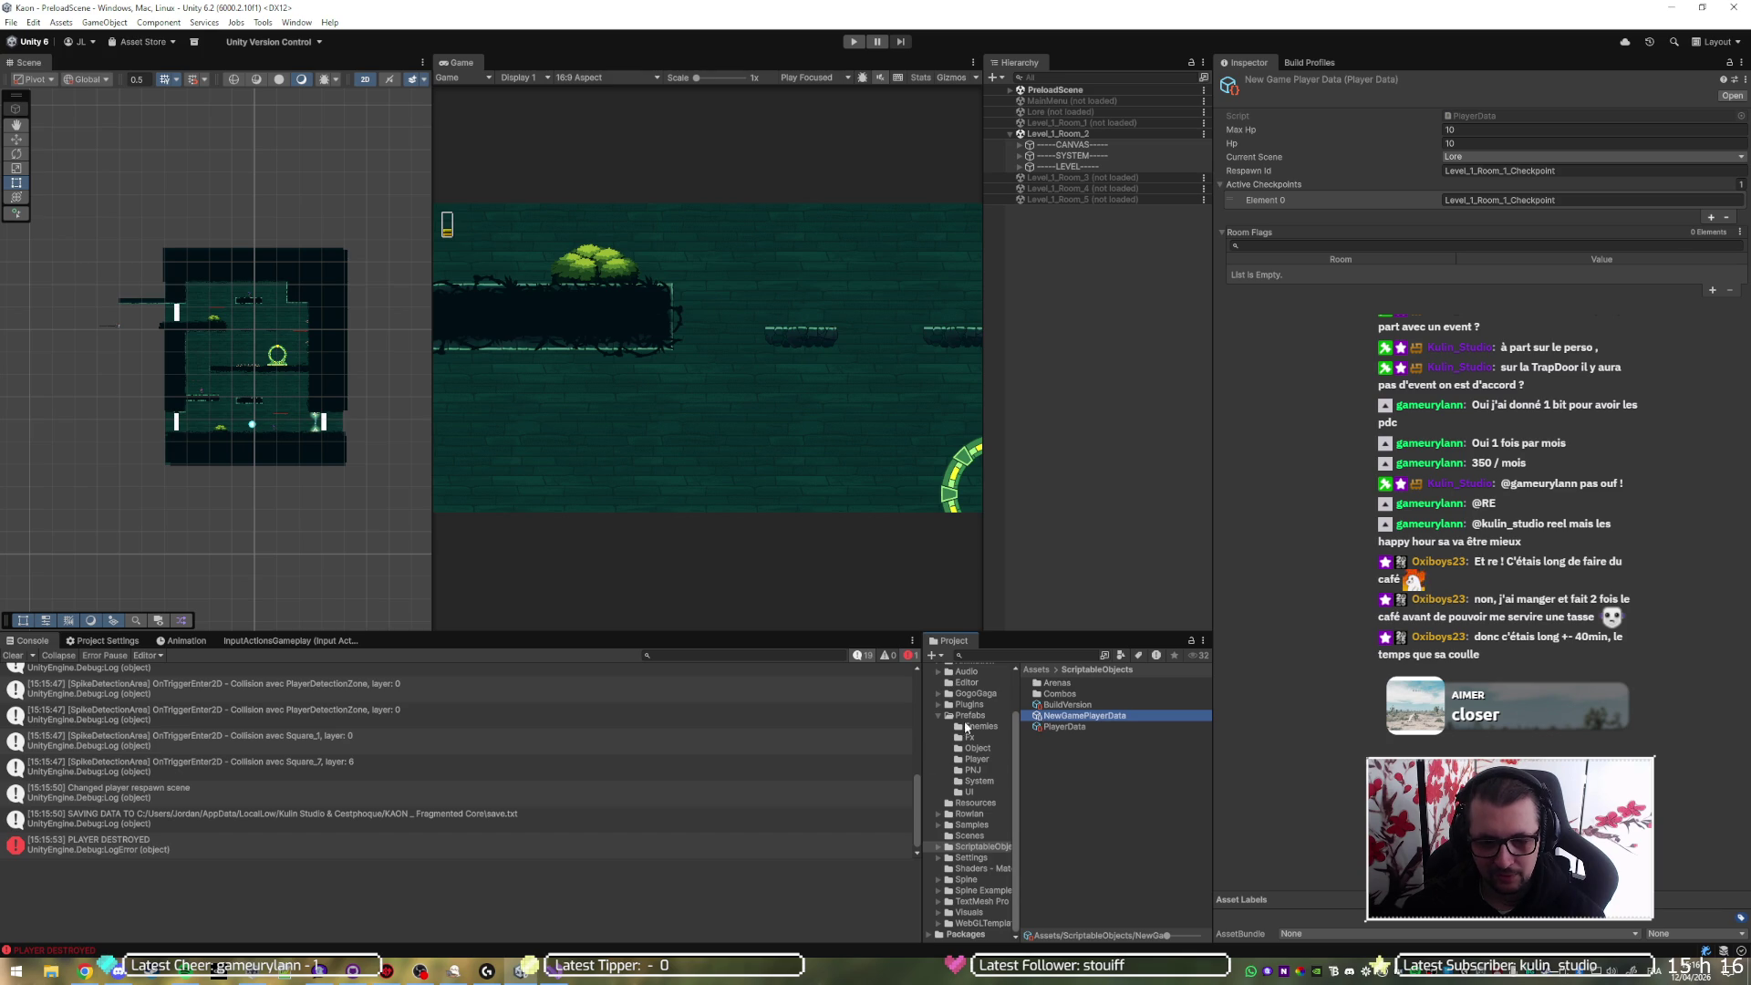
click(977, 759)
click(1060, 685)
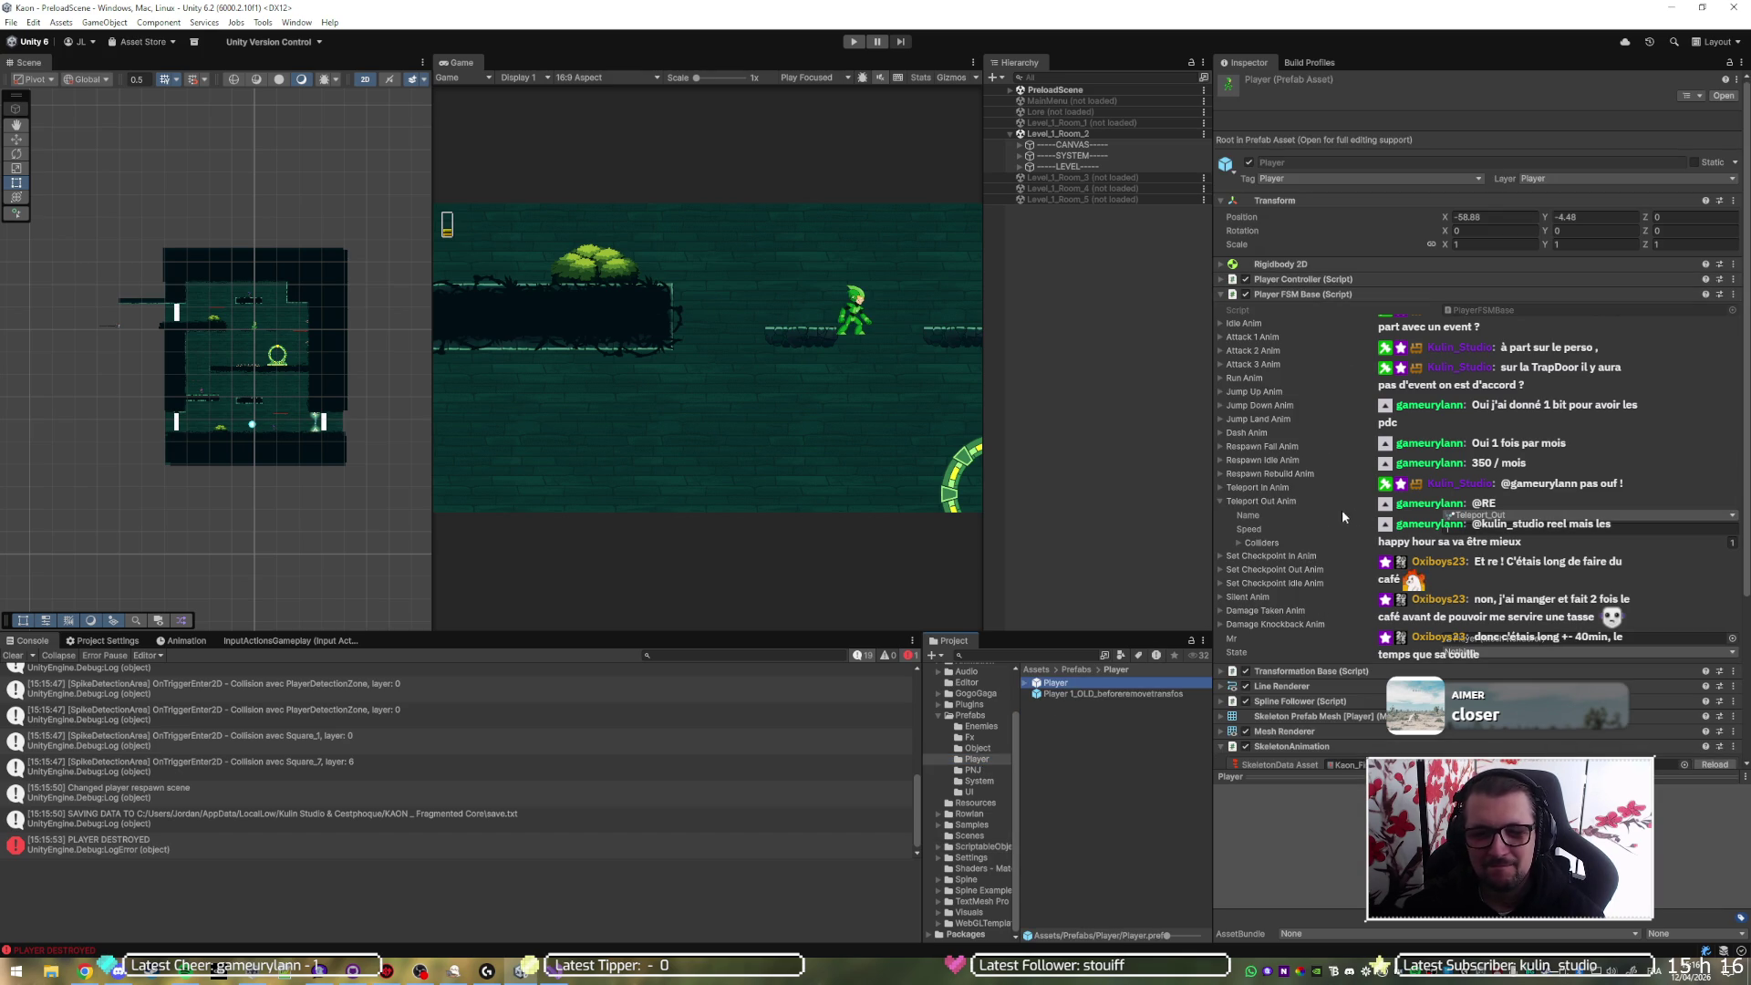
click(1296, 500)
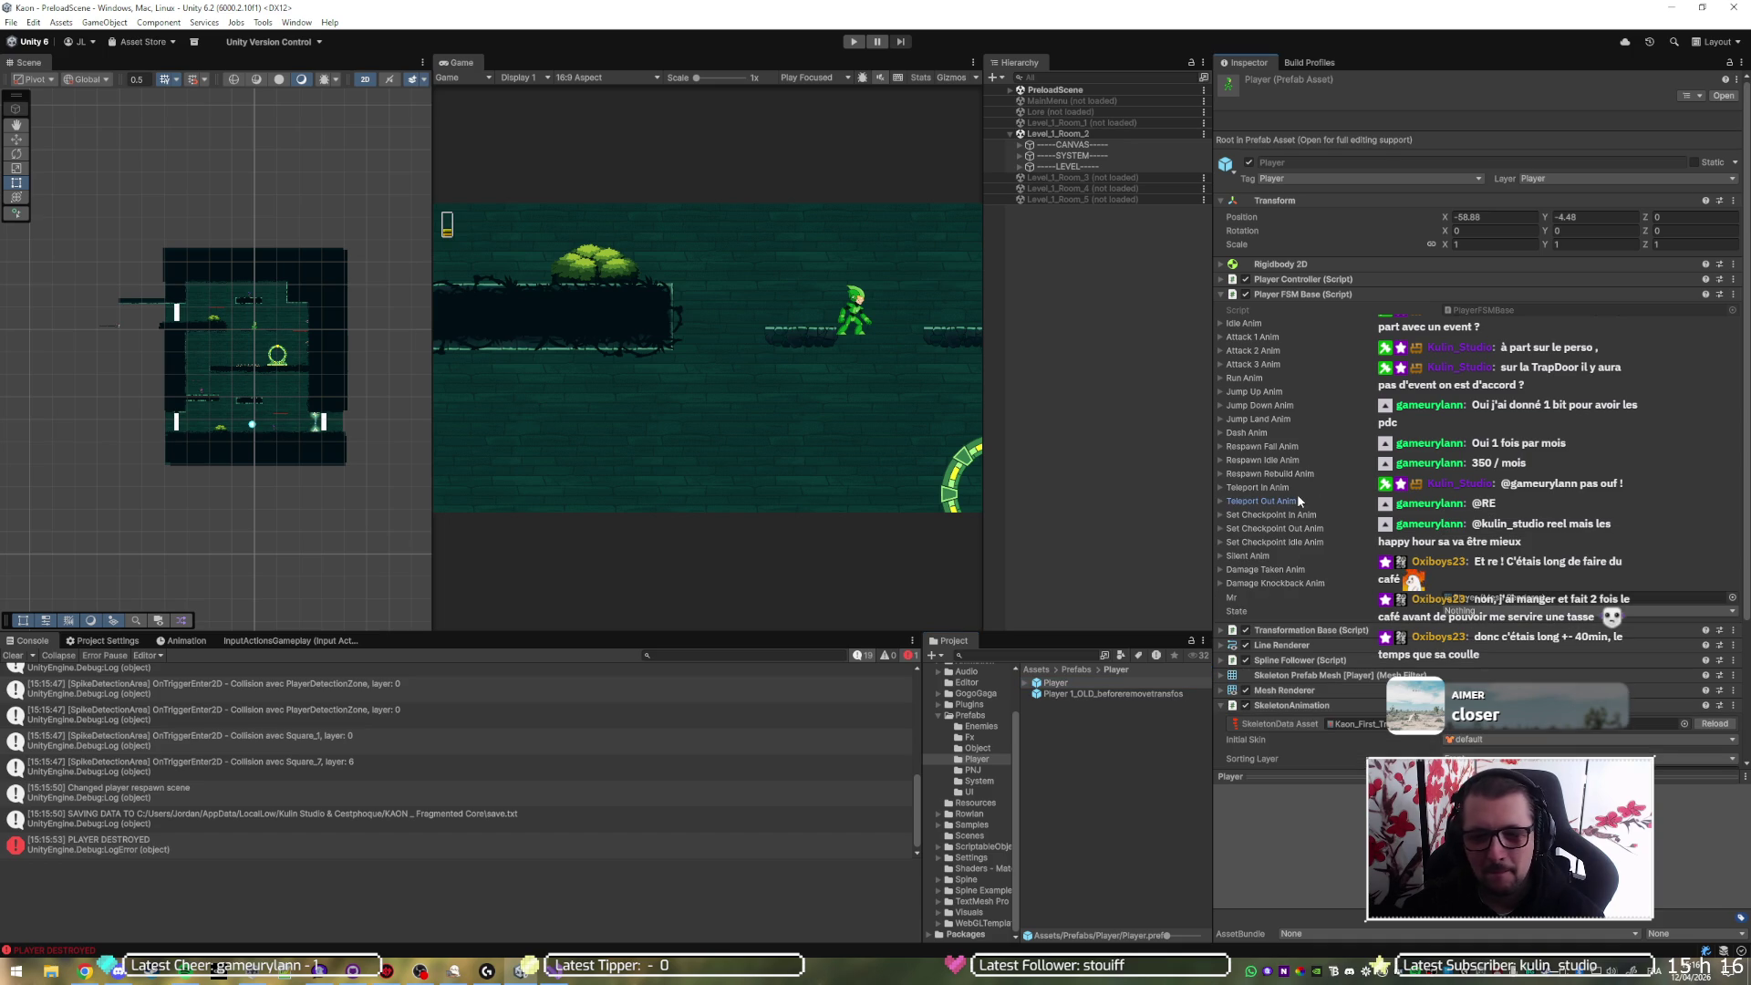
click(1304, 528)
click(1470, 556)
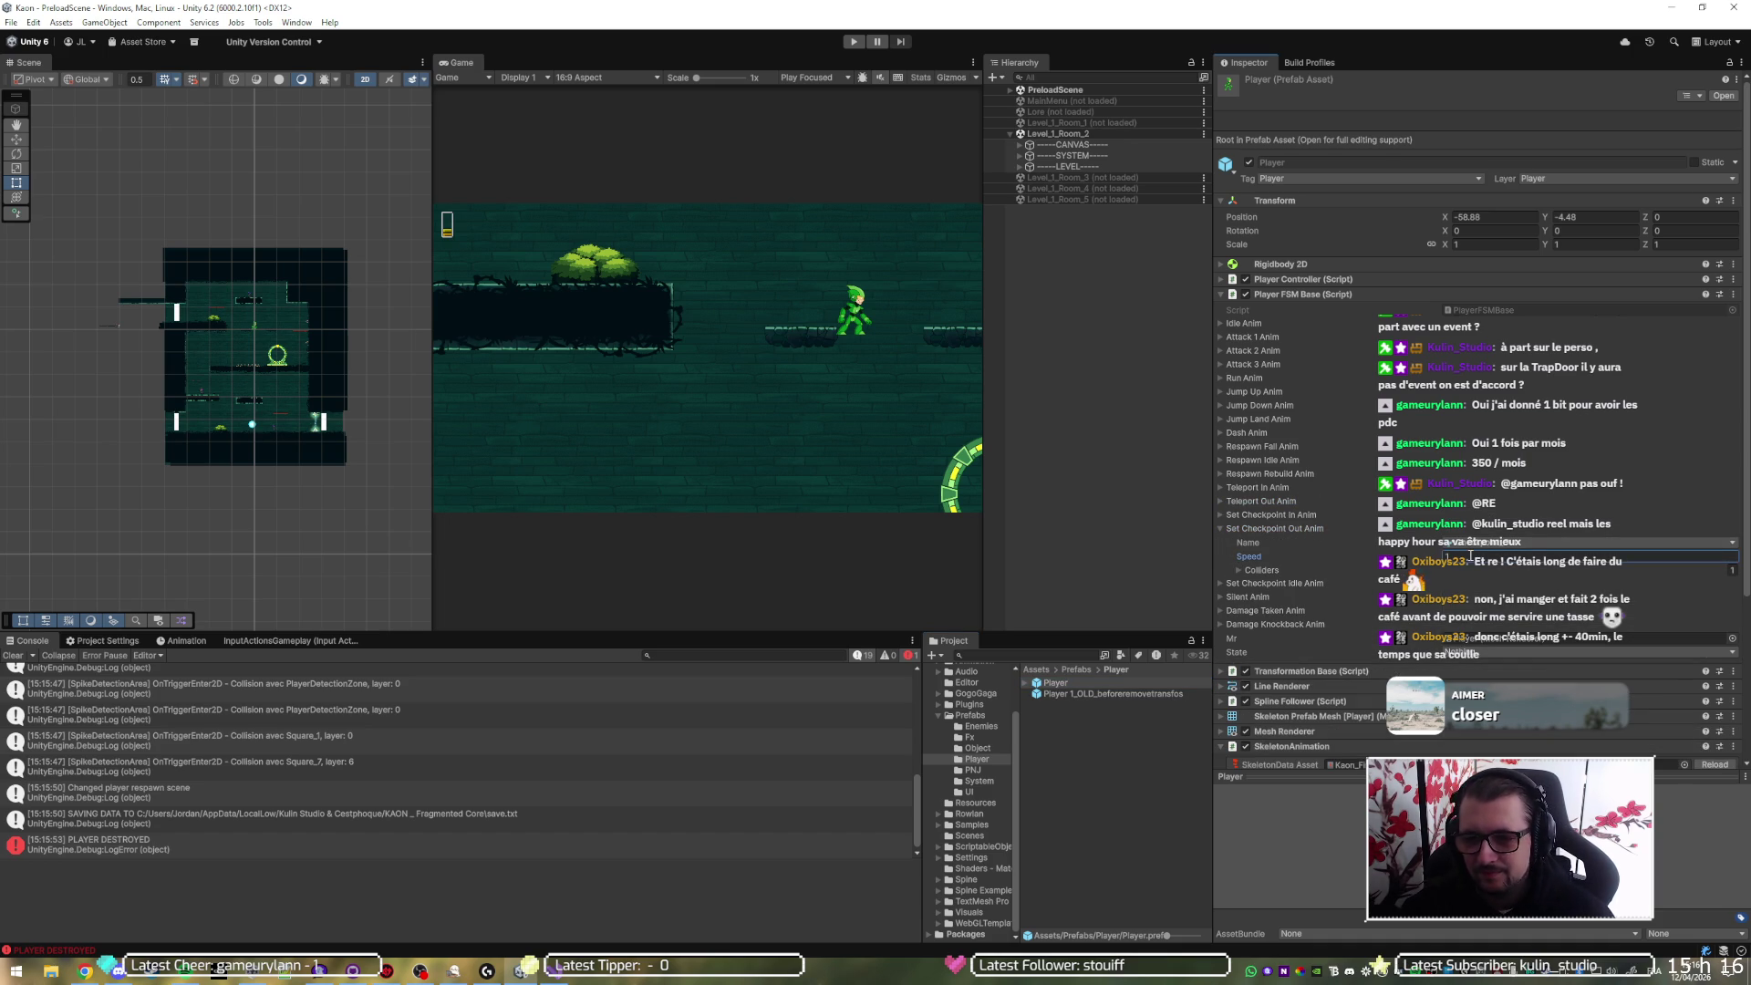
- Run a quick play test, then set a breakpoint on PlayerController line 233 in Visual Studio
click(852, 42)
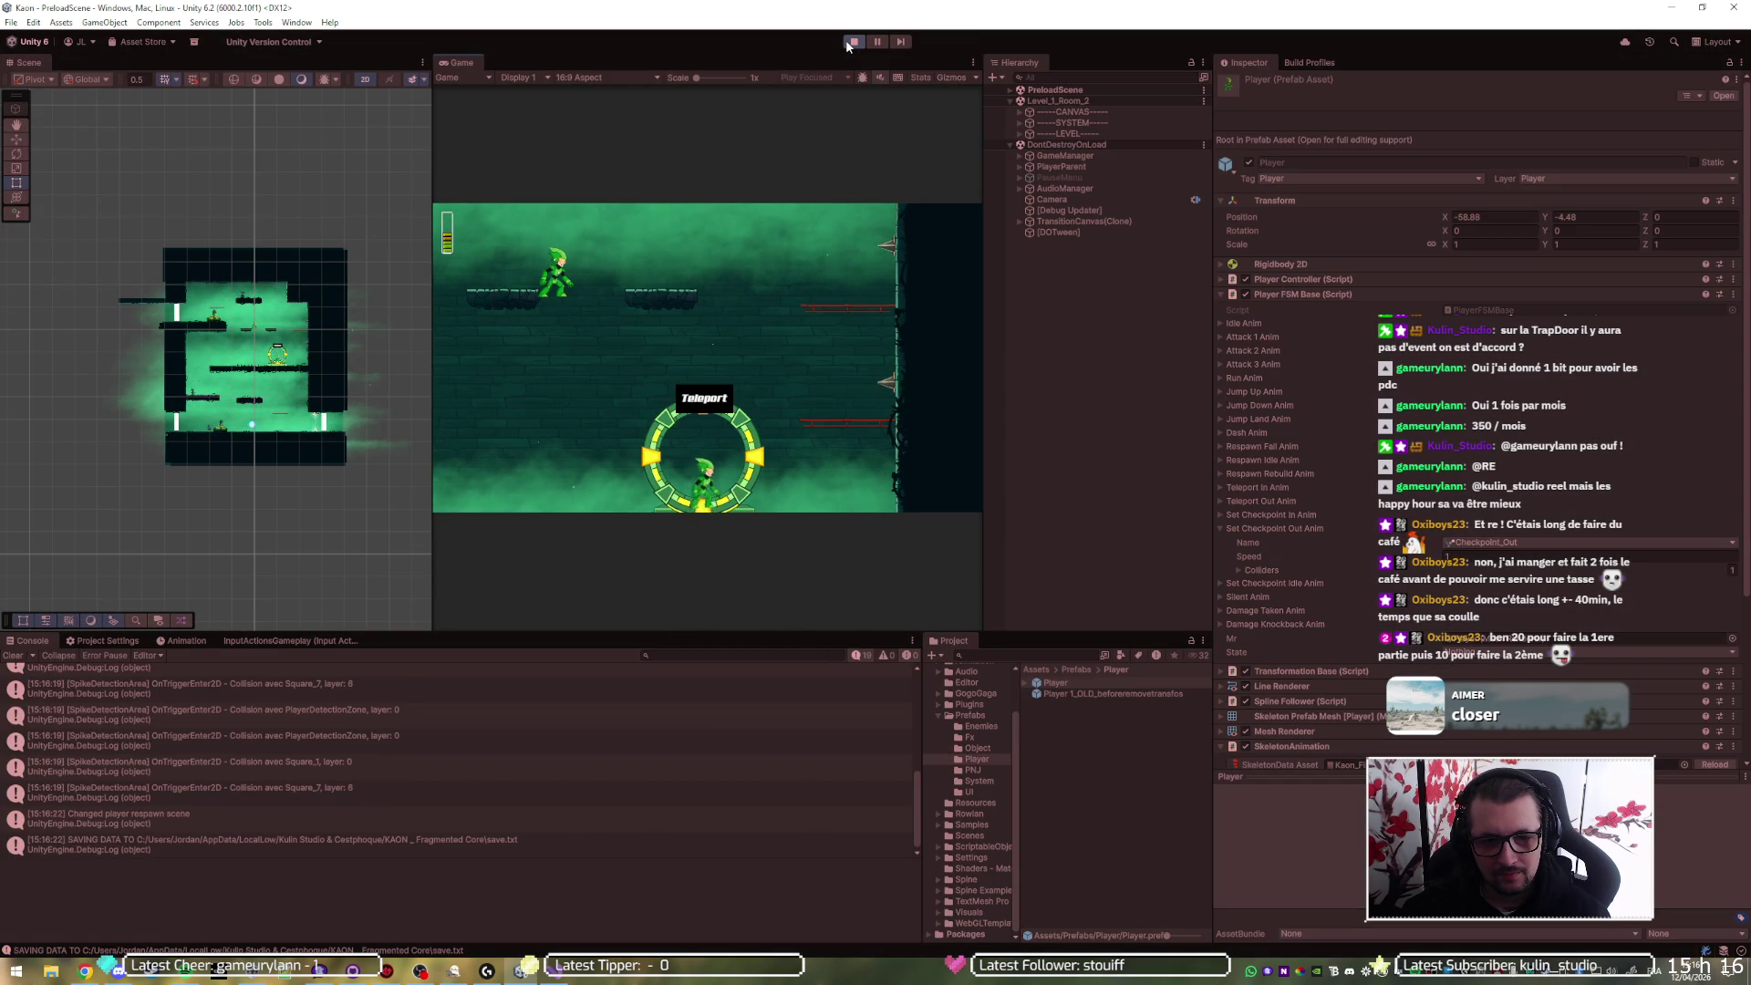
click(852, 42)
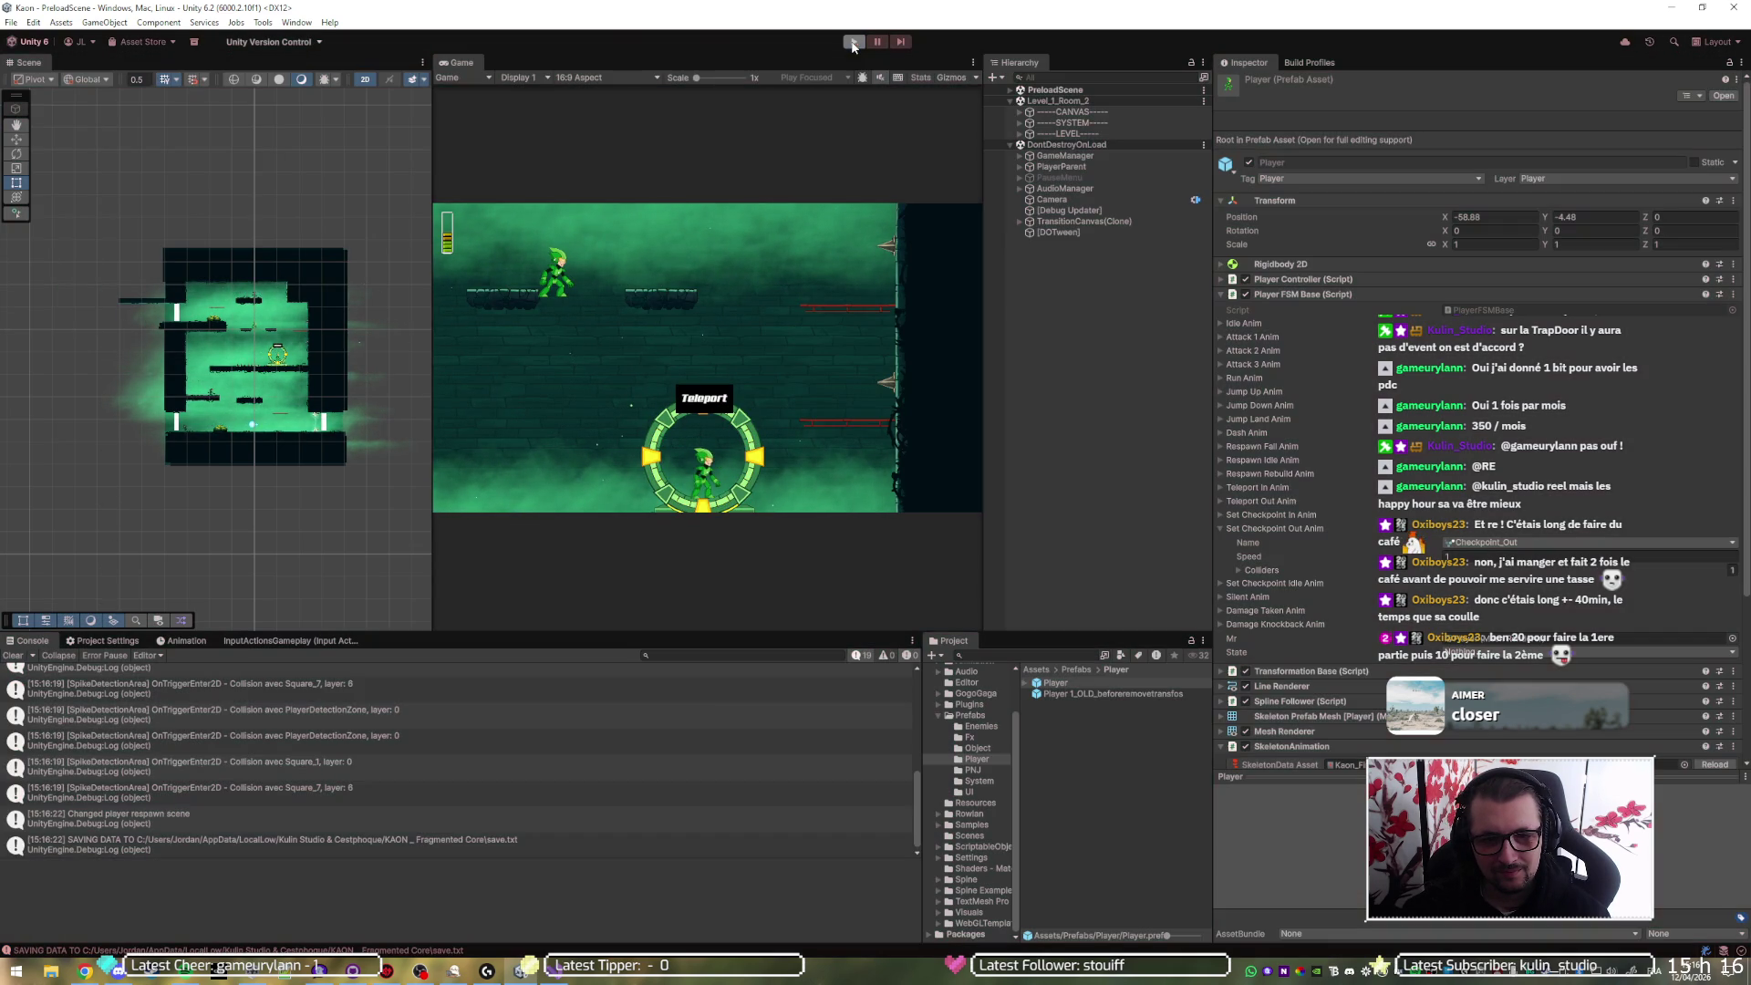
key(alt+Tab)
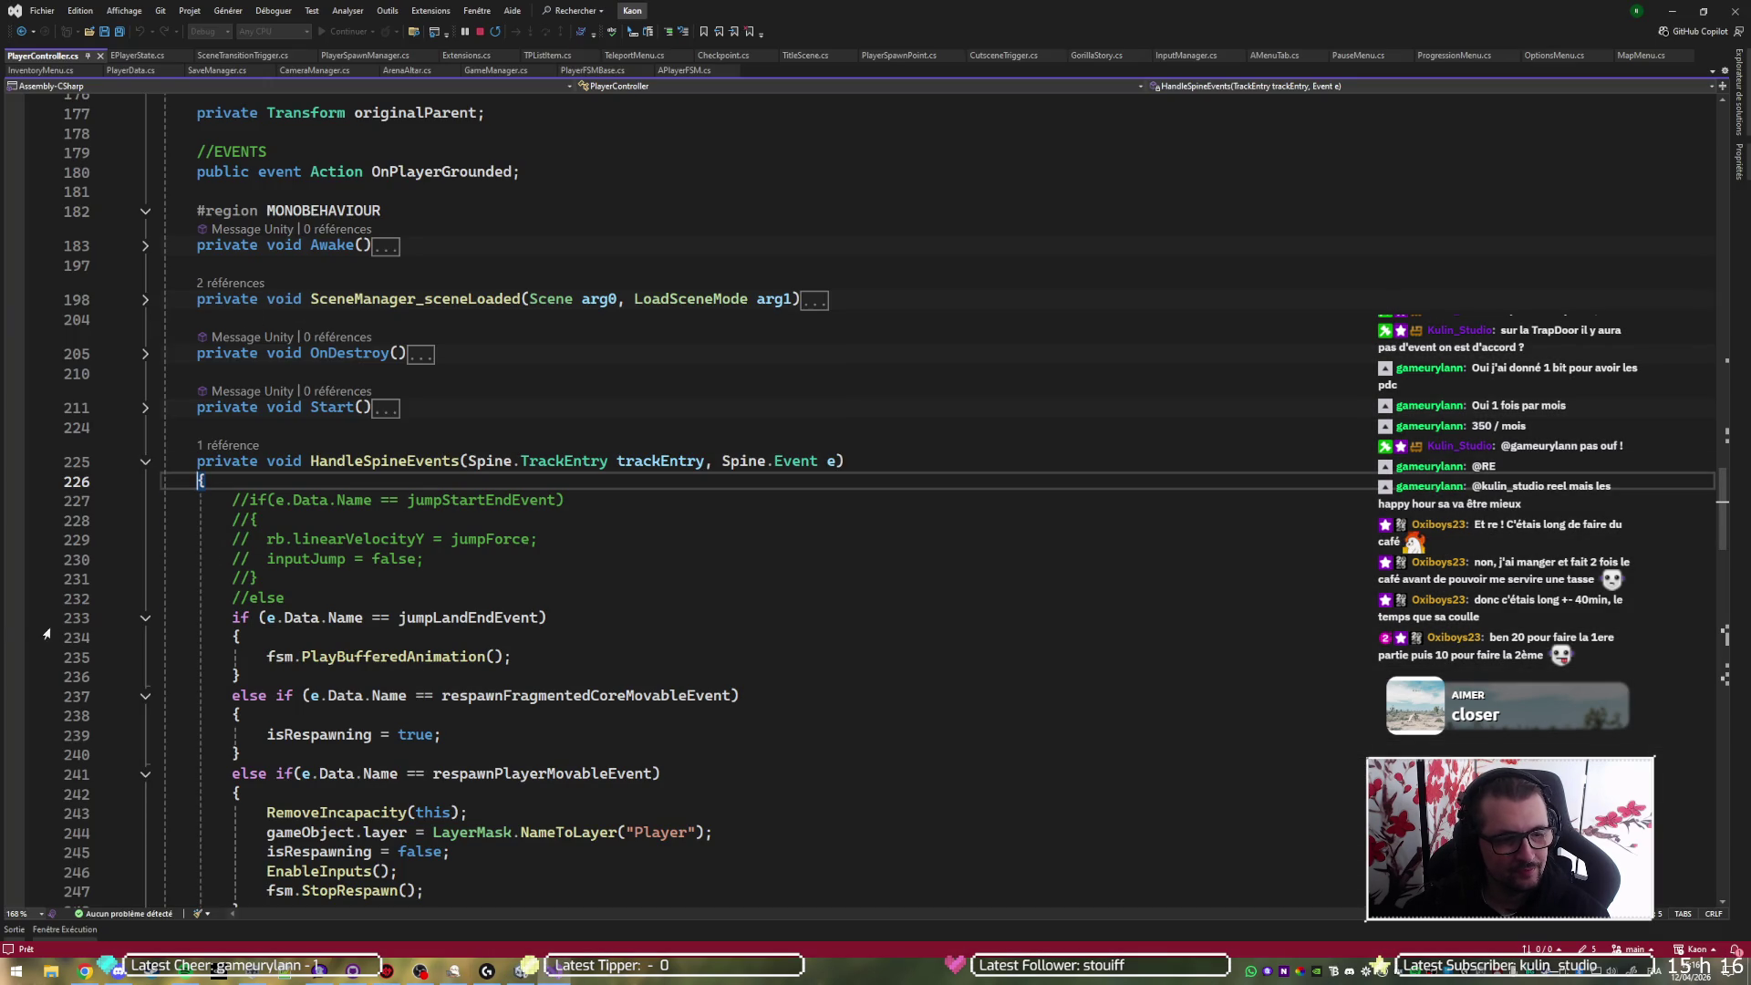
click(16, 620)
key(alt+Tab)
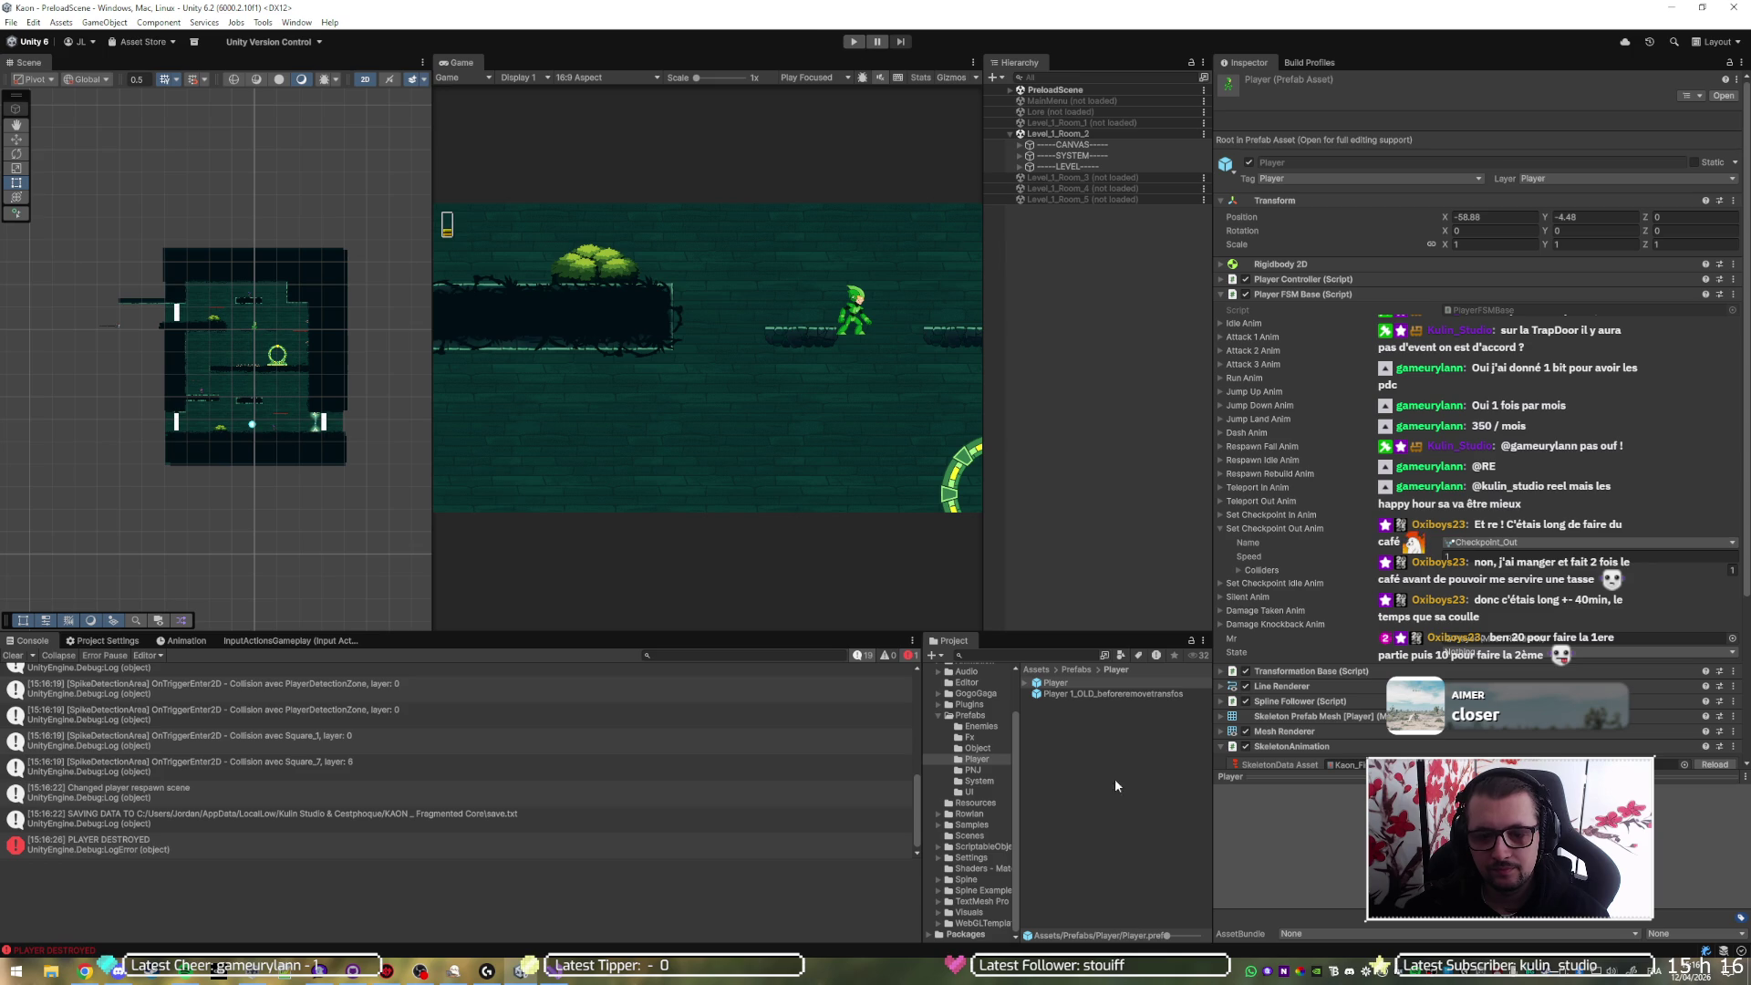
- Preview Checkpoint_Out in Kaon_First_Transformation skeleton data, then play until the line 233 breakpoint hits
click(1306, 528)
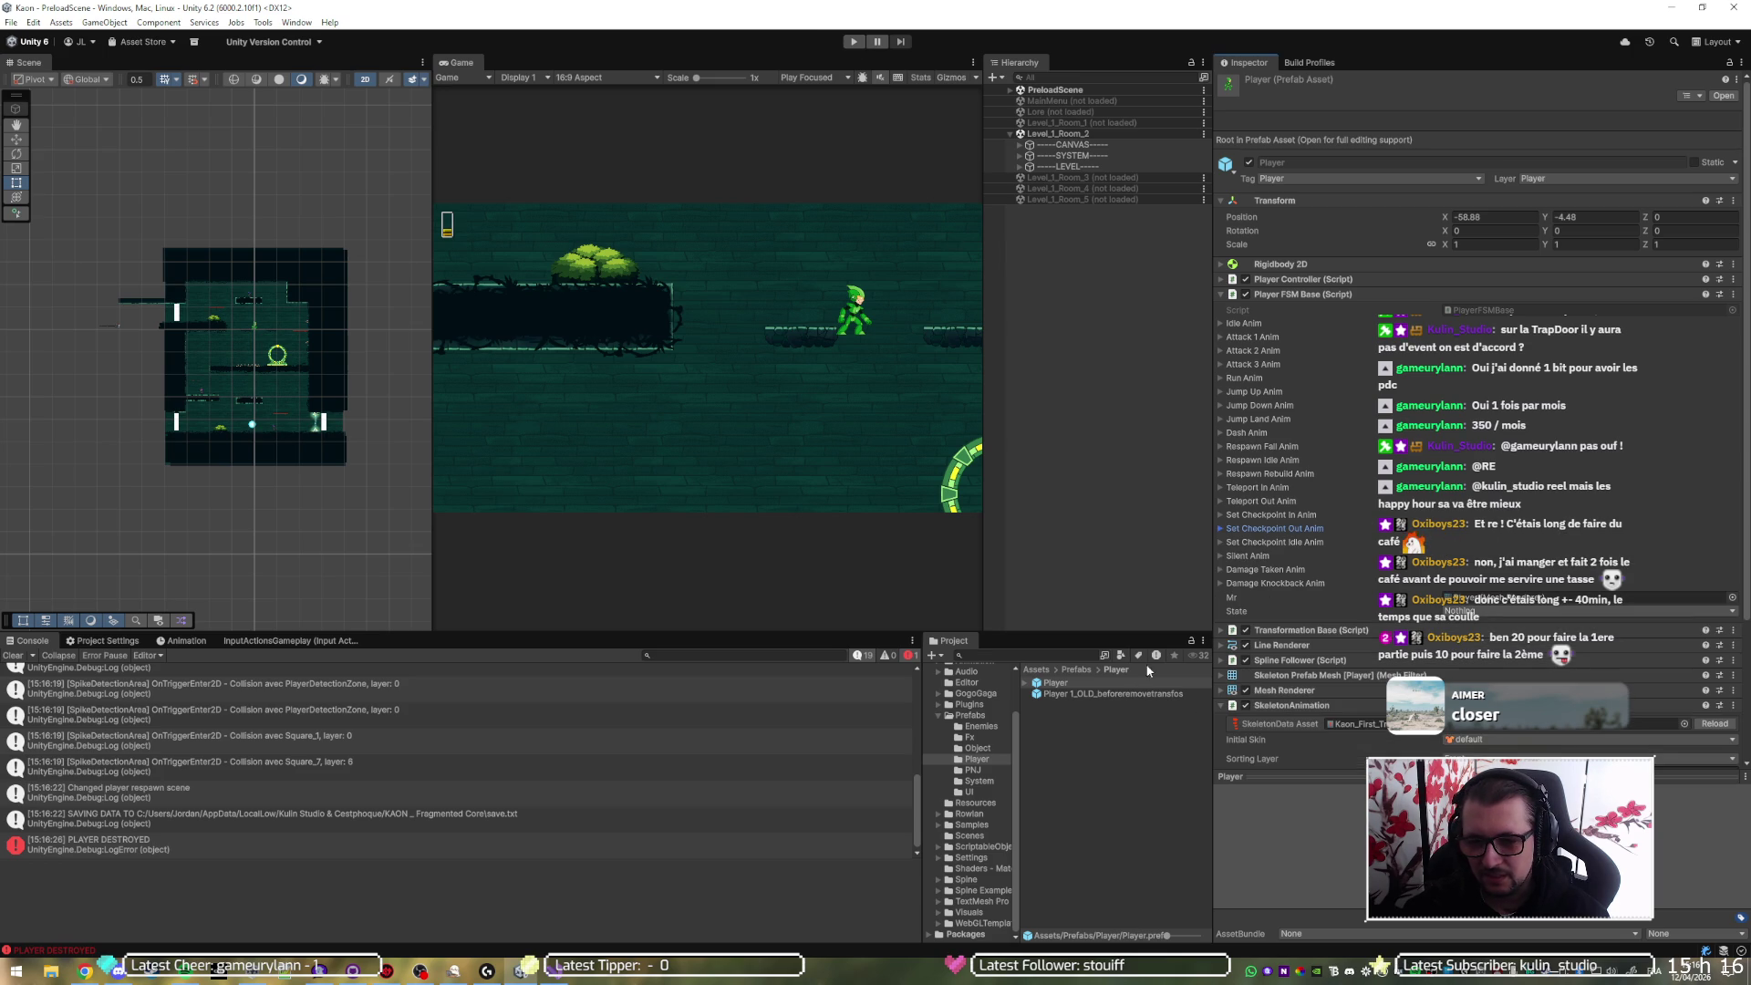
double_click(1343, 726)
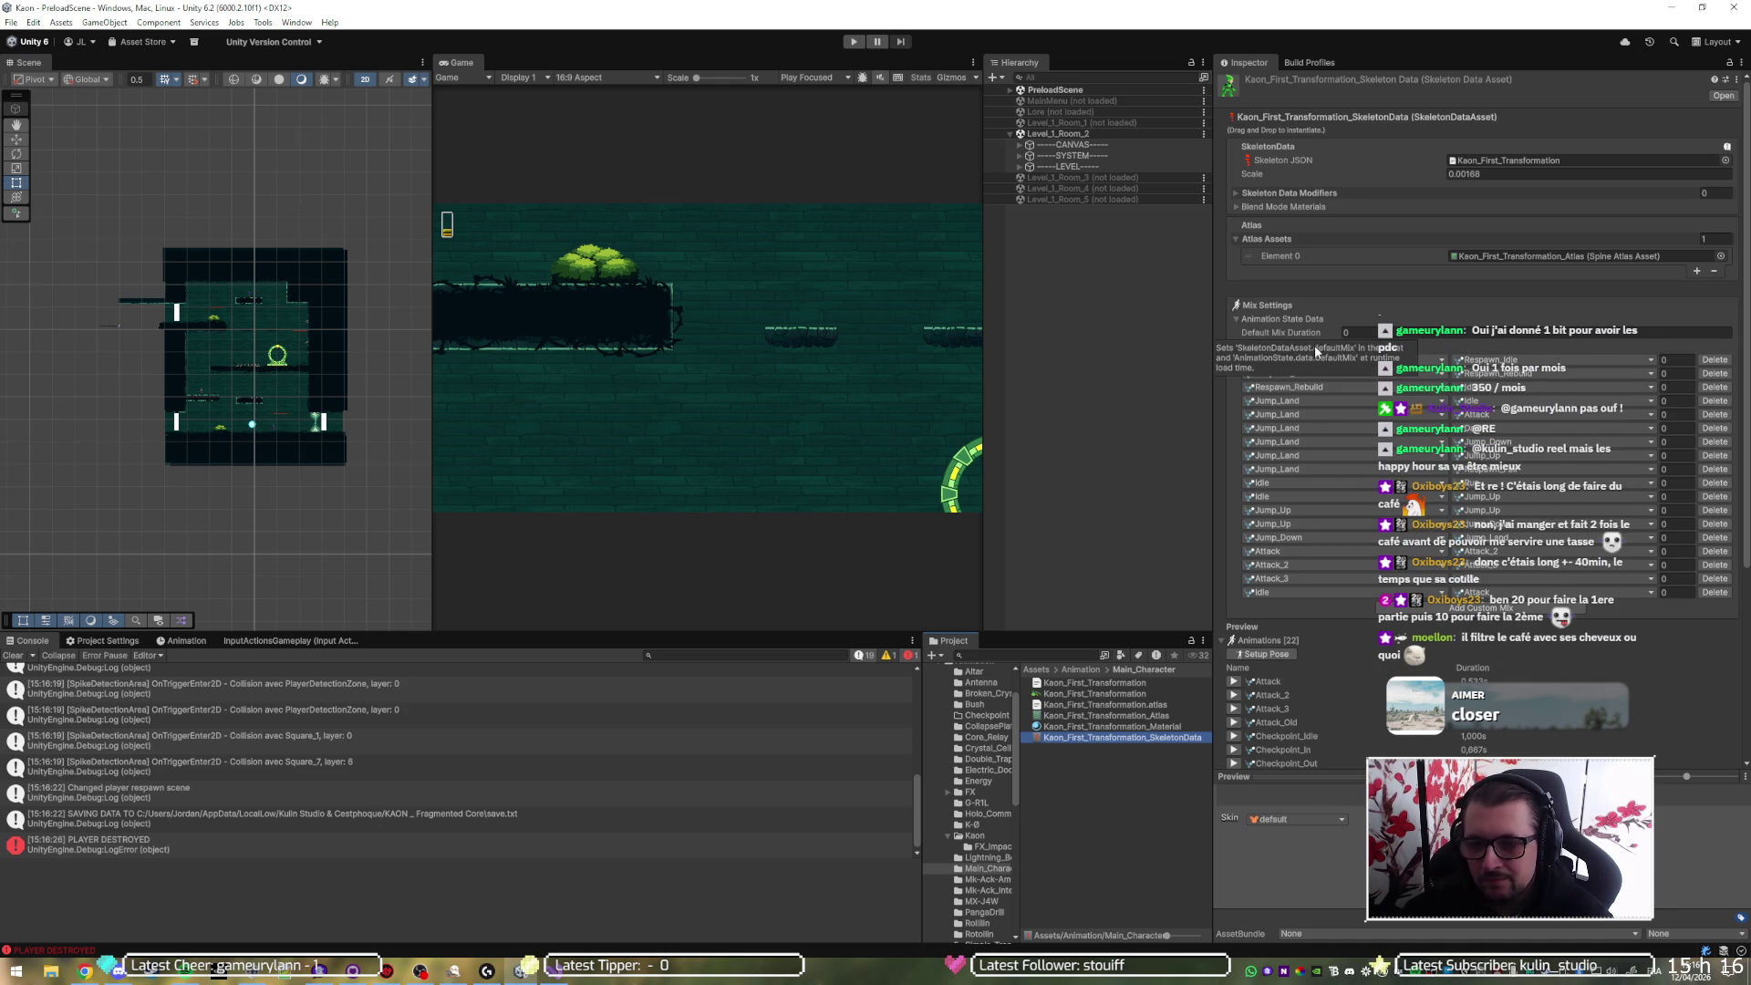
scroll(1332, 475, down, 5)
scroll(1331, 472, down, 2)
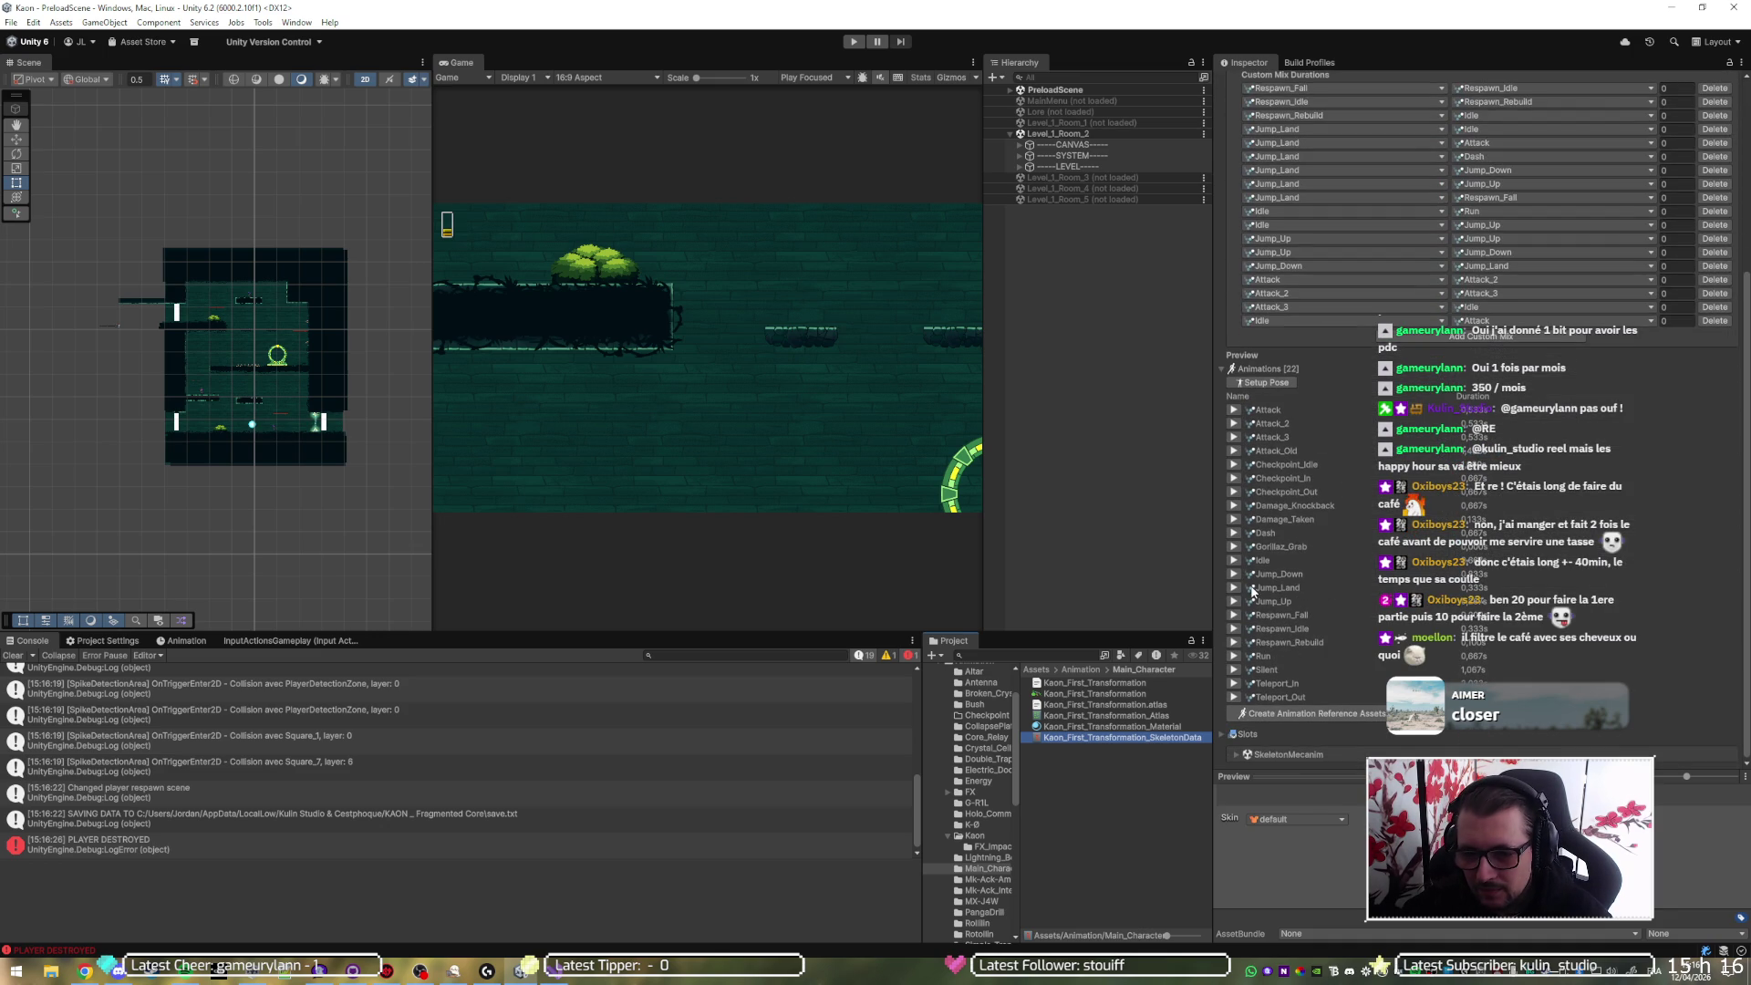
click(1233, 494)
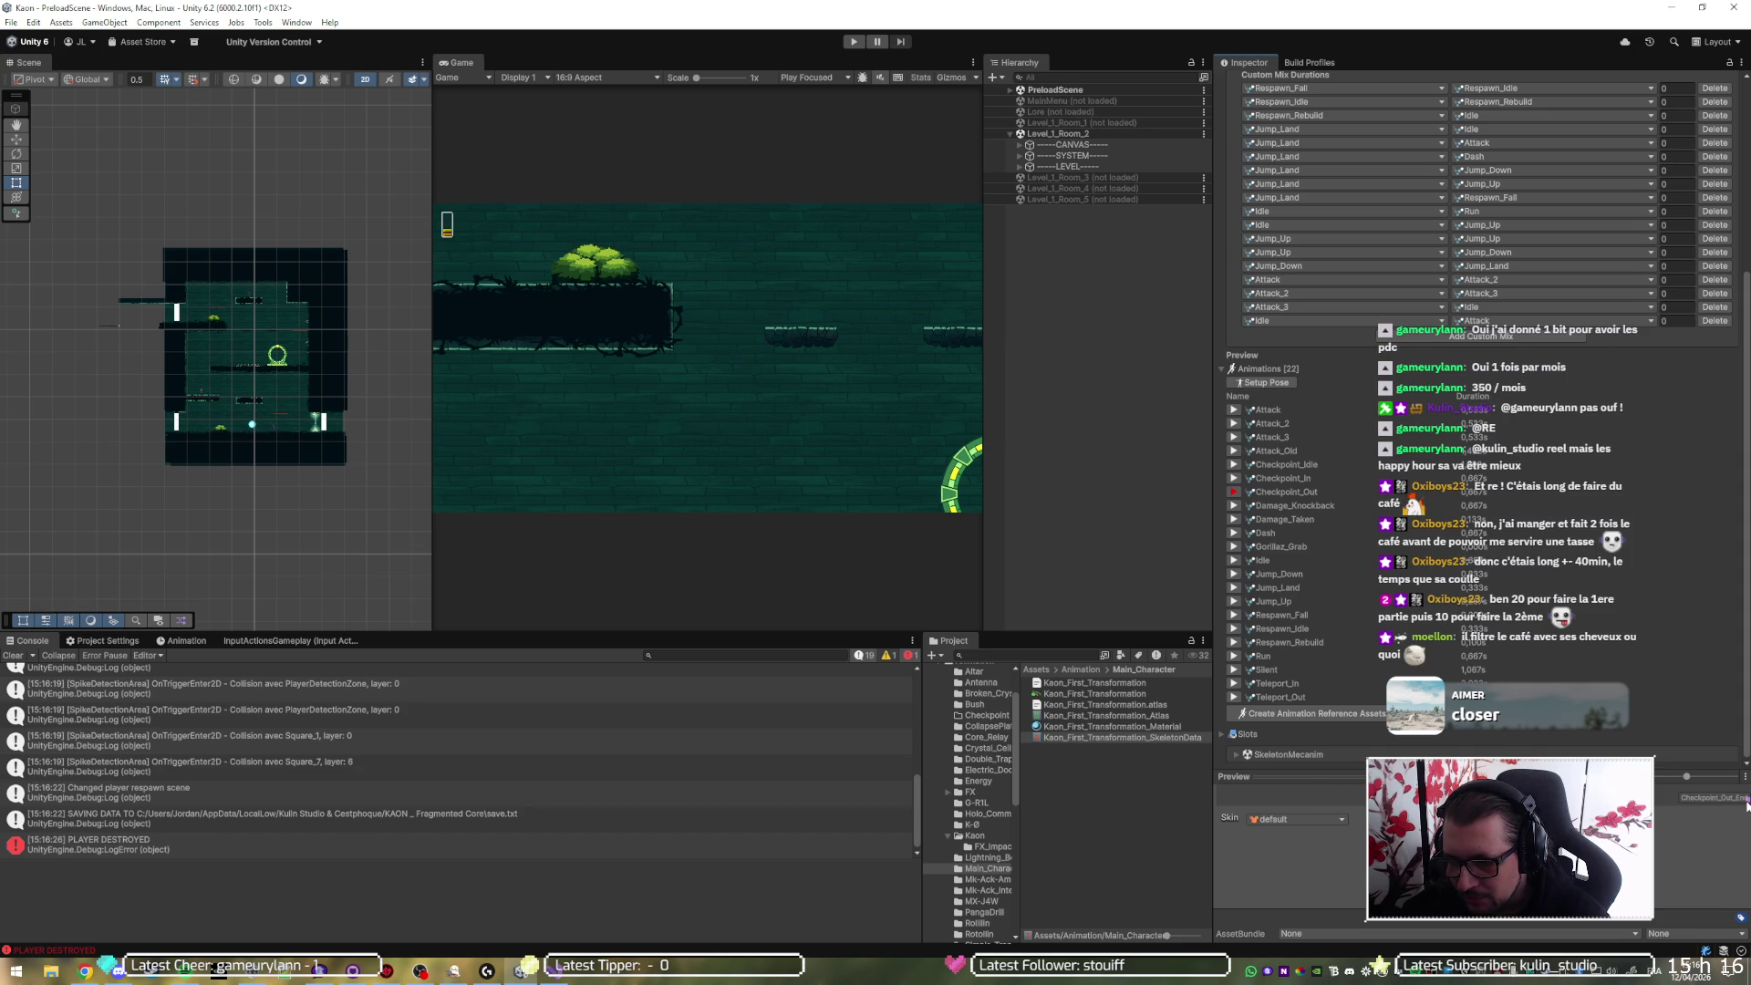
click(1087, 792)
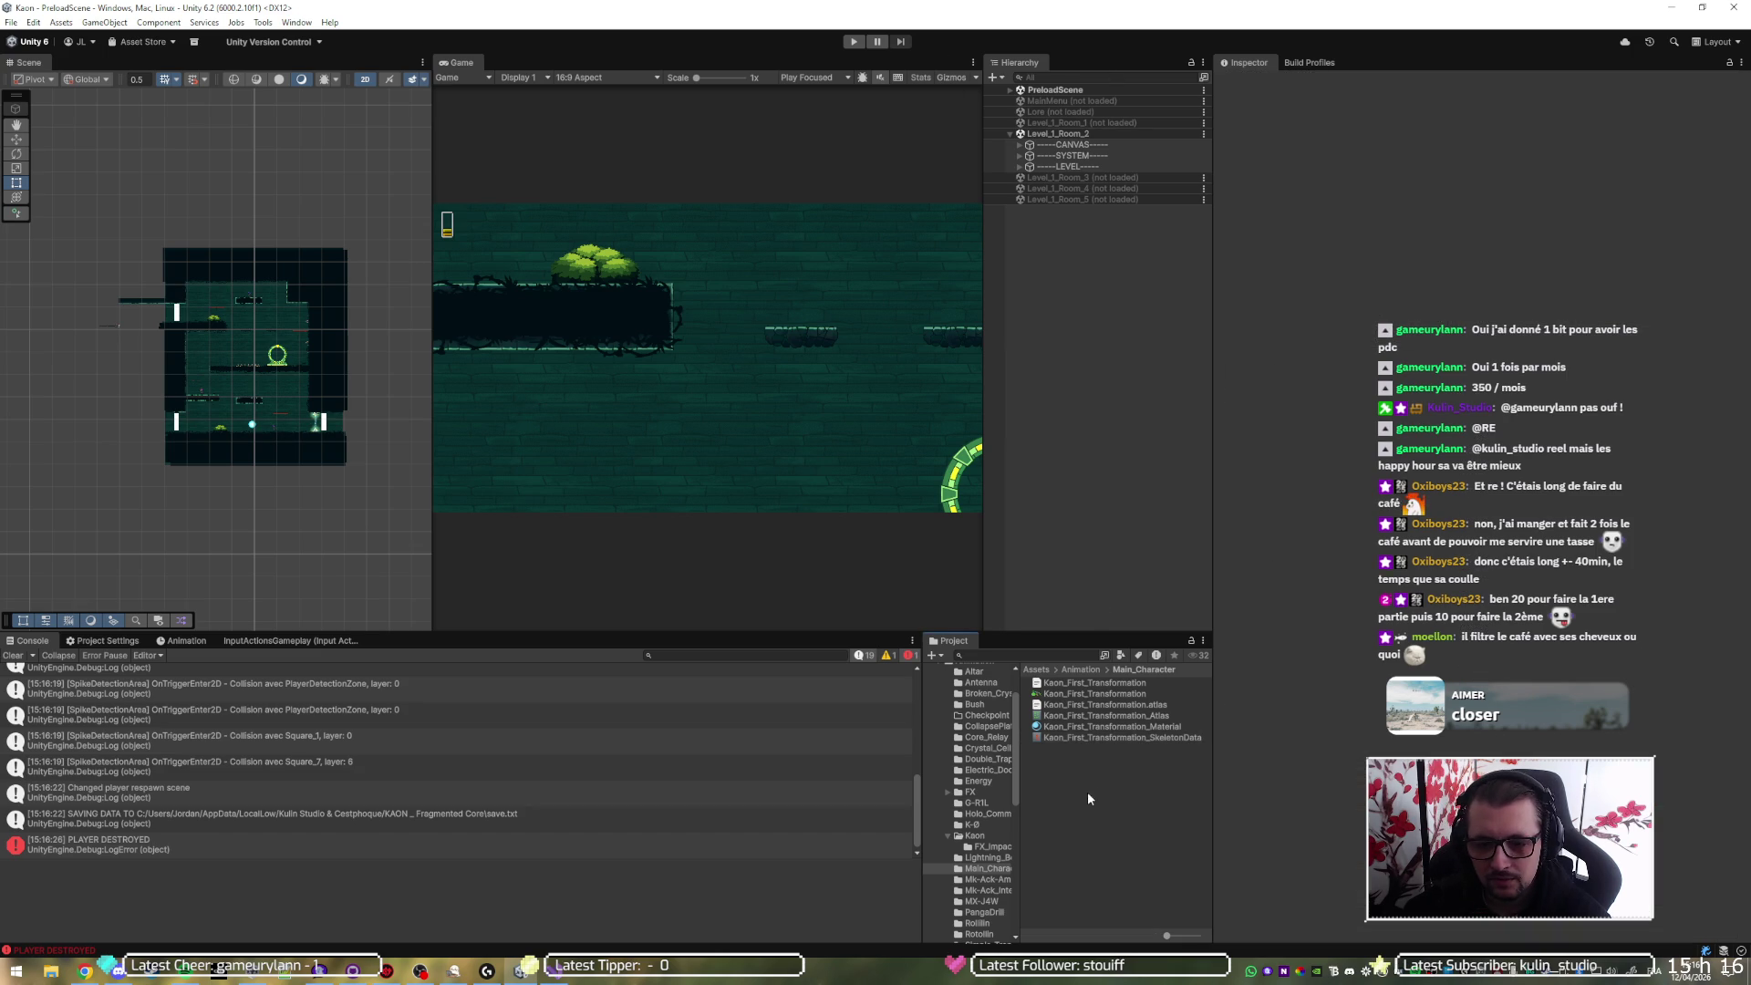
click(855, 42)
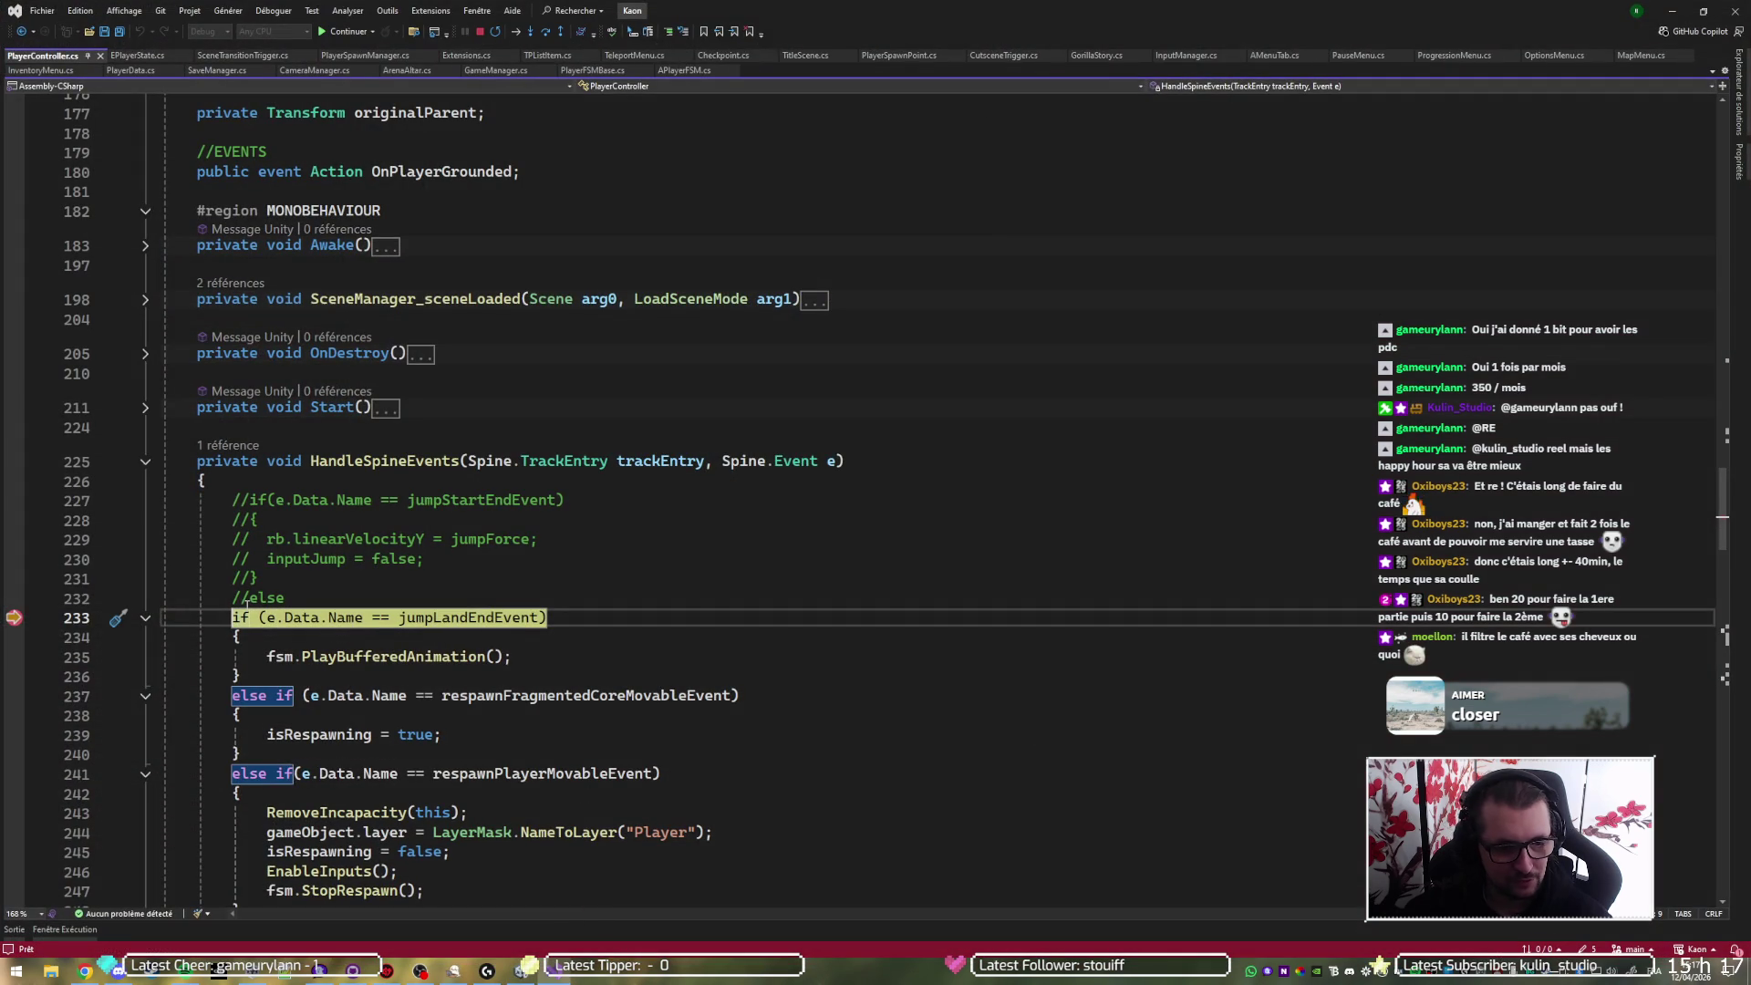
- Resume past Teleport_Out_End and step the Checkpoint_Out_End handler through line 257 to line 275
mouse_move(351, 619)
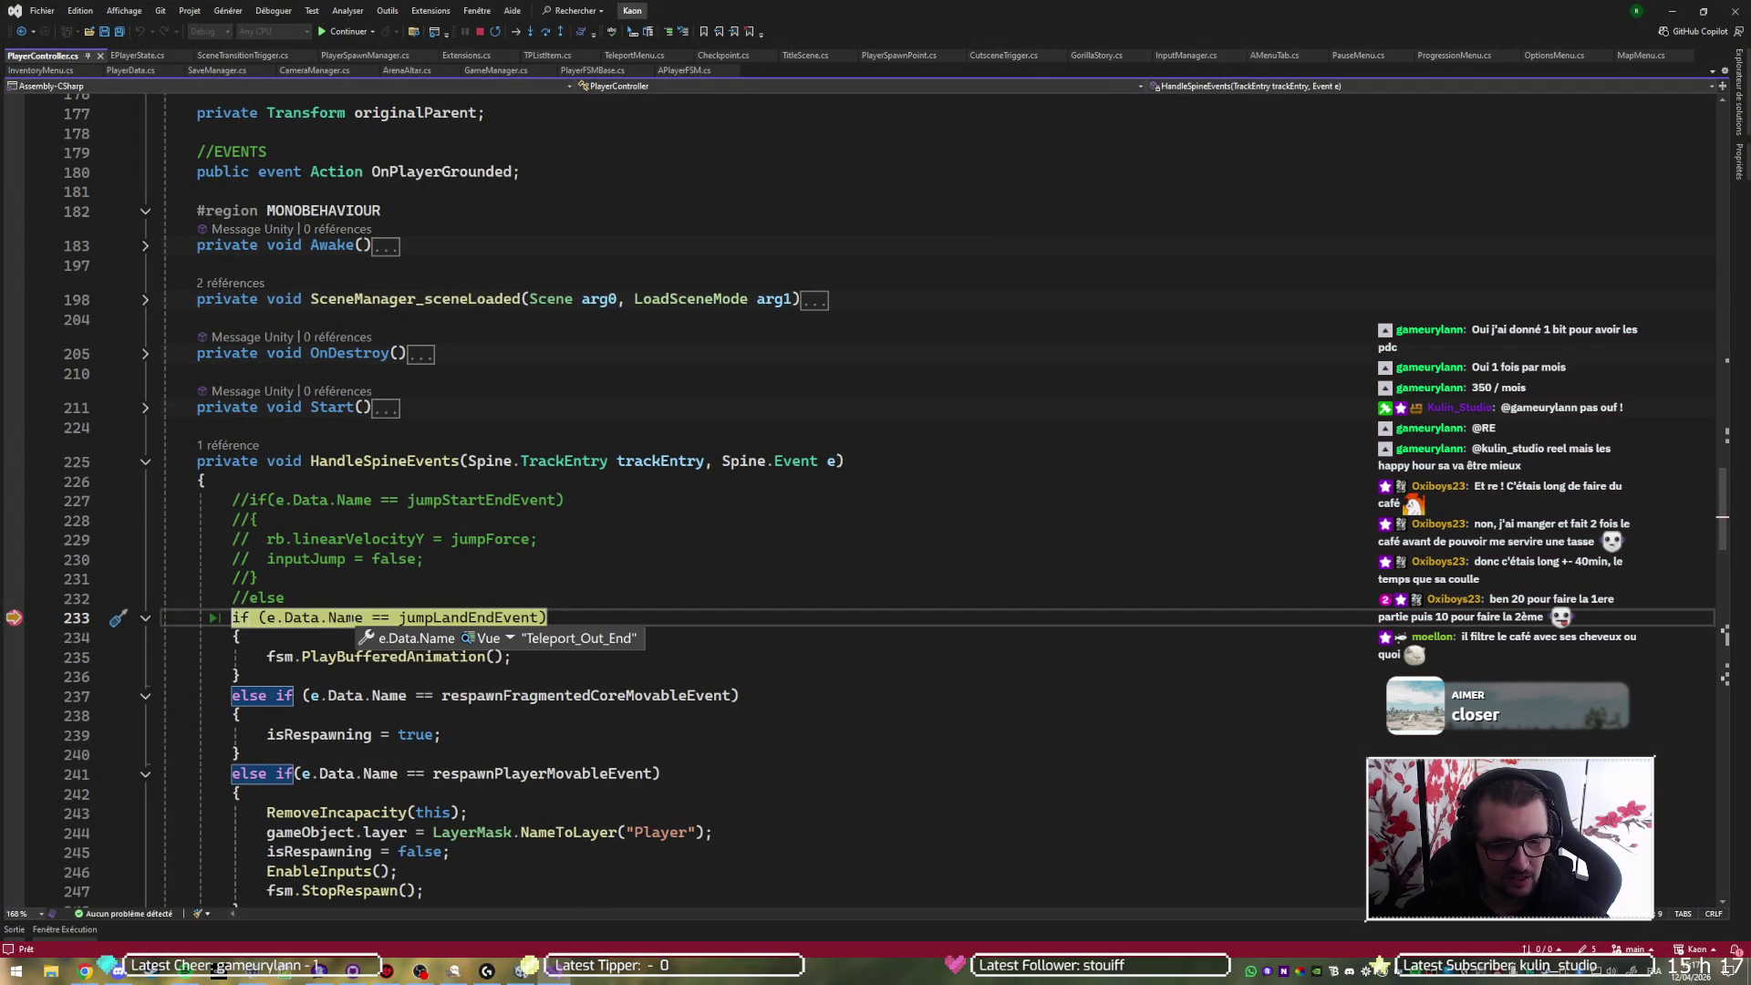
key(F5)
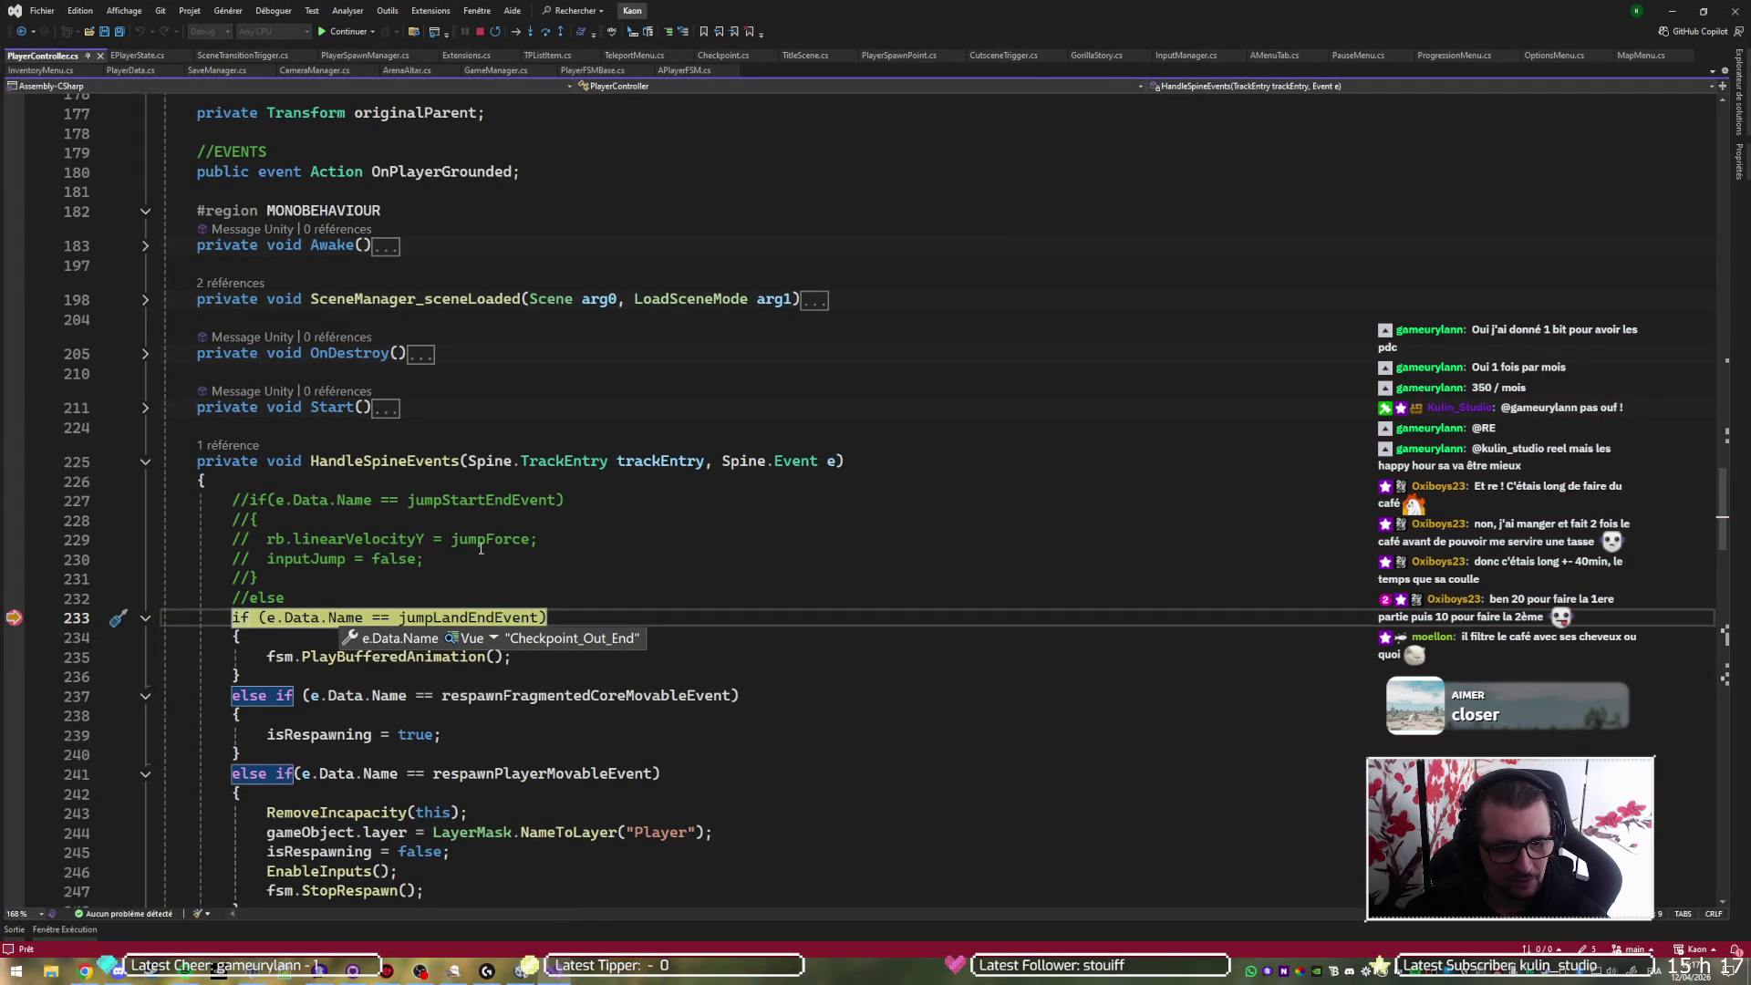
key(F10)
key(F10)
key(F10)
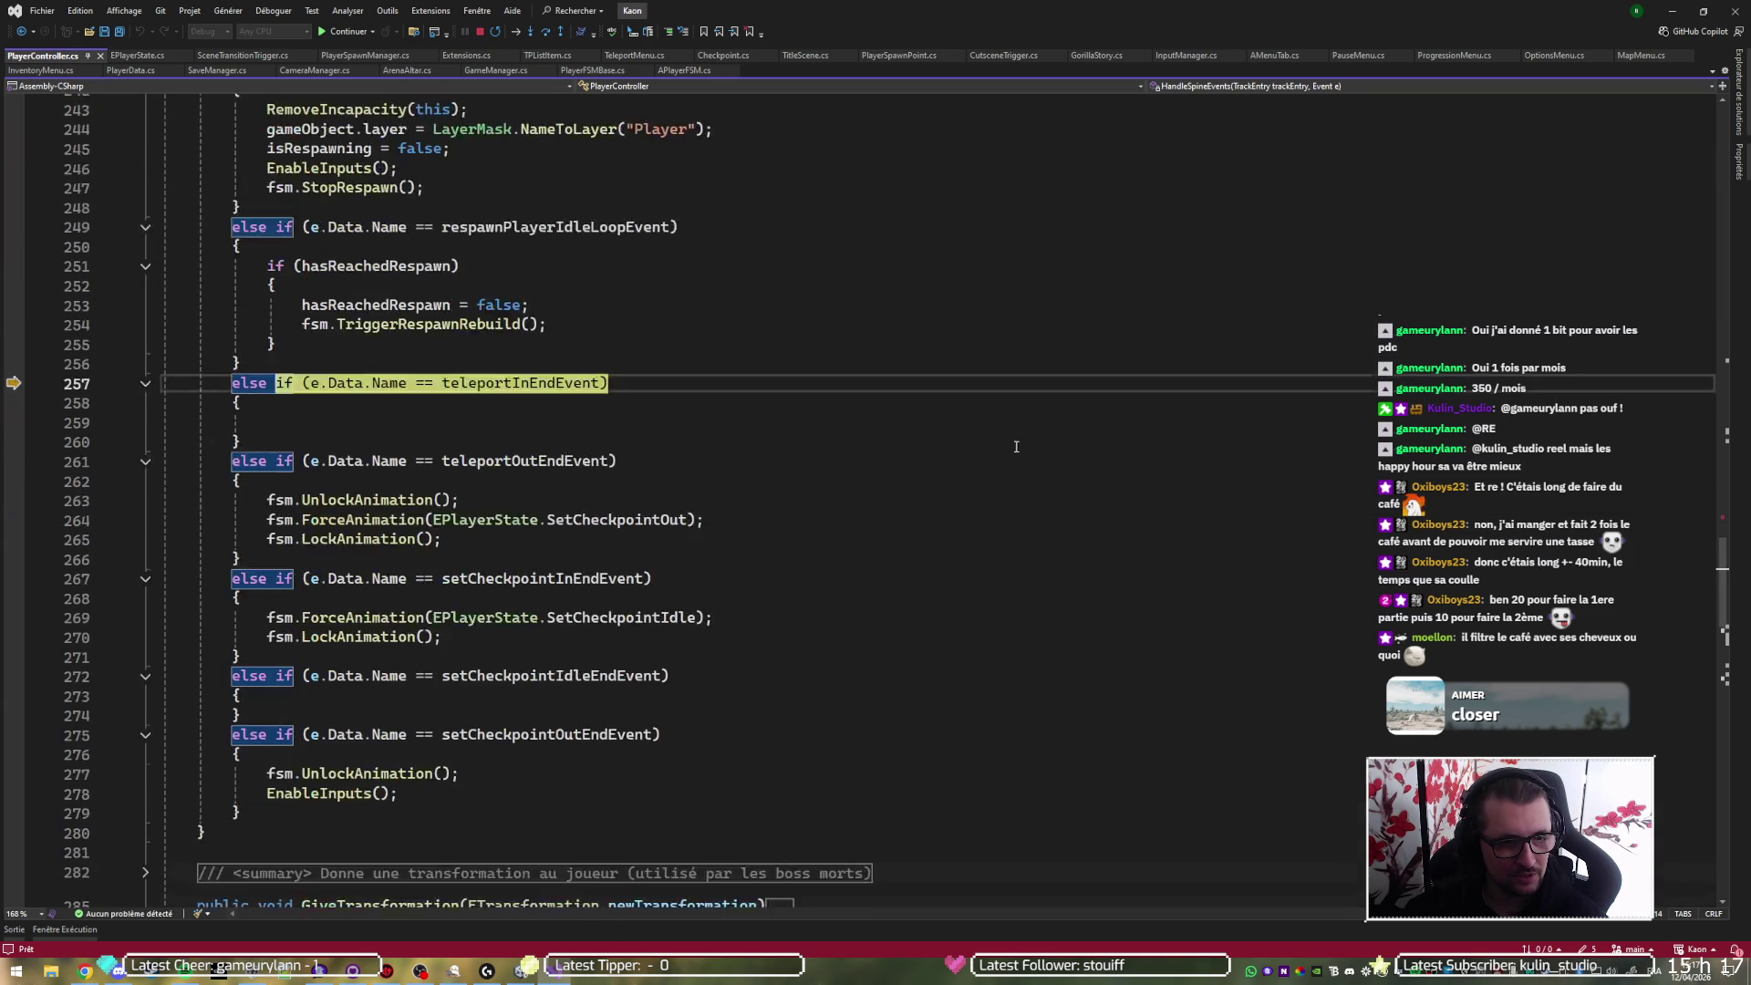
key(F10)
key(F10)
key(F10)
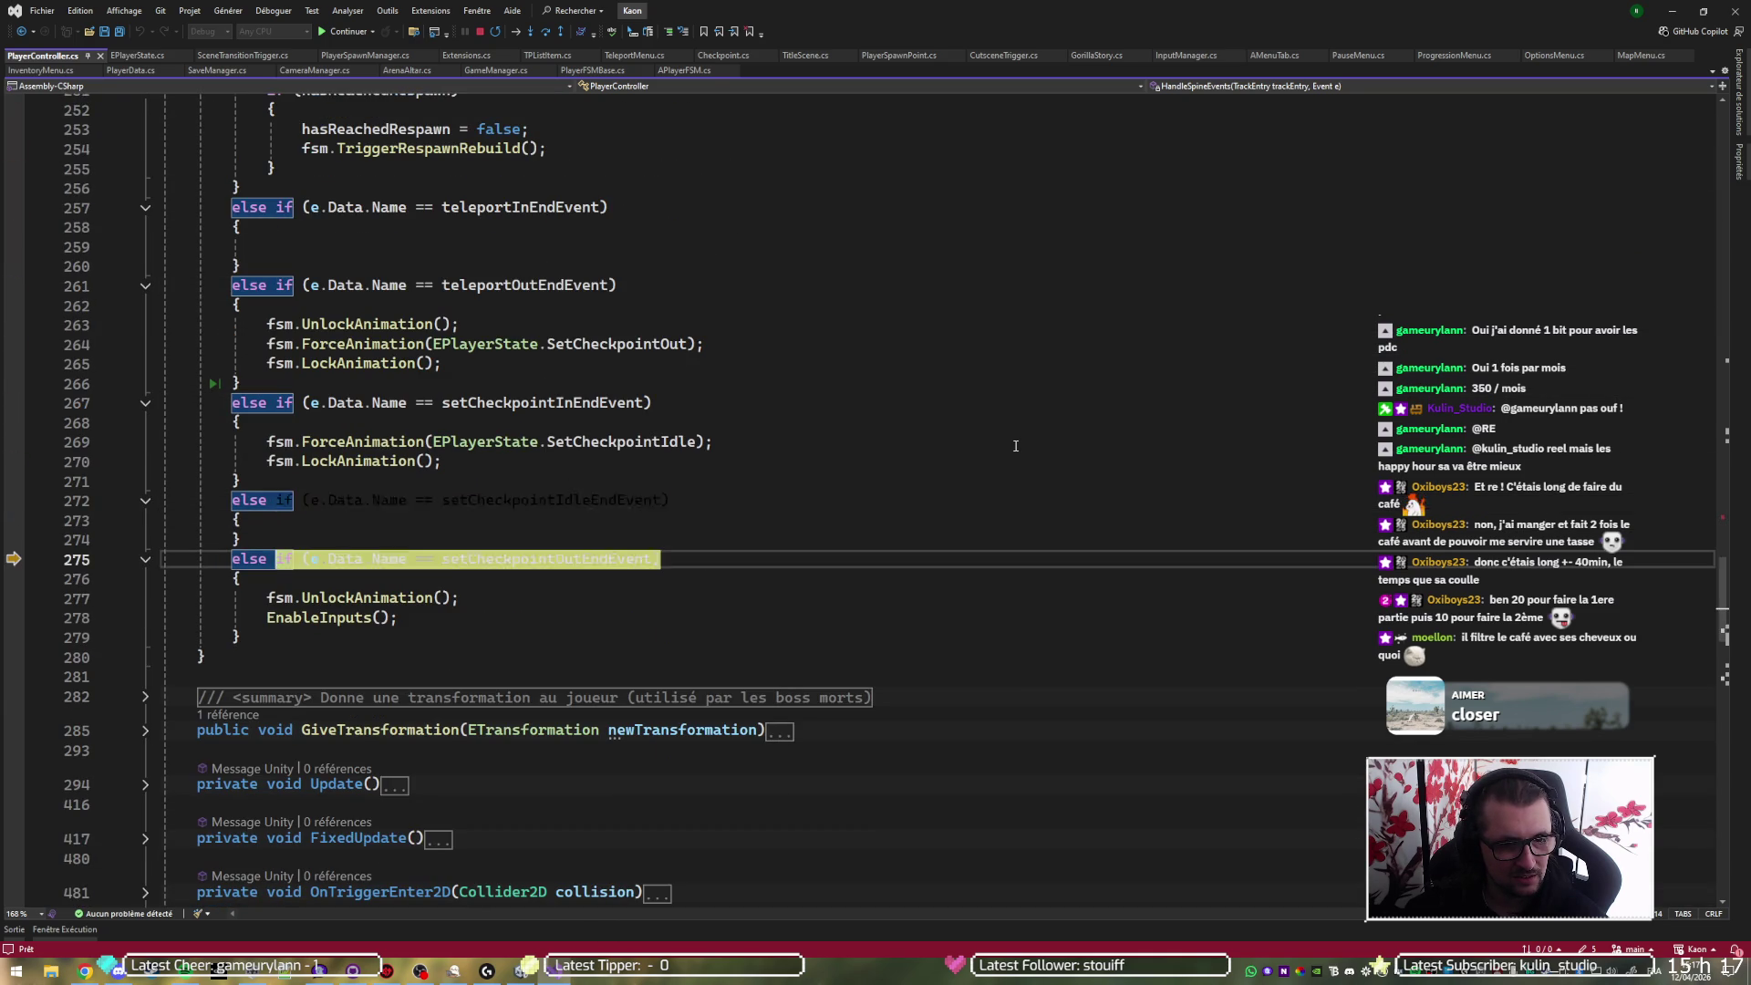